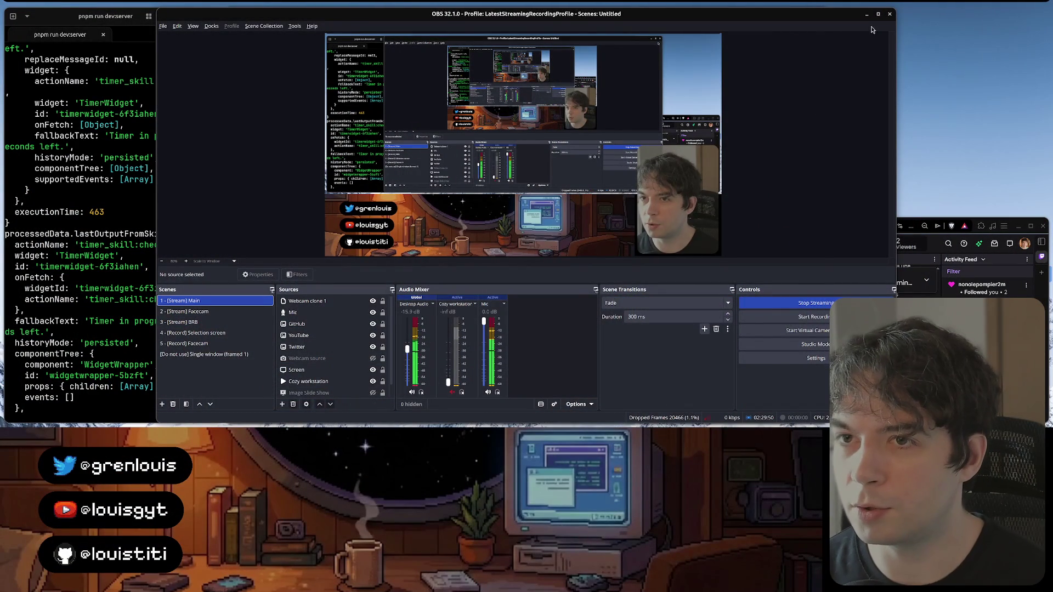
Minimize the OBS Studio window so the Obsidian notes behind it are visible
{"action": "left_click", "coordinate": [867, 14]}
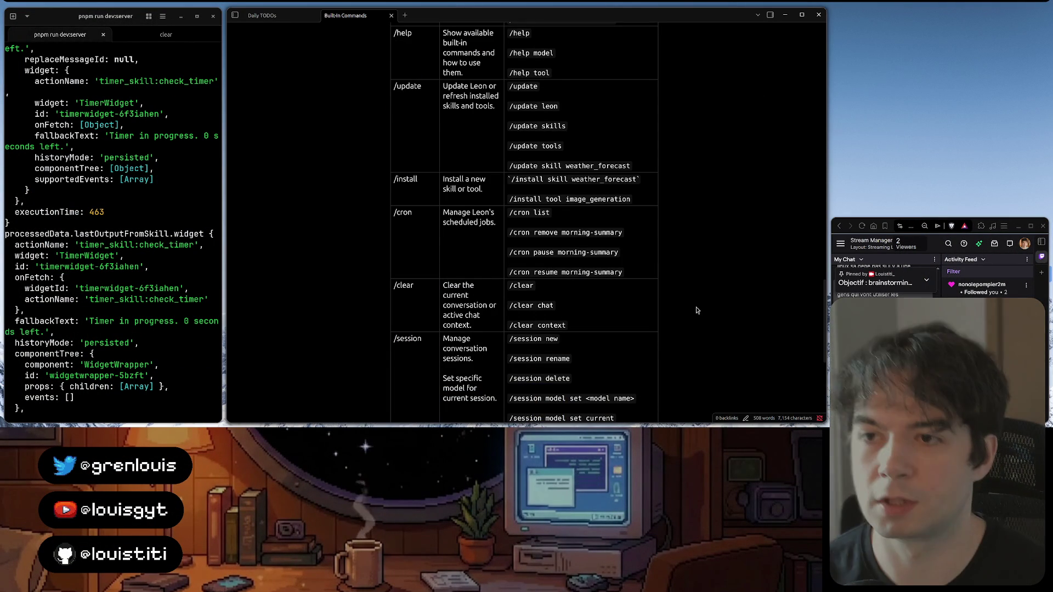
{"action": "scroll", "coordinate": [645, 289], "scroll_direction": "up", "scroll_amount": 5}
{"action": "scroll", "coordinate": [646, 289], "scroll_direction": "up", "scroll_amount": 5}
{"action": "scroll", "coordinate": [576, 272], "scroll_direction": "up", "scroll_amount": 10}
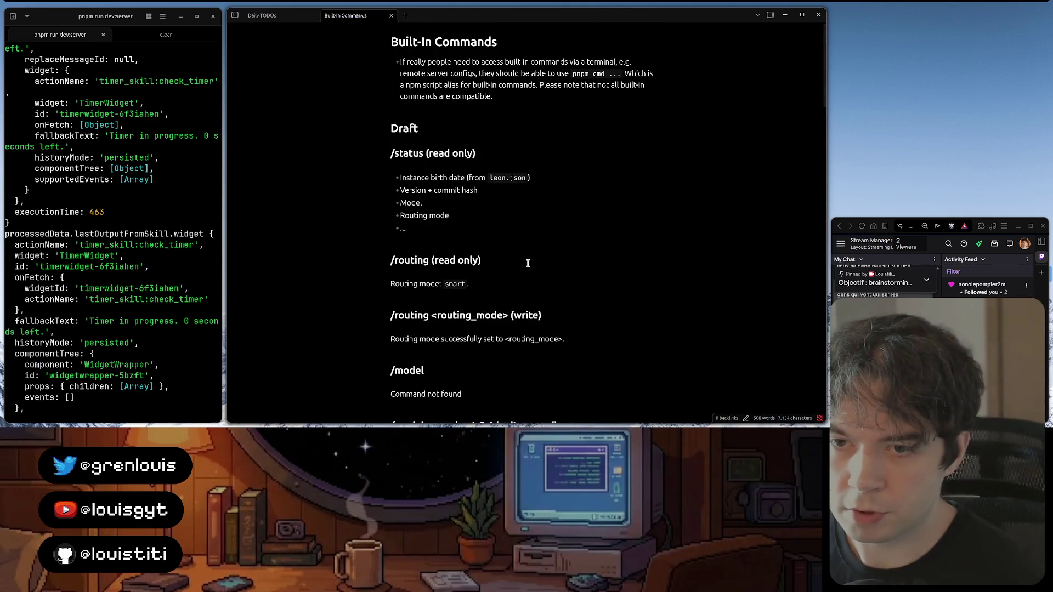
{"action": "scroll", "coordinate": [485, 249], "scroll_direction": "down", "scroll_amount": 3}
{"action": "scroll", "coordinate": [494, 206], "scroll_direction": "down", "scroll_amount": 1}
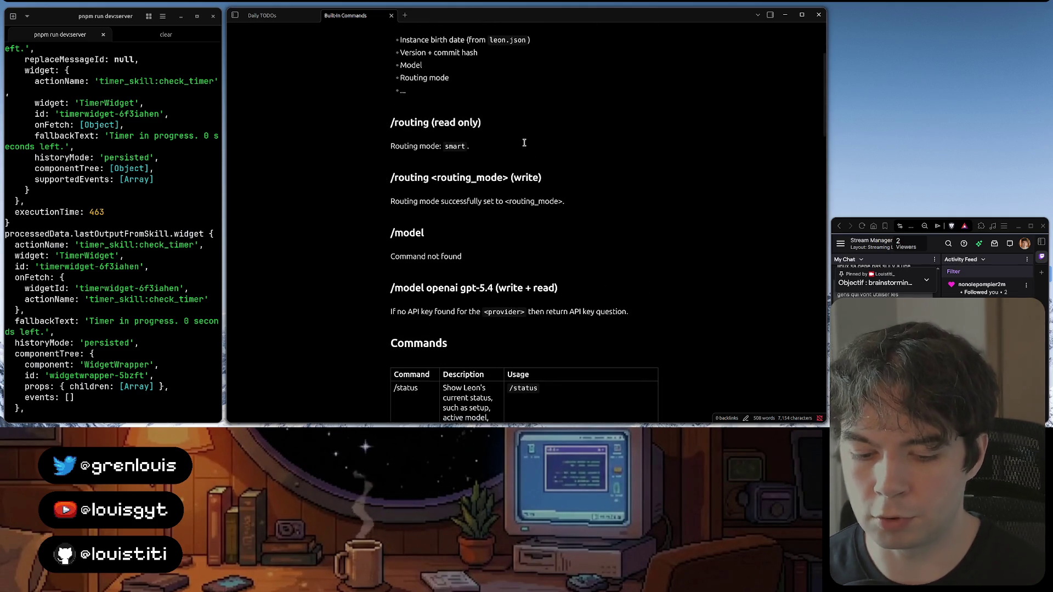
{"action": "type", "text": "."}
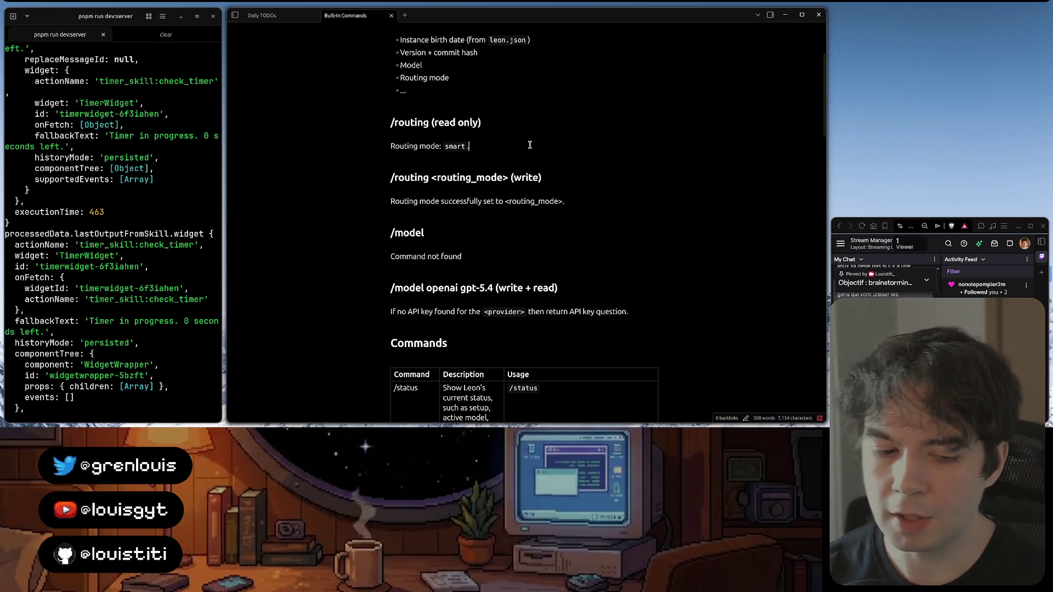
{"action": "scroll", "coordinate": [529, 145], "scroll_direction": "up", "scroll_amount": 3}
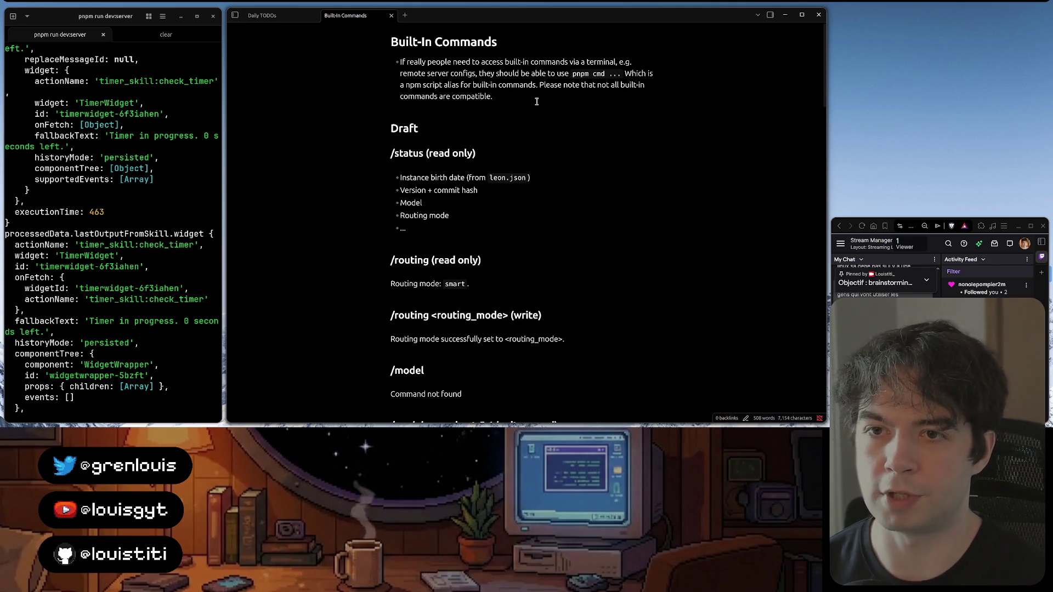
End the 'Routing mode: smart' line with a period and add a line after the introduction
{"action": "key", "text": "Return"}
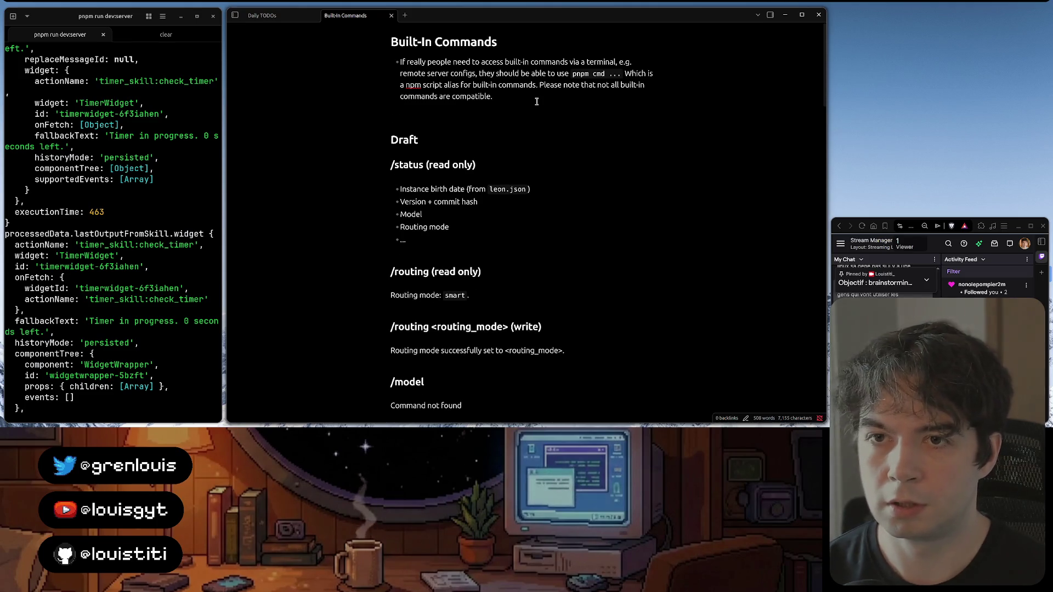
{"action": "type", "text": "## Brainstorming"}
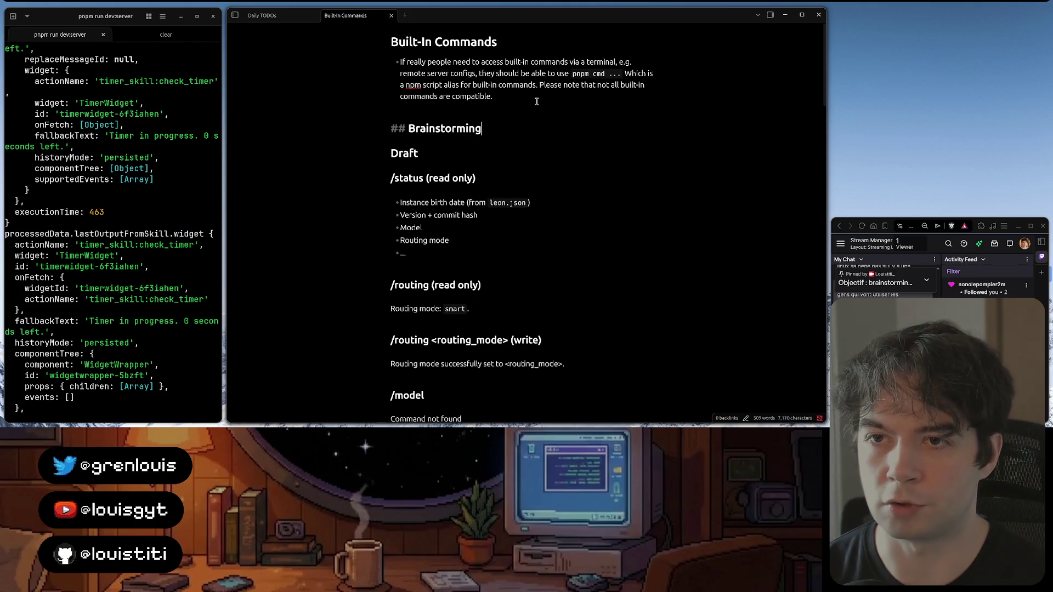
Add a '## Brainstorming' heading and write that each command needs a "steps" array of required steps, ending 'E.g.'
{"action": "key", "text": "Return"}
{"action": "type", "text": "..."}
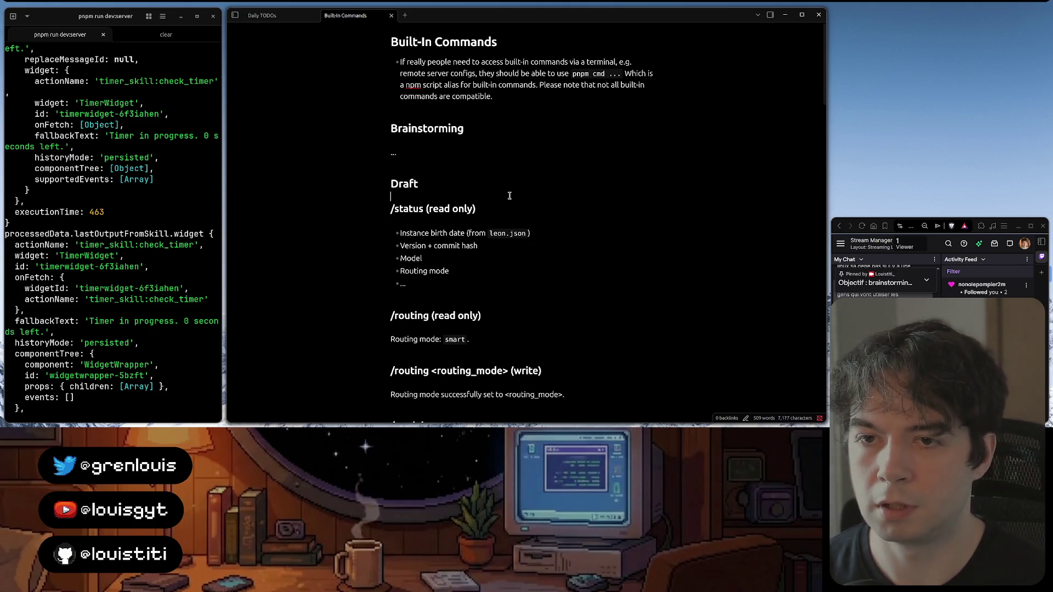
{"action": "scroll", "coordinate": [536, 102], "scroll_direction": "down", "scroll_amount": 5}
{"action": "scroll", "coordinate": [518, 148], "scroll_direction": "down", "scroll_amount": 2}
{"action": "scroll", "coordinate": [507, 182], "scroll_direction": "down", "scroll_amount": 2}
{"action": "scroll", "coordinate": [507, 181], "scroll_direction": "down", "scroll_amount": 5}
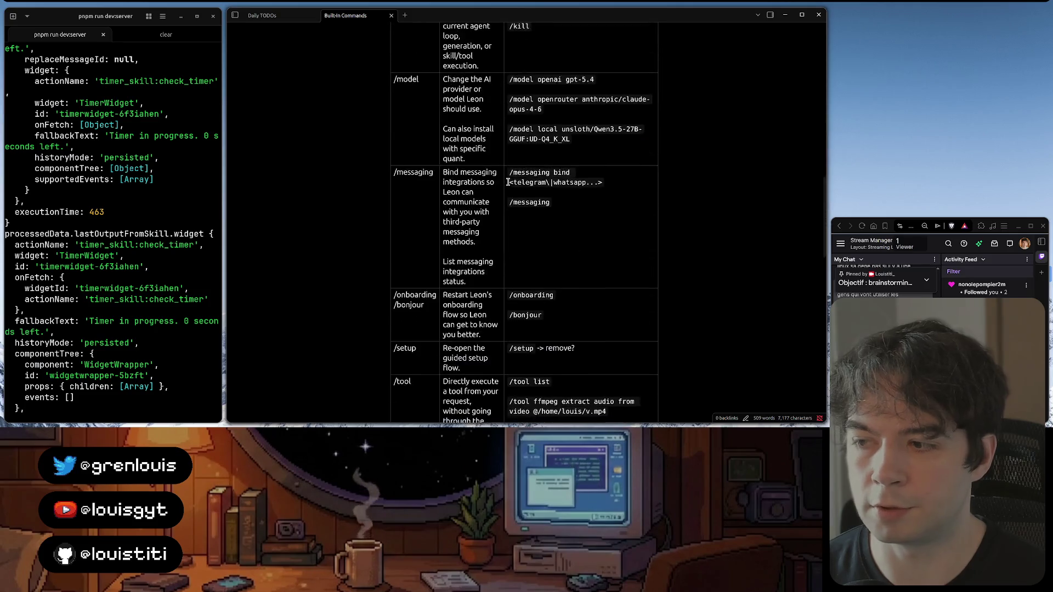
{"action": "scroll", "coordinate": [508, 181], "scroll_direction": "down", "scroll_amount": 5}
{"action": "scroll", "coordinate": [507, 182], "scroll_direction": "down", "scroll_amount": 5}
{"action": "scroll", "coordinate": [508, 181], "scroll_direction": "up", "scroll_amount": 15}
{"action": "scroll", "coordinate": [507, 182], "scroll_direction": "up", "scroll_amount": 10}
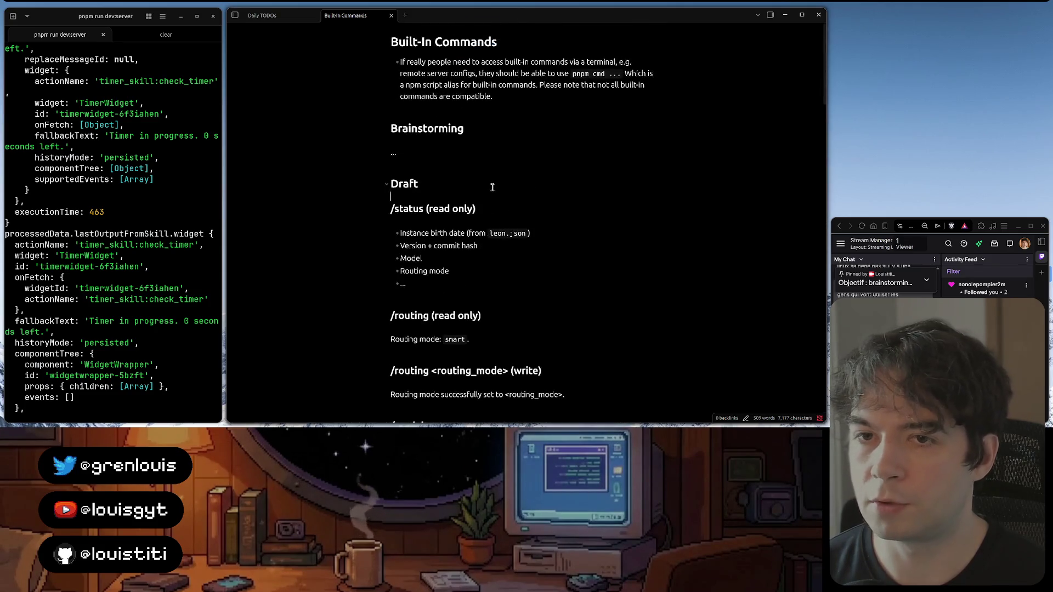
{"action": "key", "text": "BackSpace"}
{"action": "key", "text": "BackSpace"}
{"action": "key", "text": "BackSpace"}
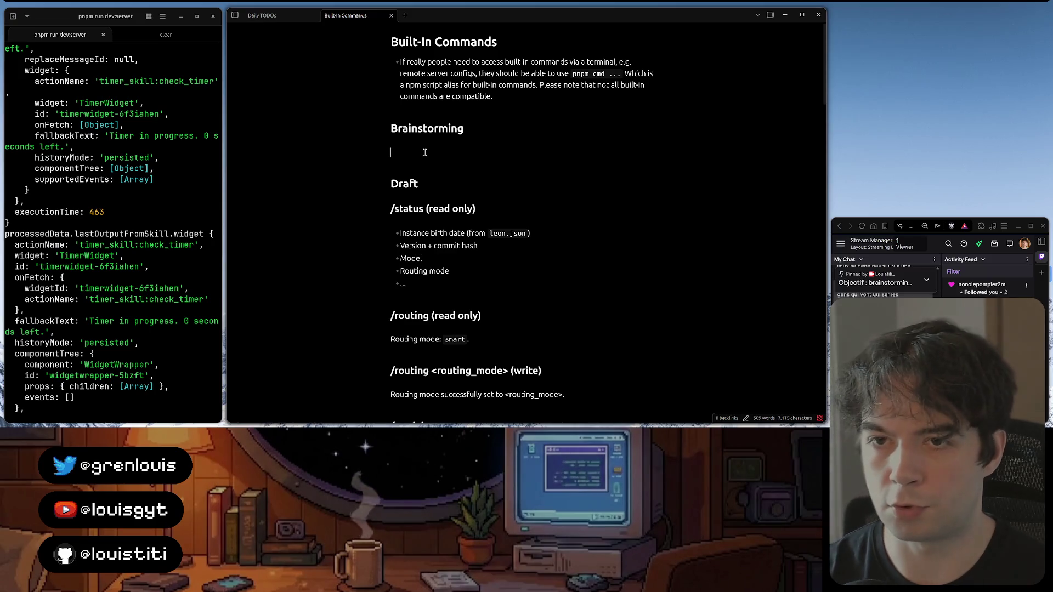
{"action": "type", "text": "Foreach co"}
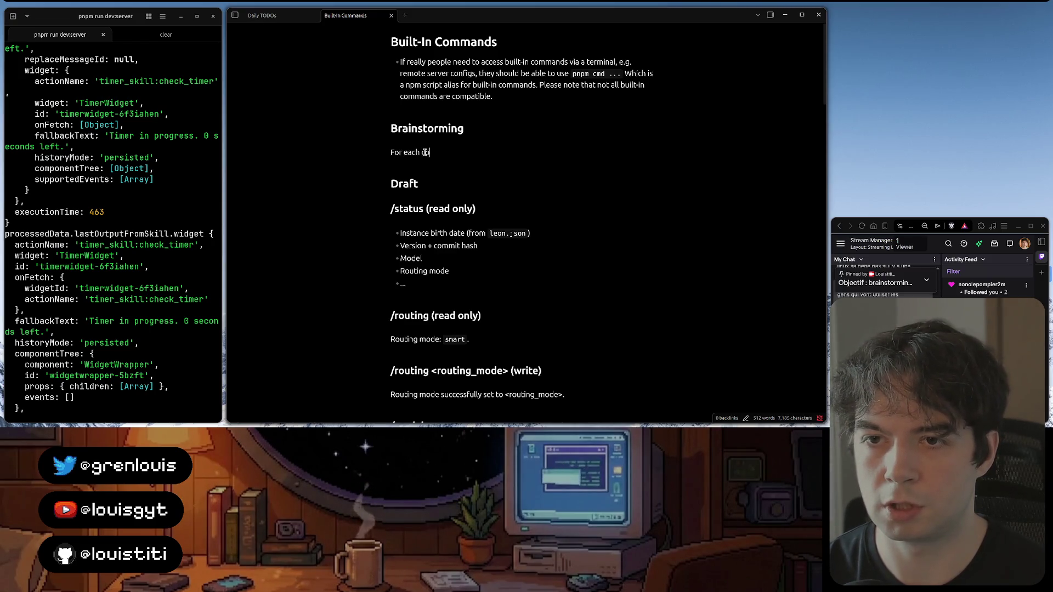
{"action": "type", "text": "mmand, we shoul"}
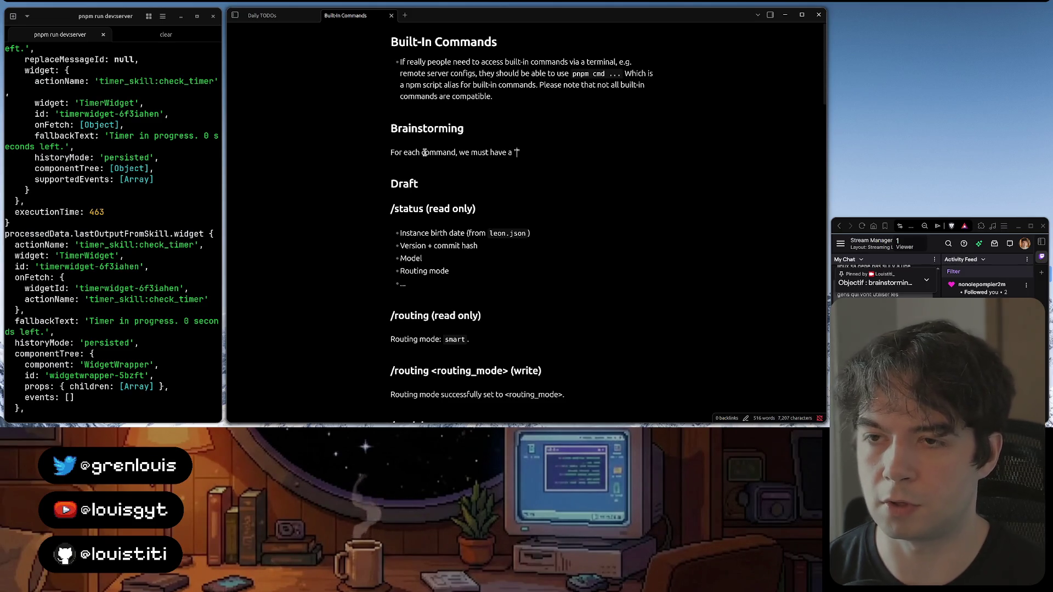
{"action": "type", "text": "\" arr"}
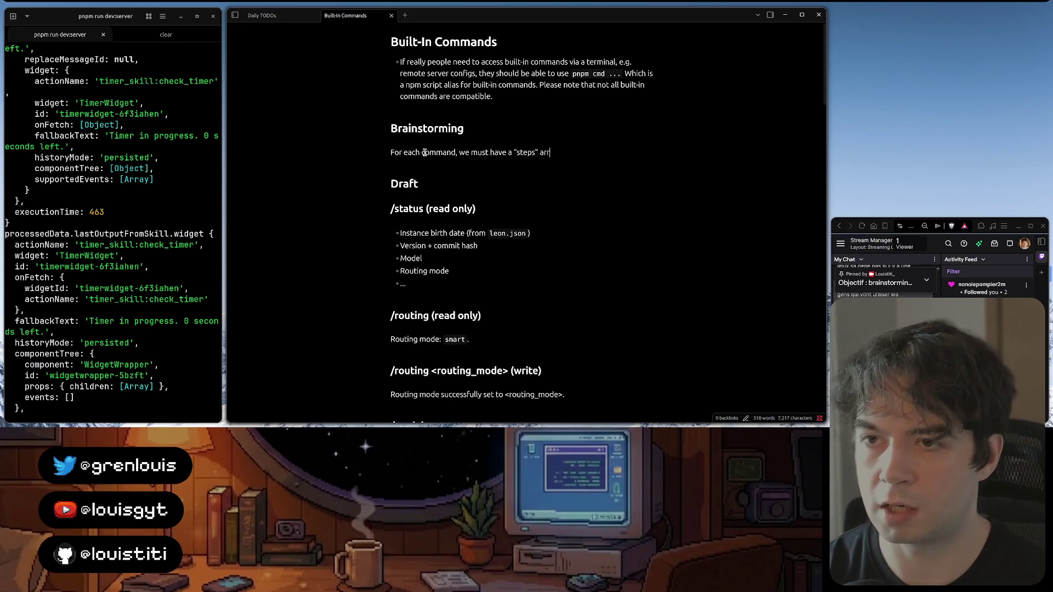
{"action": "type", "text": "ay, containing"}
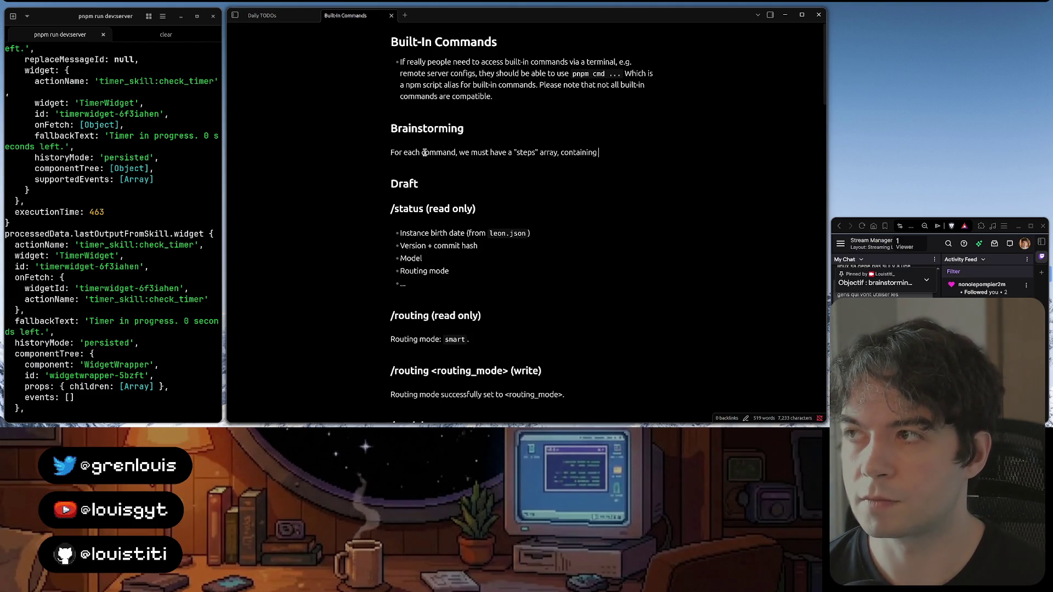
{"action": "type", "text": "require"}
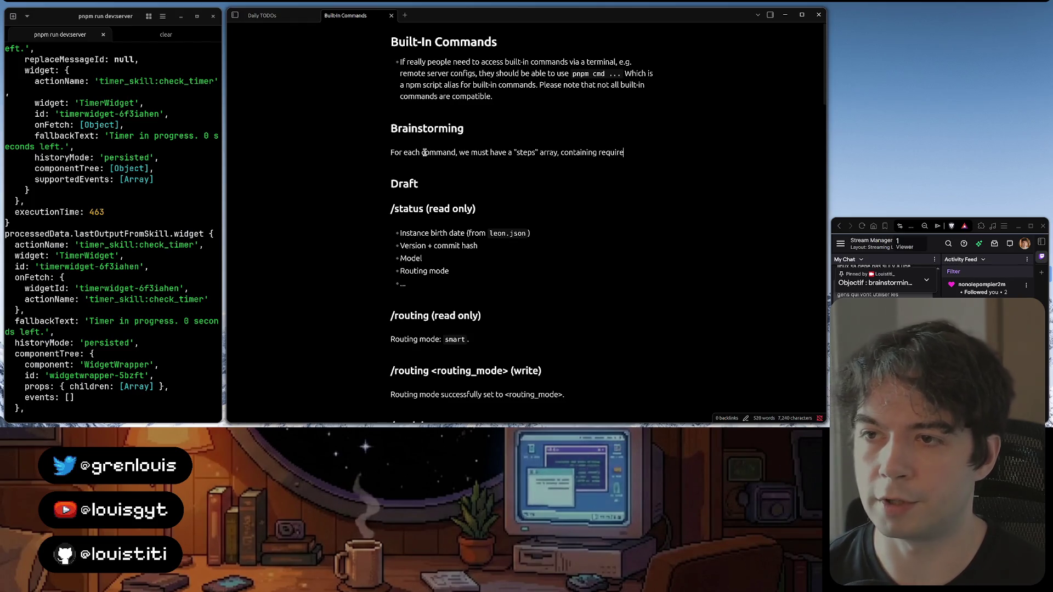
{"action": "type", "text": "d steps to be done"}
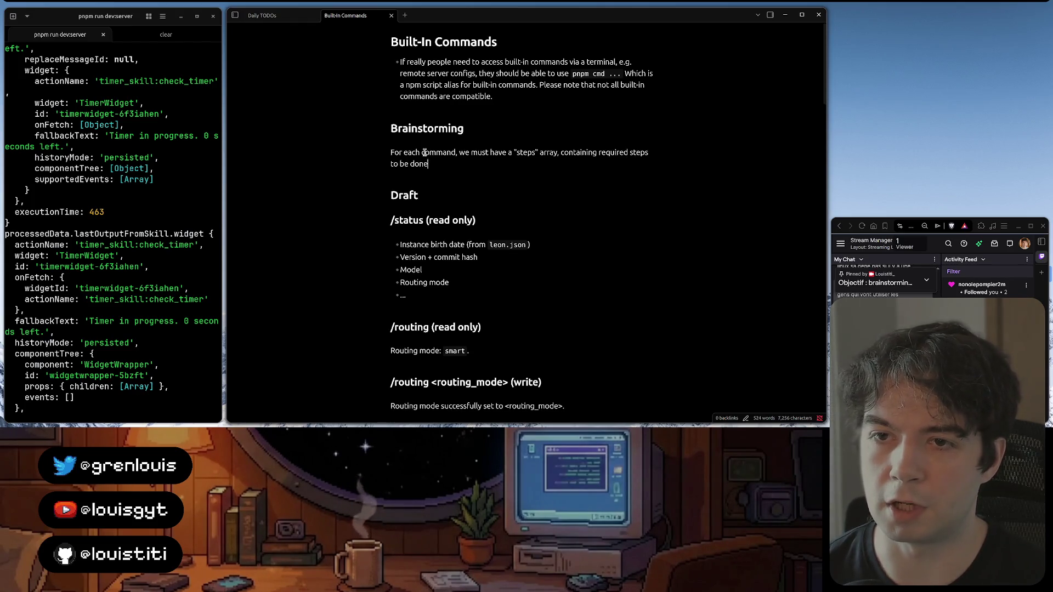
{"action": "type", "text": "."}
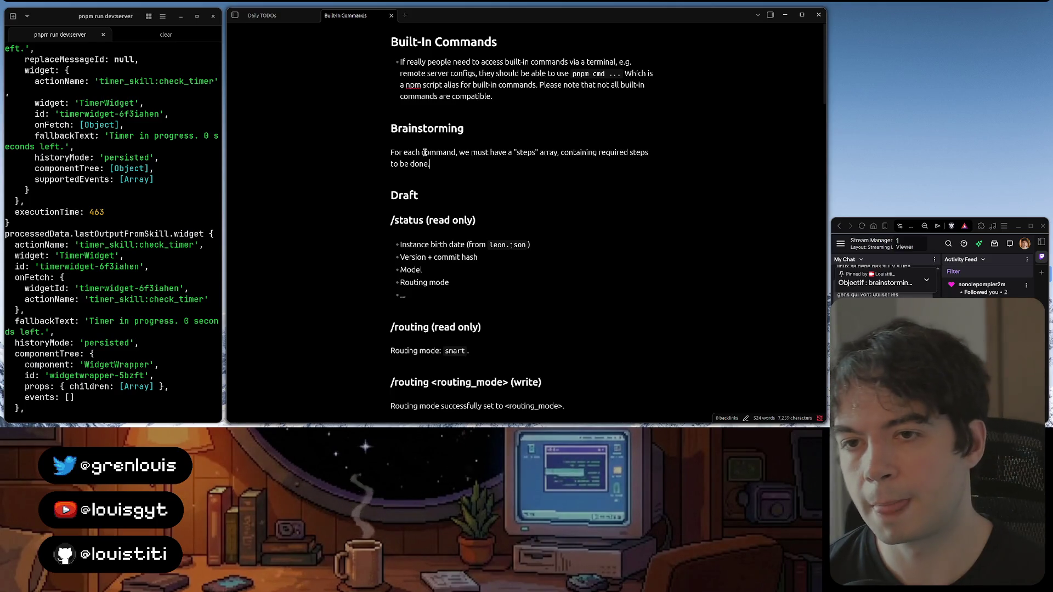
{"action": "type", "text": " E.g."}
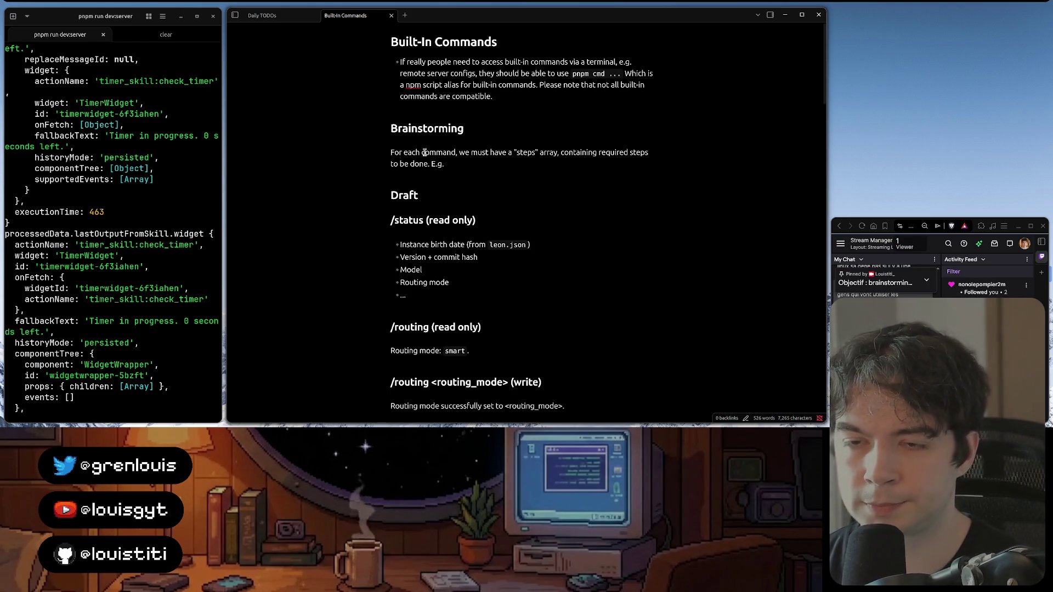
{"action": "scroll", "coordinate": [425, 161], "scroll_direction": "down", "scroll_amount": 3}
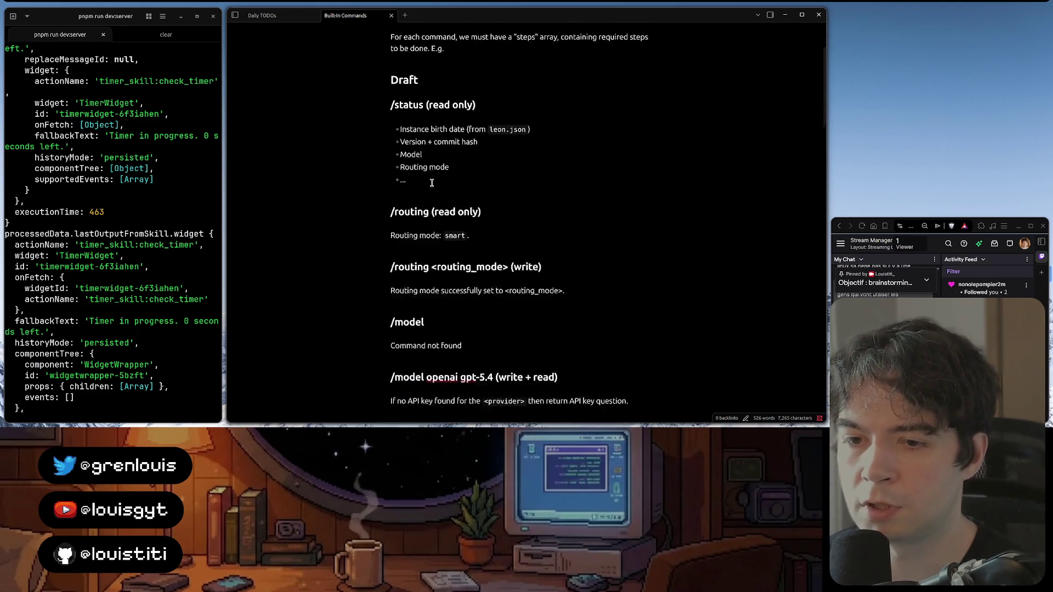
{"action": "scroll", "coordinate": [427, 169], "scroll_direction": "down", "scroll_amount": 3}
{"action": "scroll", "coordinate": [430, 179], "scroll_direction": "up", "scroll_amount": 4}
{"action": "scroll", "coordinate": [431, 183], "scroll_direction": "down", "scroll_amount": 2}
{"action": "scroll", "coordinate": [431, 182], "scroll_direction": "down", "scroll_amount": 2}
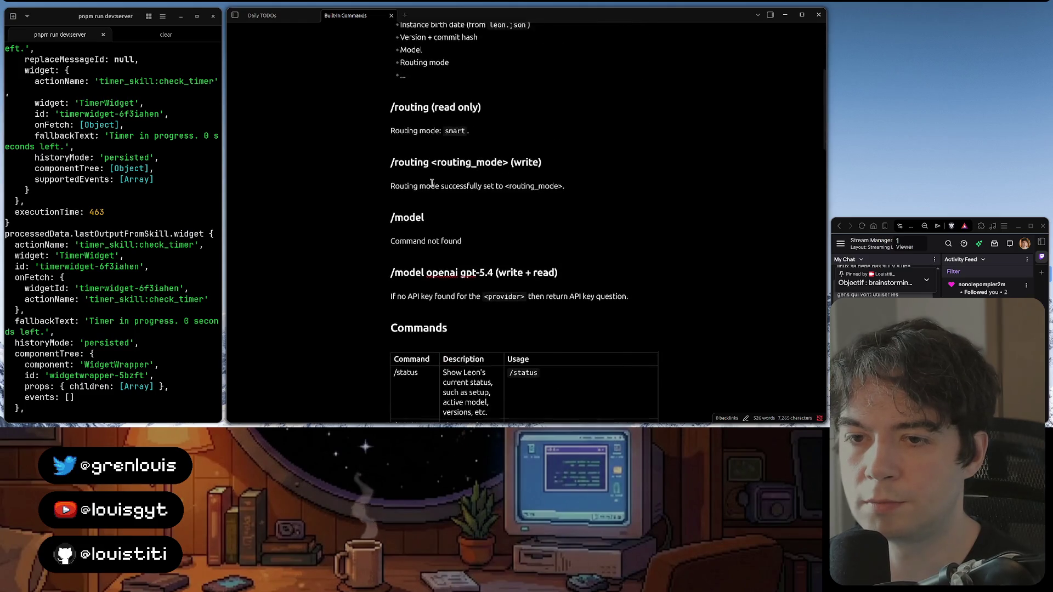
{"action": "scroll", "coordinate": [431, 184], "scroll_direction": "up", "scroll_amount": 5}
{"action": "scroll", "coordinate": [431, 183], "scroll_direction": "down", "scroll_amount": 1}
{"action": "scroll", "coordinate": [431, 183], "scroll_direction": "up", "scroll_amount": 1}
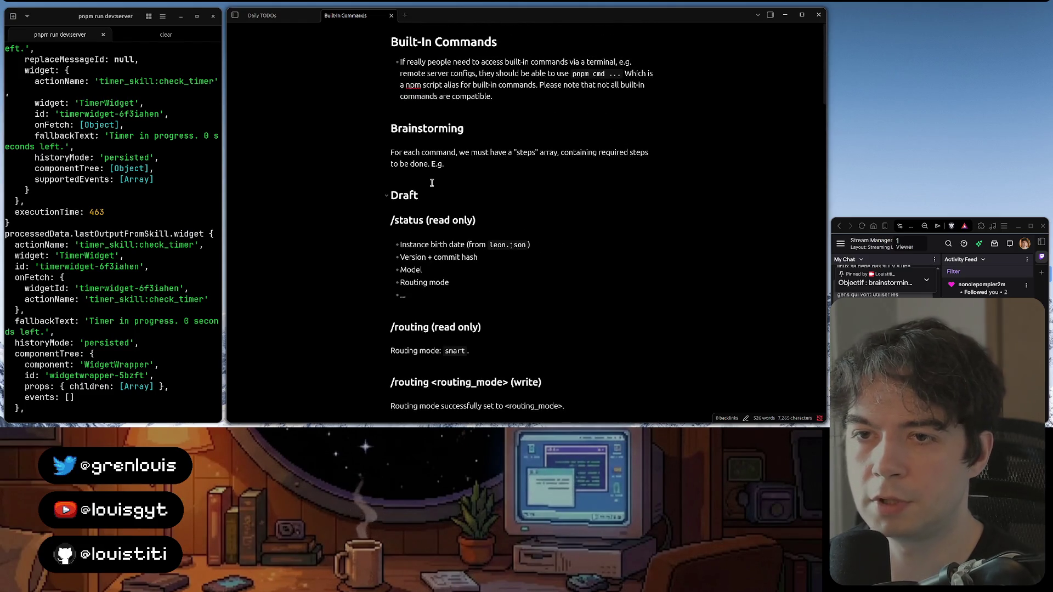
{"action": "type", "text": " for the `/model"}
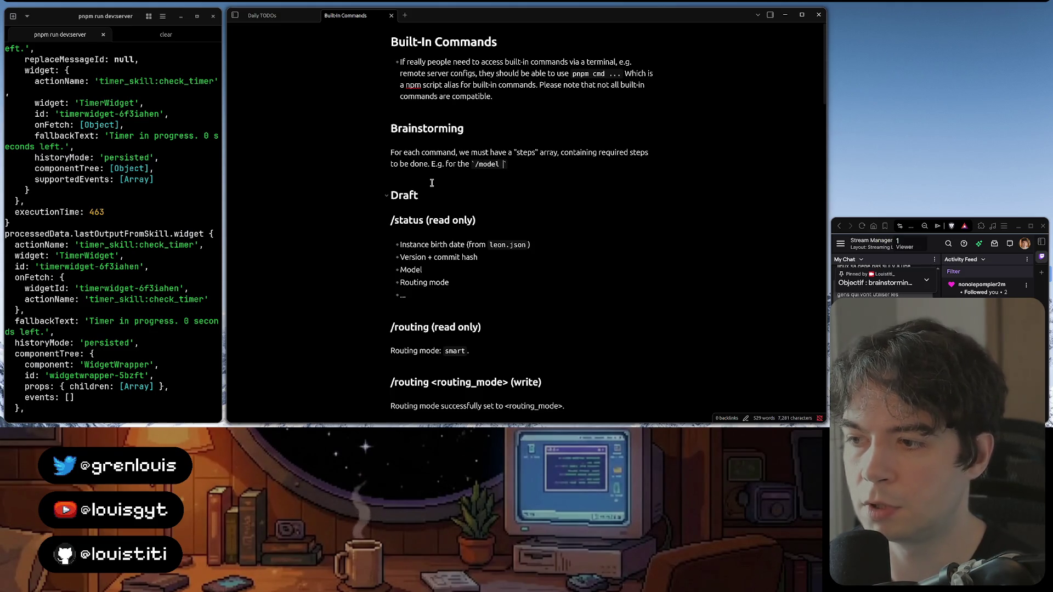
{"action": "type", "text": "<p"}
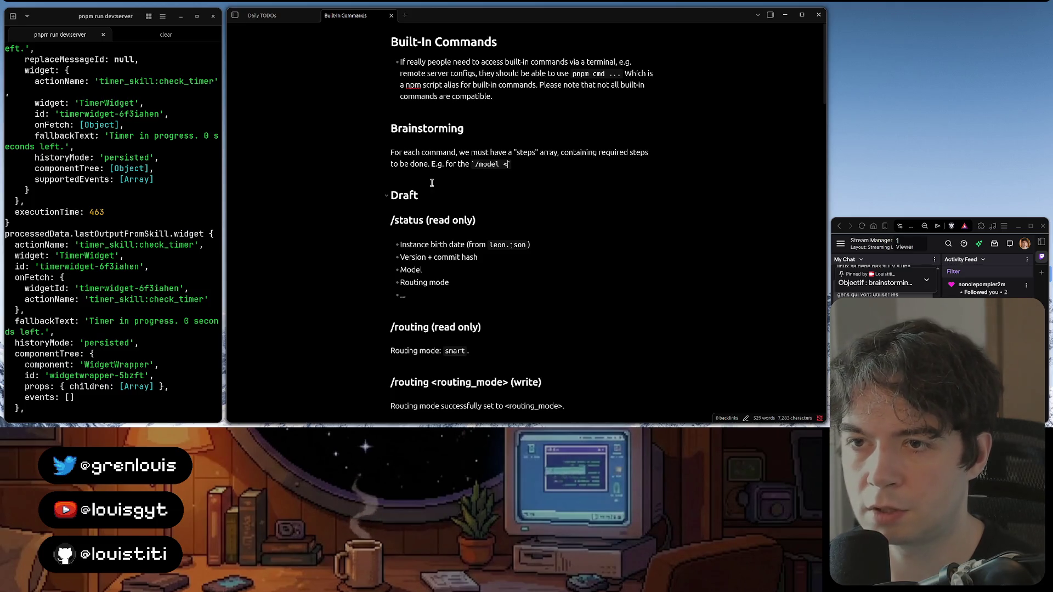
{"action": "type", "text": "provider>"}
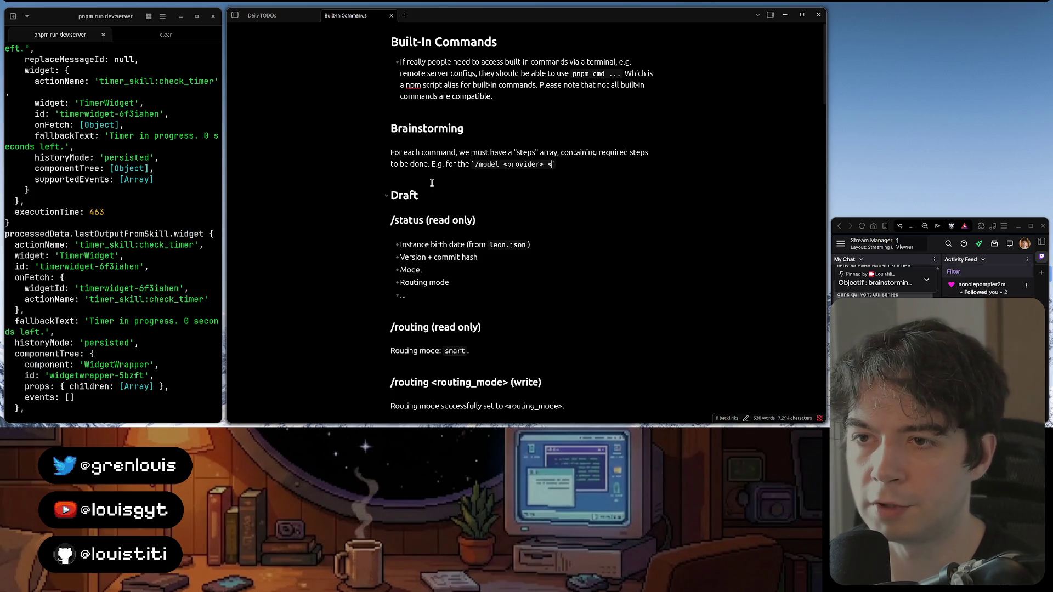
{"action": "type", "text": "<model"}
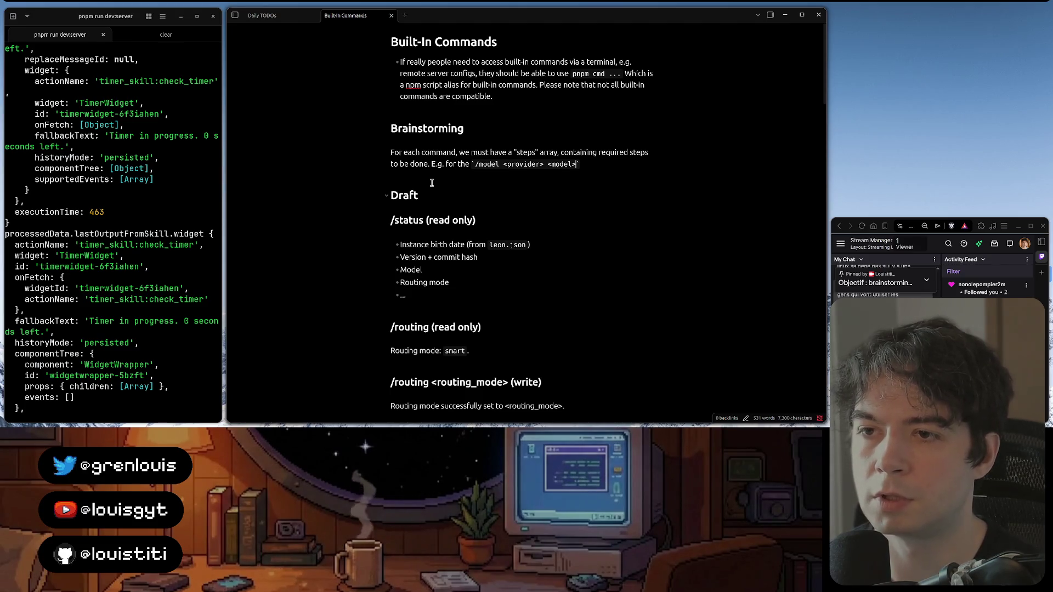
{"action": "type", "text": "> command, we shou"}
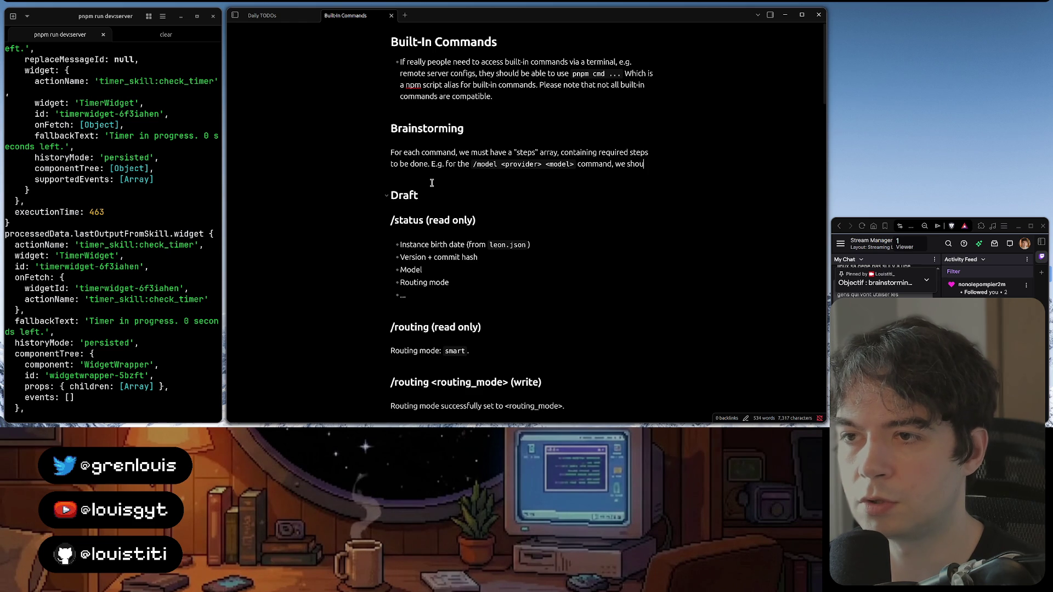
{"action": "type", "text": "ld have a"}
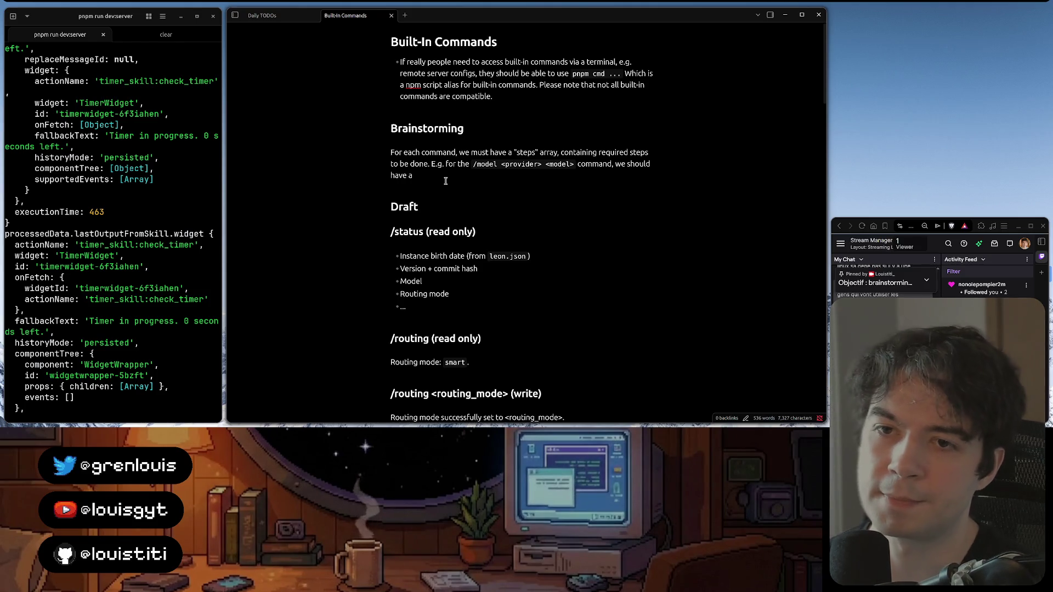
Reword the paragraph to a "parameters" array of required params to obtain, and begin the "api_key" example
{"action": "double_click", "coordinate": [524, 152]}
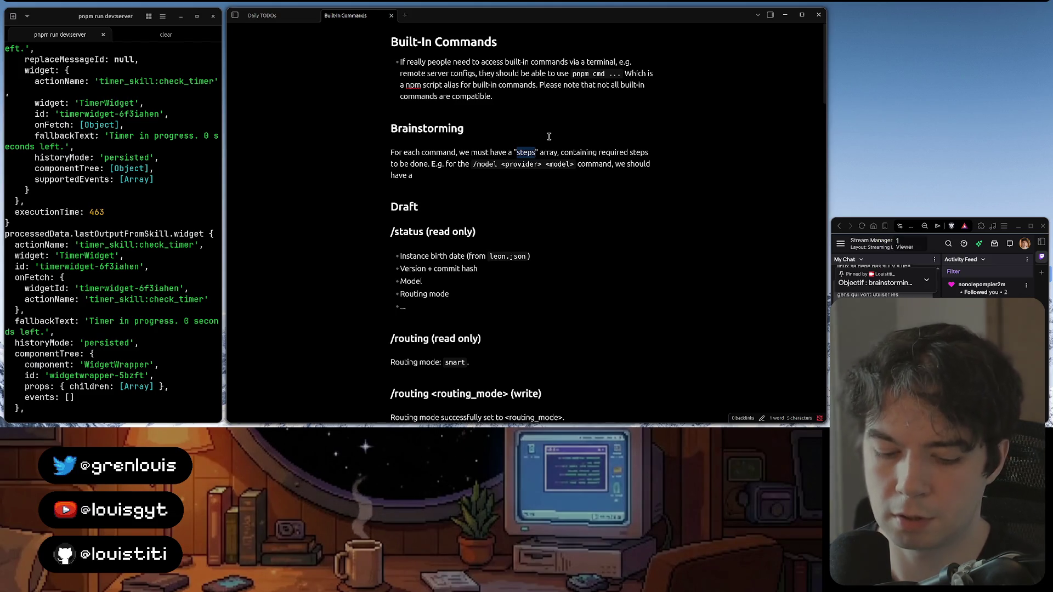
{"action": "type", "text": "parameters"}
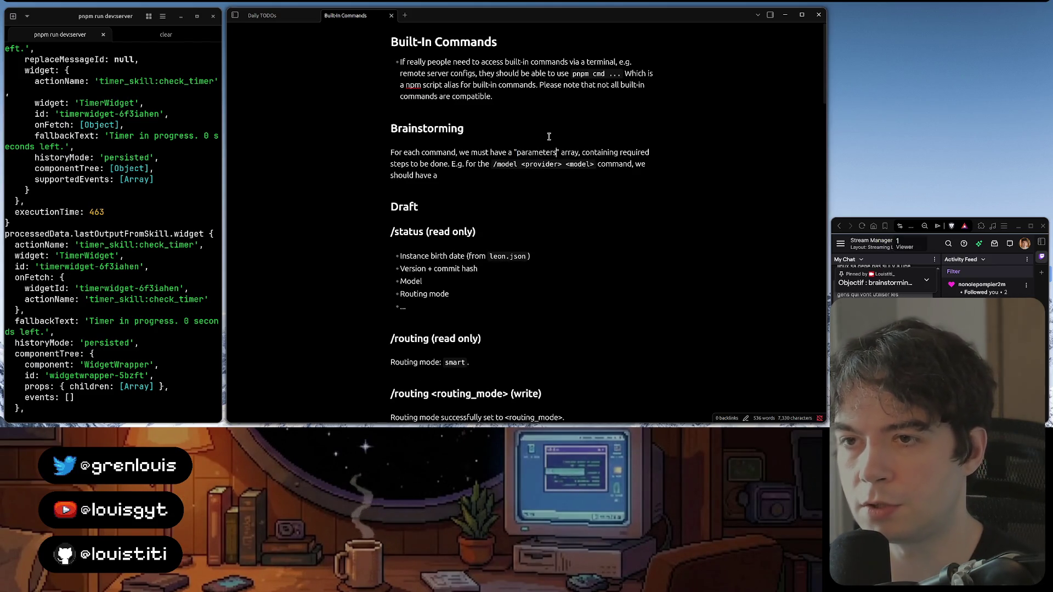
{"action": "type", "text": "\""}
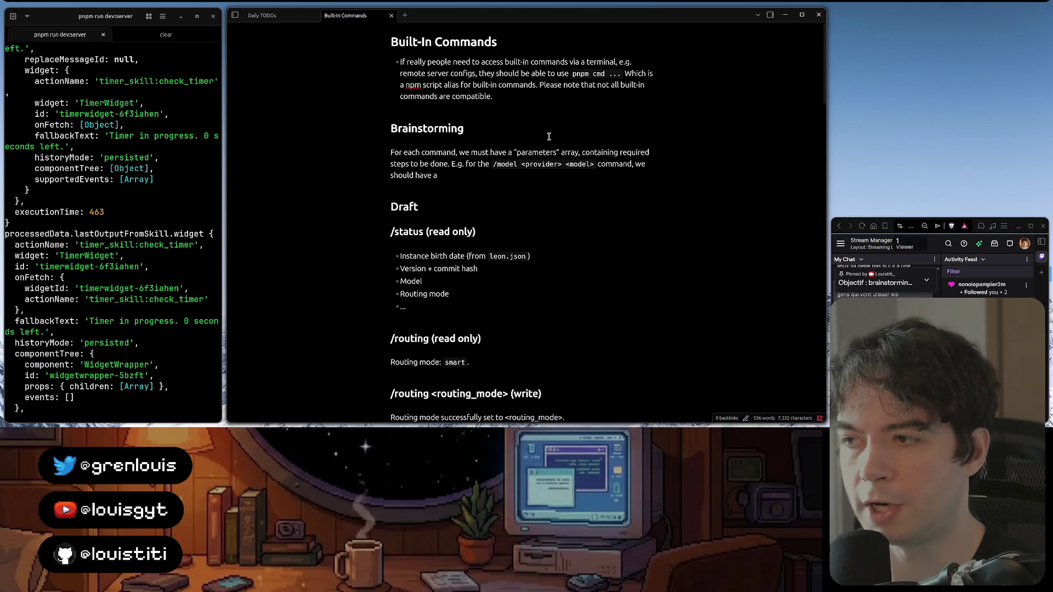
{"action": "double_click", "coordinate": [397, 162]}
{"action": "type", "text": "para"}
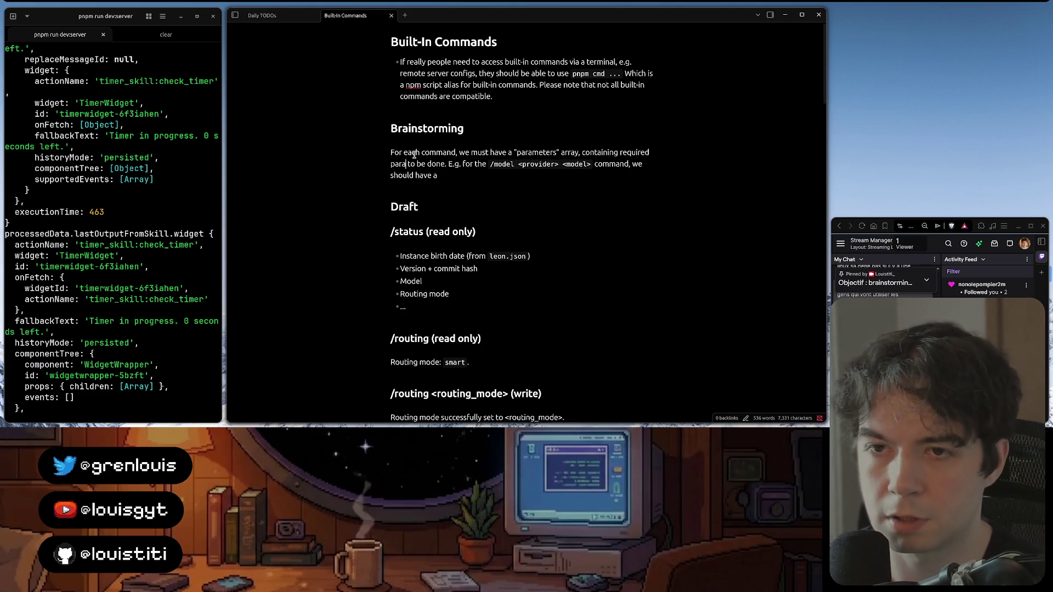
{"action": "type", "text": "ms"}
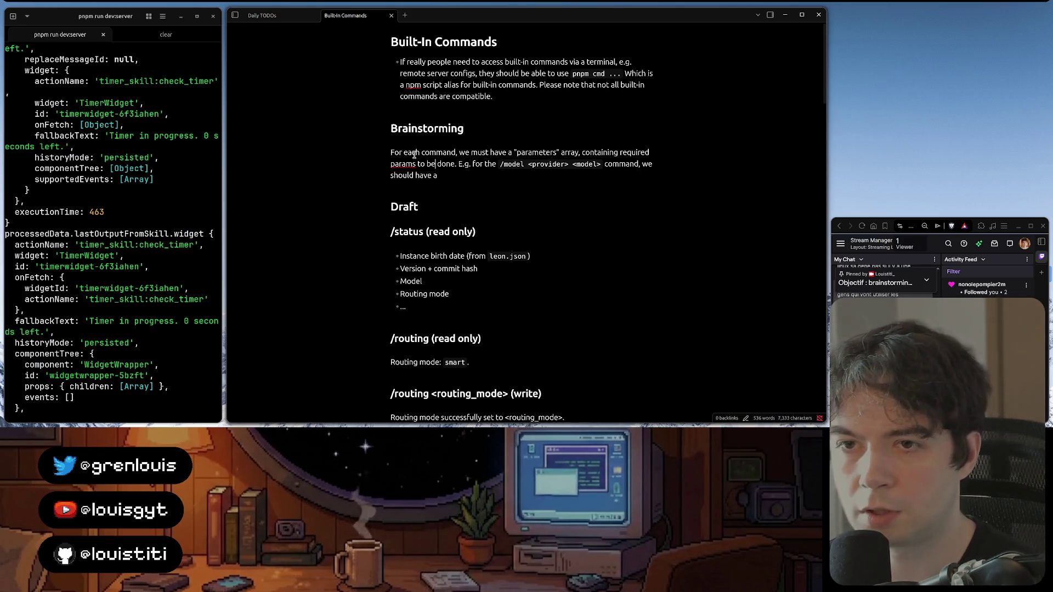
{"action": "double_click", "coordinate": [444, 163]}
{"action": "key", "text": "BackSpace"}
{"action": "key", "text": "BackSpace"}
{"action": "key", "text": "BackSpace"}
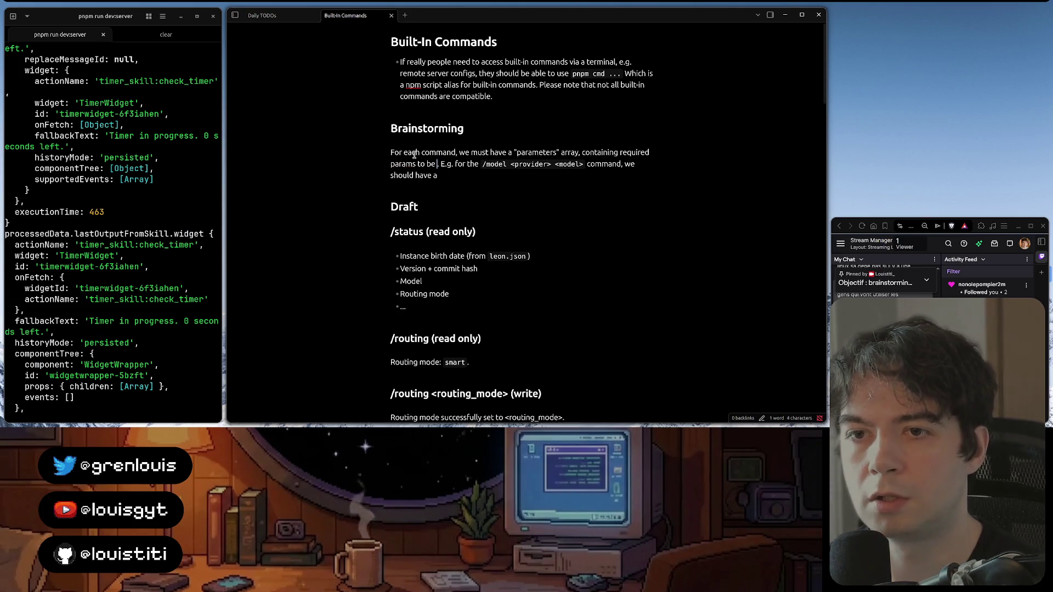
{"action": "type", "text": "obtain."}
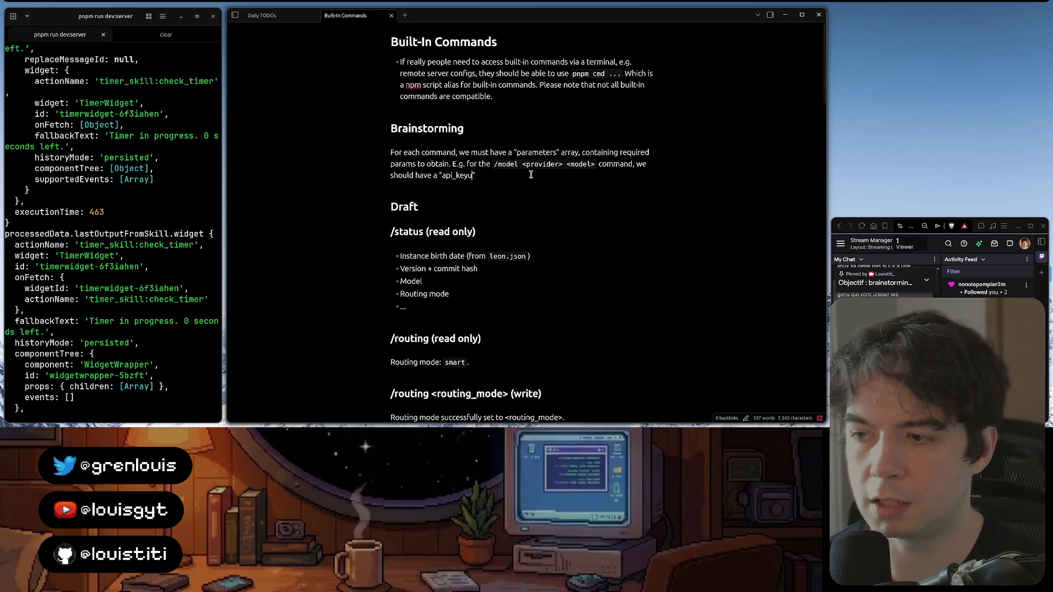
{"action": "key", "text": "BackSpace"}
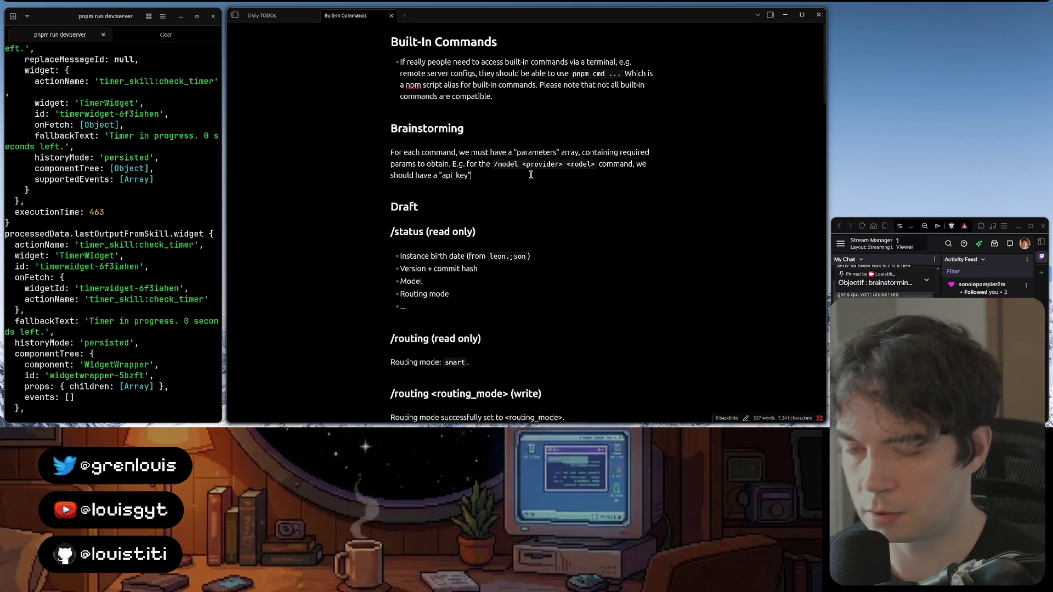
{"action": "type", "text": "parameter."}
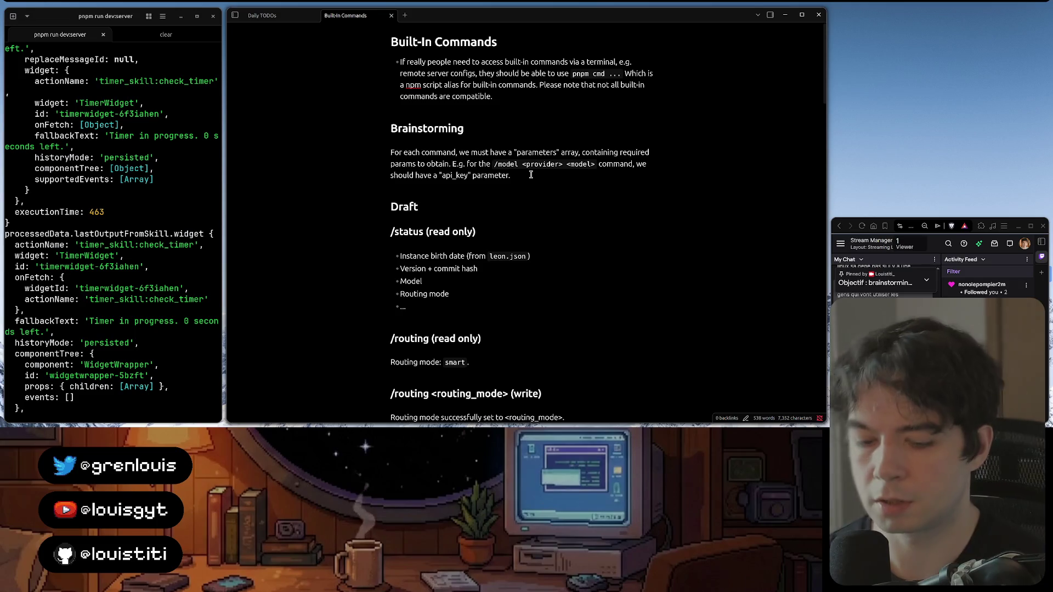
{"action": "type", "text": "And dor each pa"}
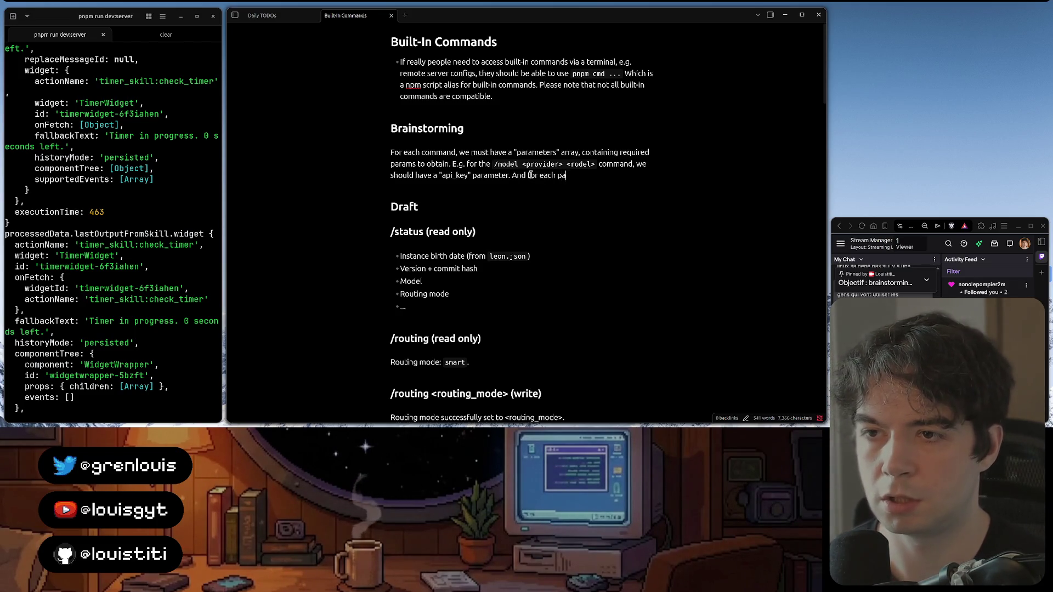
{"action": "type", "text": "we should ha"}
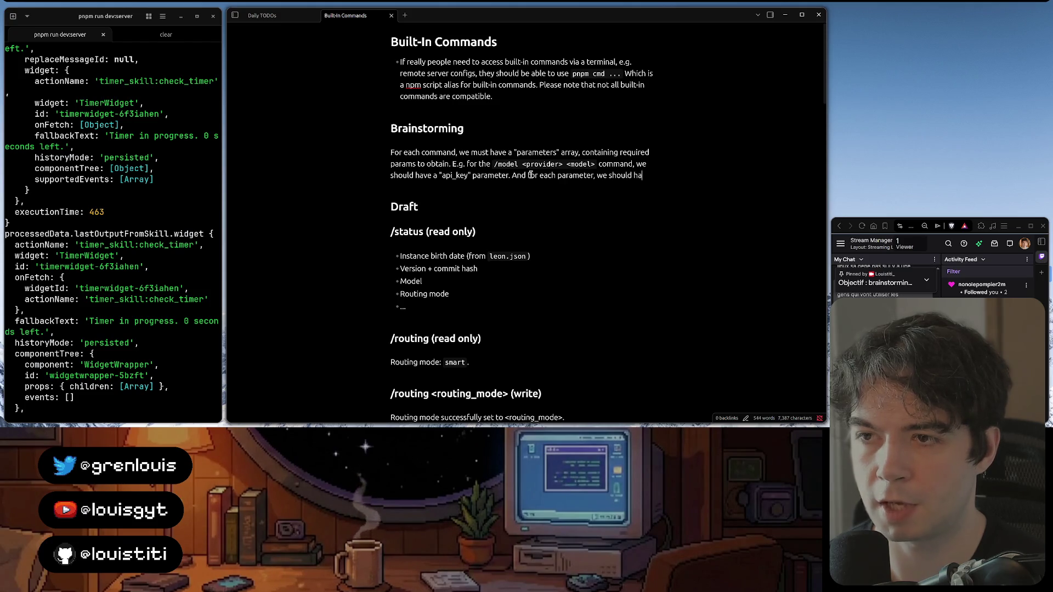
{"action": "type", "text": "ve"}
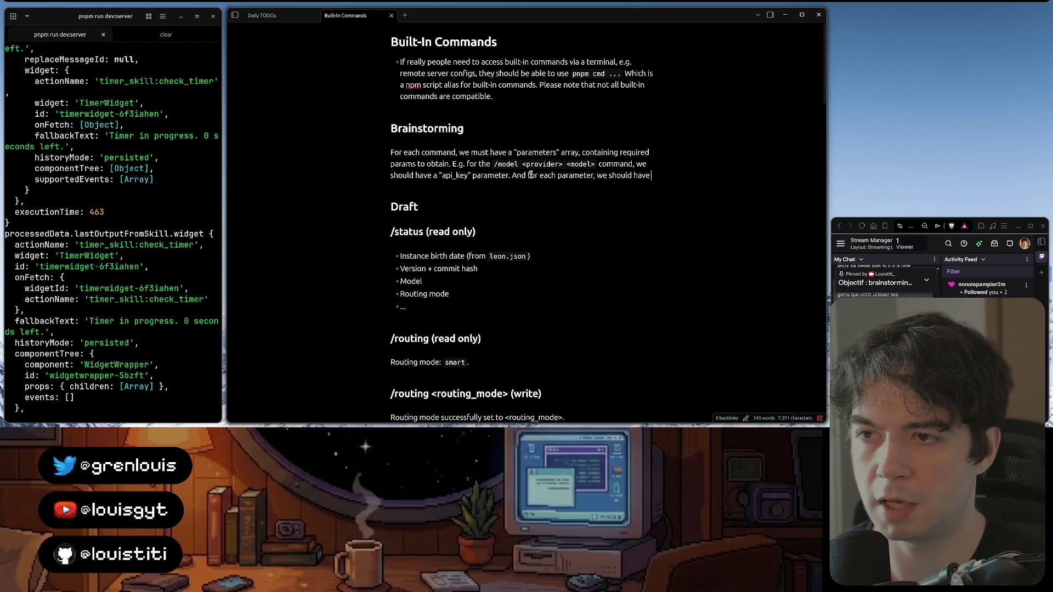
{"action": "type", "text": " aquestion"}
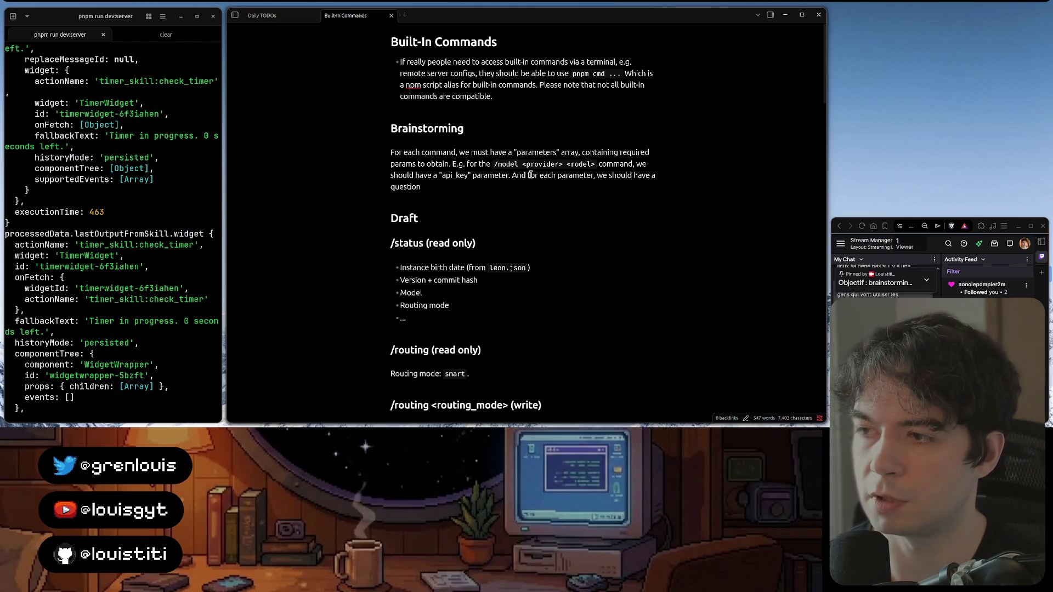
Finish the paragraph: each parameter has a question string, e.g. "Please provide your API key:", then bring WebStorm forward
{"action": "key", "text": "ctrl+BackSpace"}
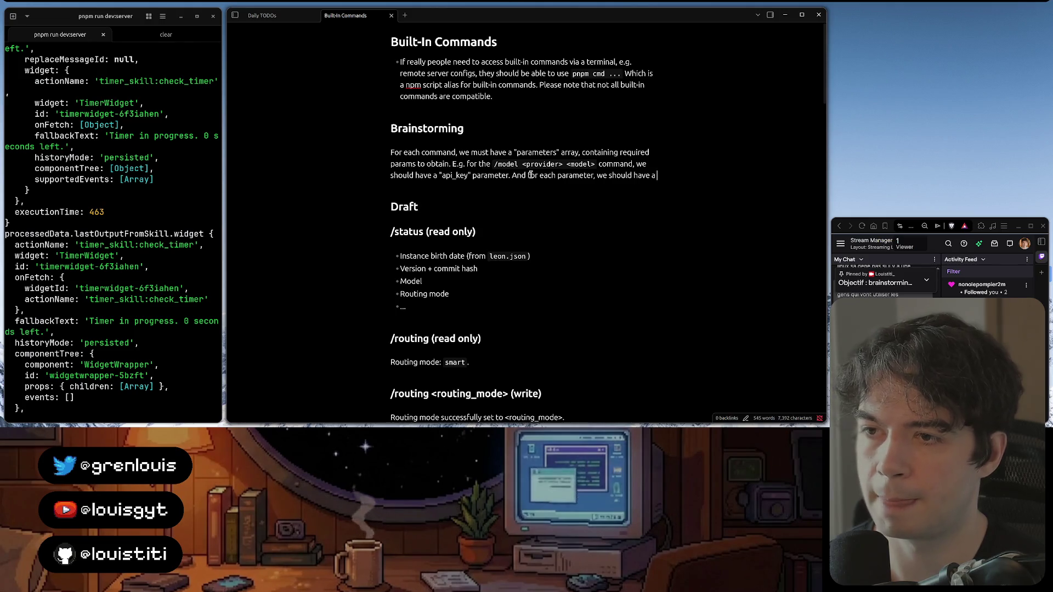
{"action": "type", "text": "a question"}
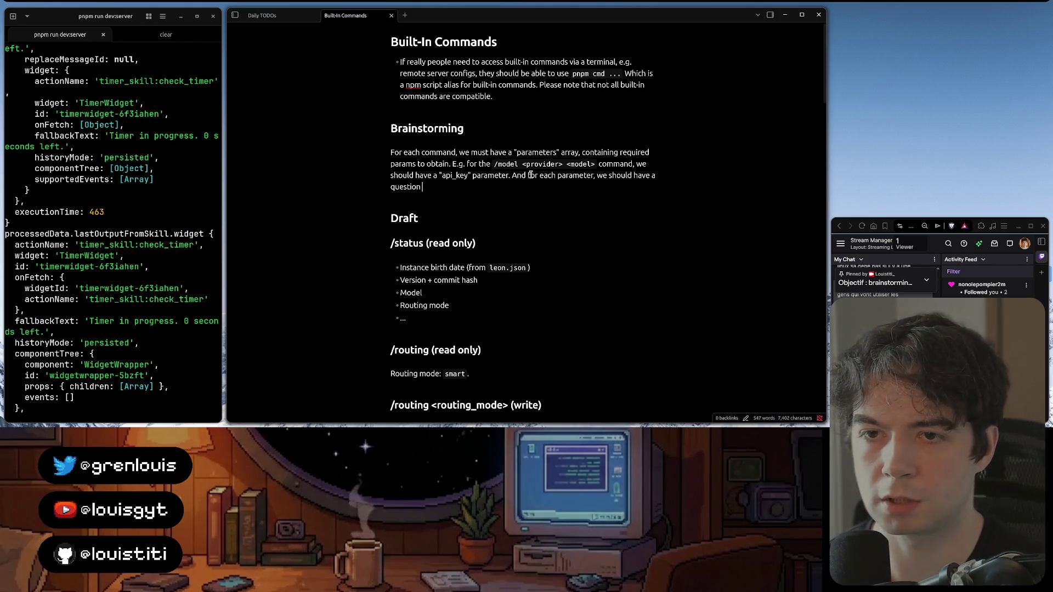
{"action": "type", "text": " string"}
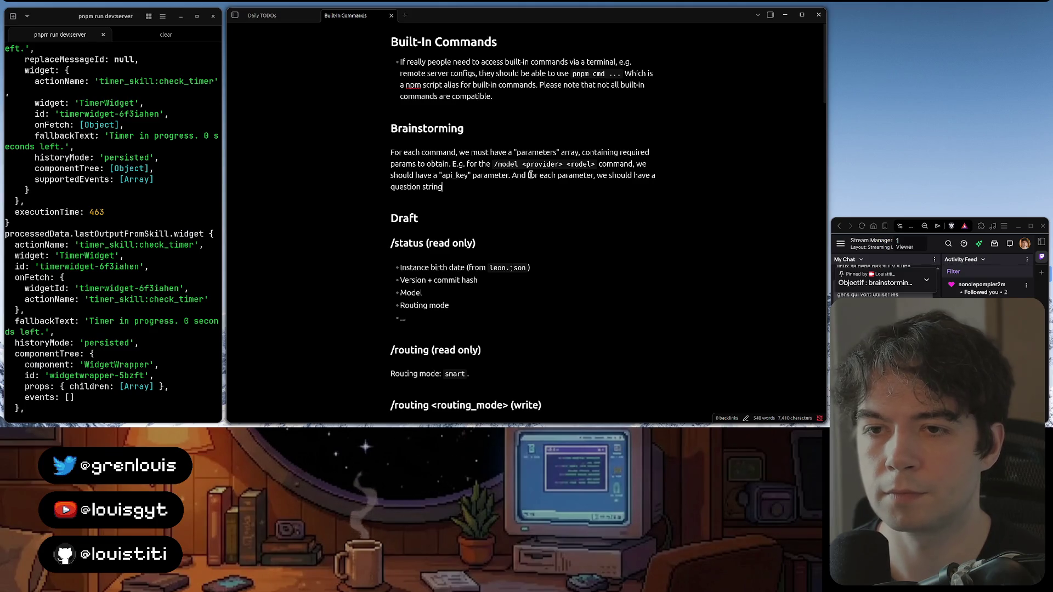
{"action": "type", "text": ", e.g. \""}
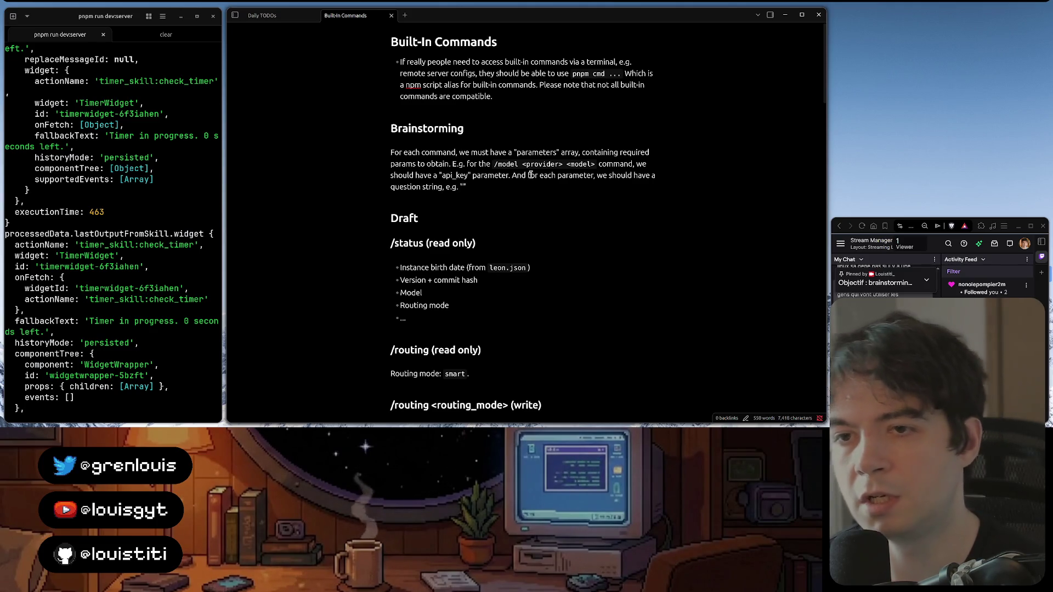
{"action": "type", "text": "Please"}
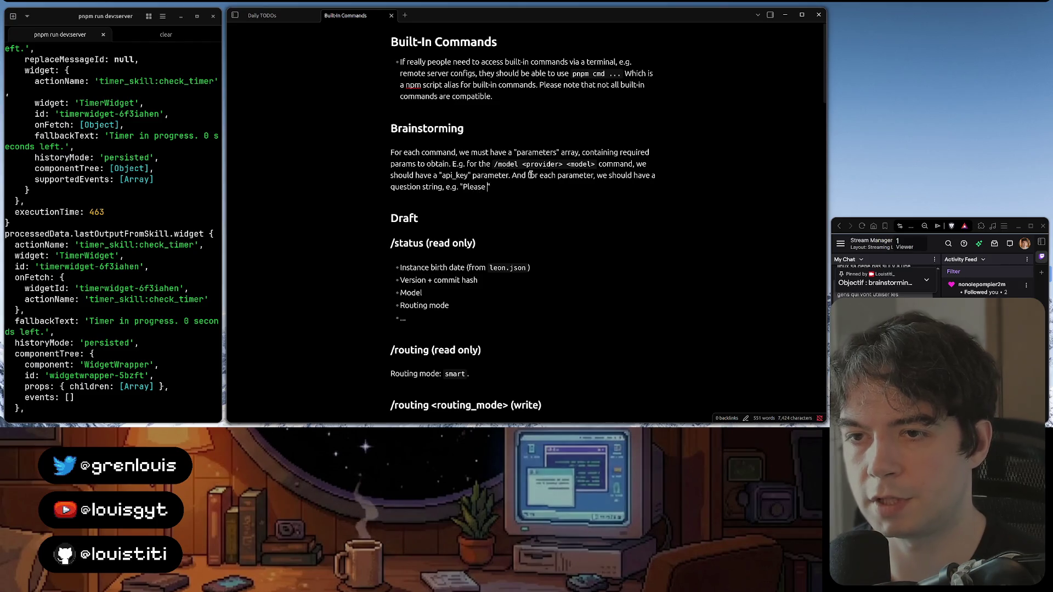
{"action": "type", "text": " paste your "}
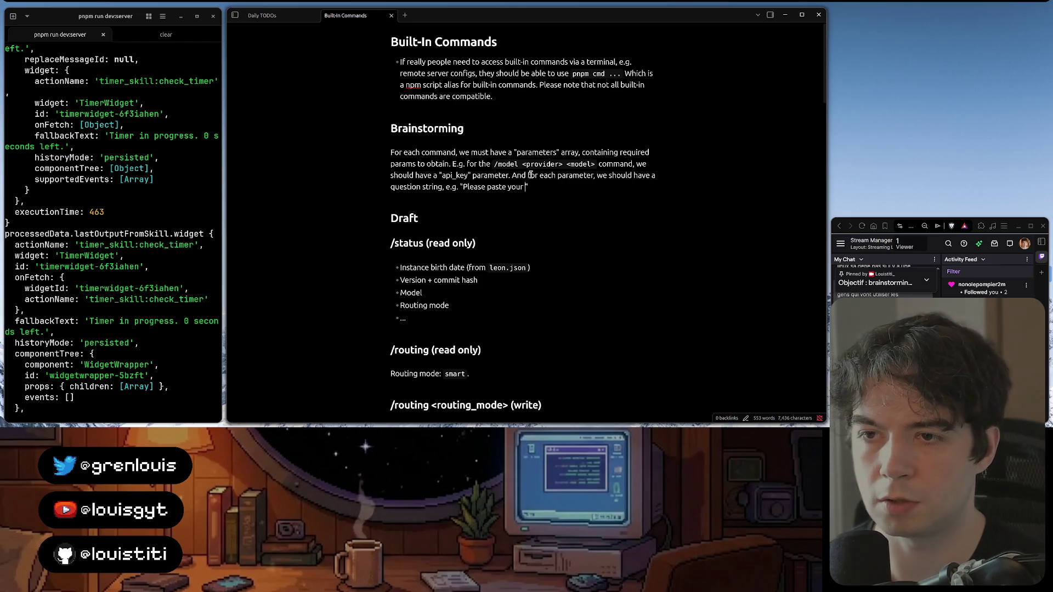
{"action": "type", "text": "prov"}
{"action": "type", "text": " key"}
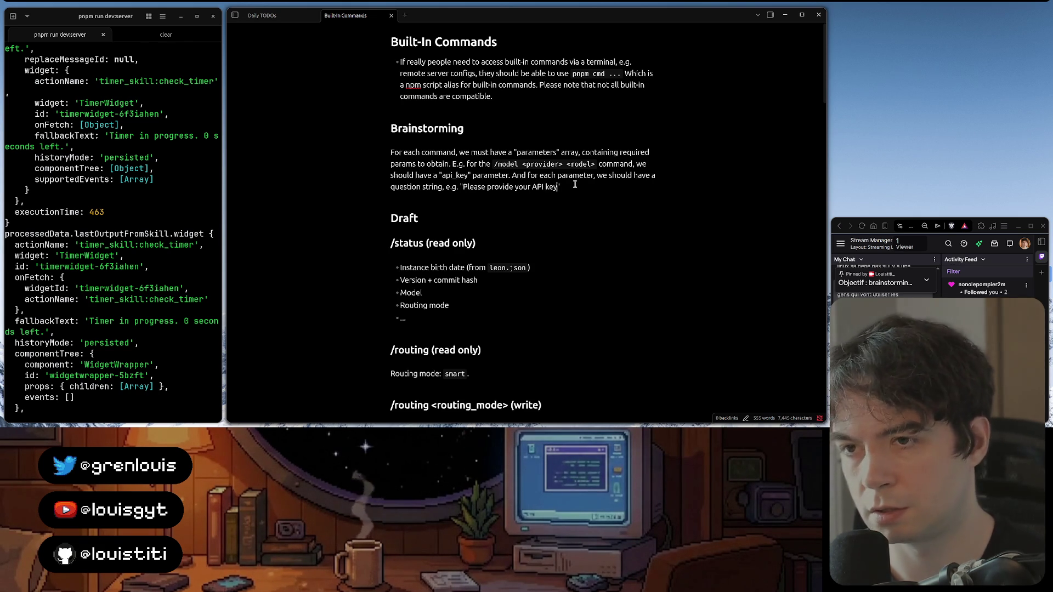
{"action": "type", "text": "\""}
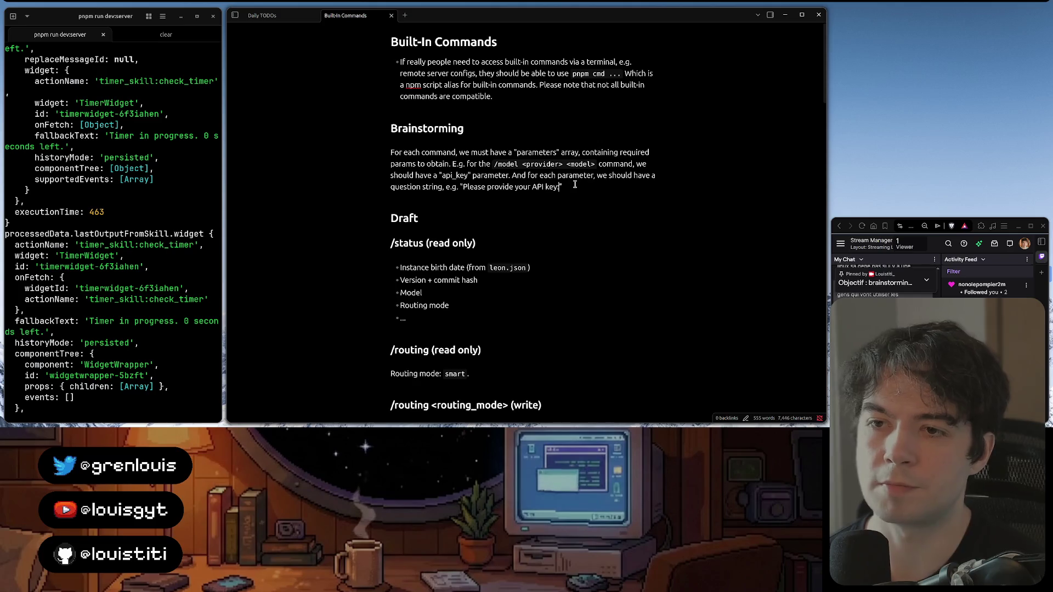
{"action": "type", "text": "."}
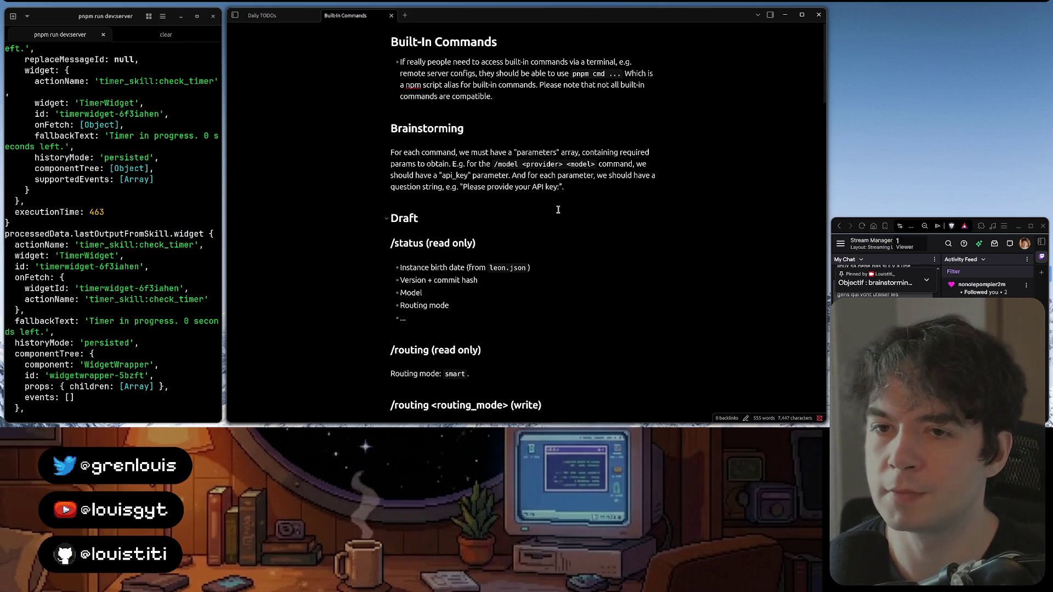
{"action": "scroll", "coordinate": [565, 173], "scroll_direction": "down", "scroll_amount": 2}
{"action": "scroll", "coordinate": [564, 173], "scroll_direction": "down", "scroll_amount": 1}
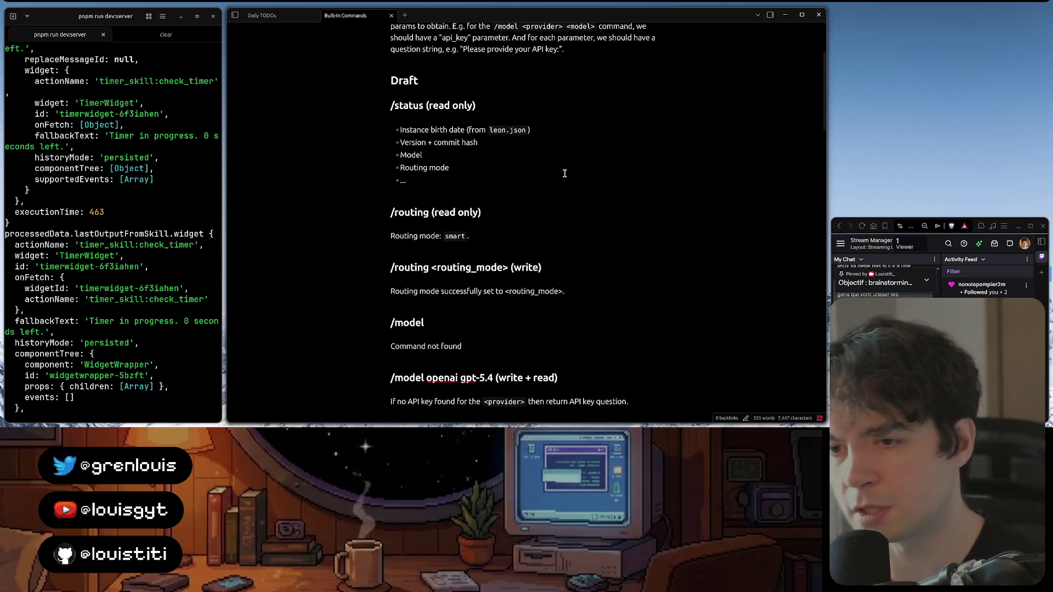
{"action": "scroll", "coordinate": [564, 172], "scroll_direction": "down", "scroll_amount": 1}
{"action": "scroll", "coordinate": [564, 173], "scroll_direction": "down", "scroll_amount": 1}
{"action": "scroll", "coordinate": [564, 173], "scroll_direction": "down", "scroll_amount": 1}
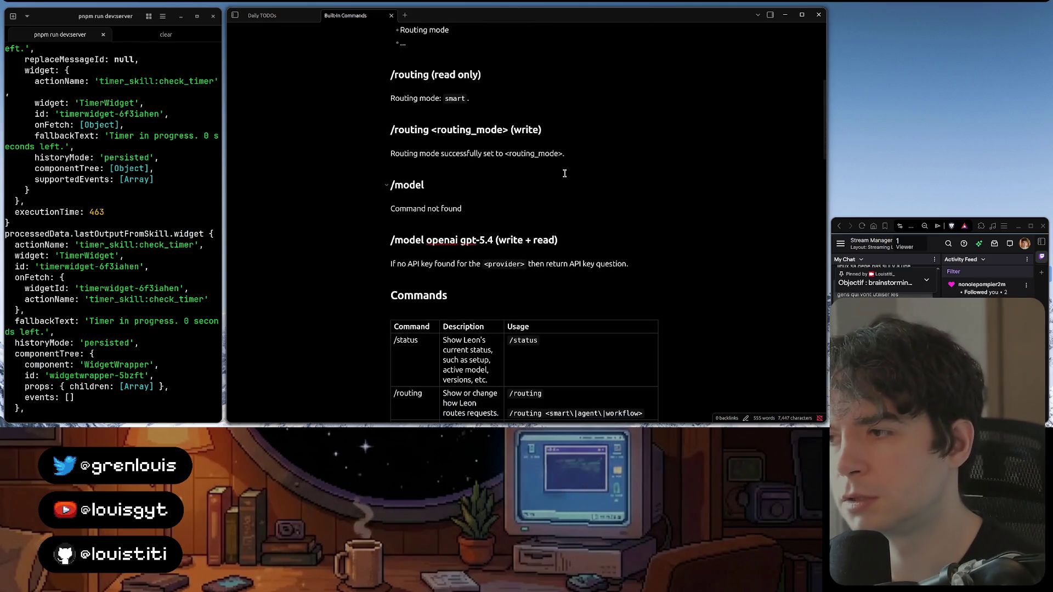
{"action": "scroll", "coordinate": [565, 172], "scroll_direction": "down", "scroll_amount": 1}
{"action": "scroll", "coordinate": [564, 174], "scroll_direction": "down", "scroll_amount": 3}
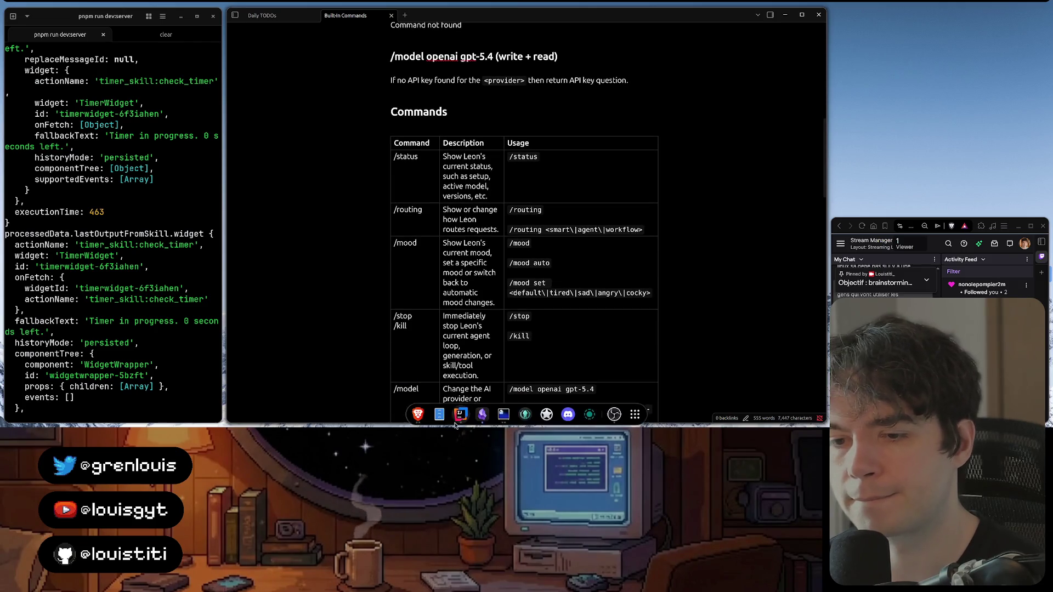
{"action": "left_click", "coordinate": [459, 412]}
{"action": "key", "text": "Up"}
{"action": "key", "text": "Up"}
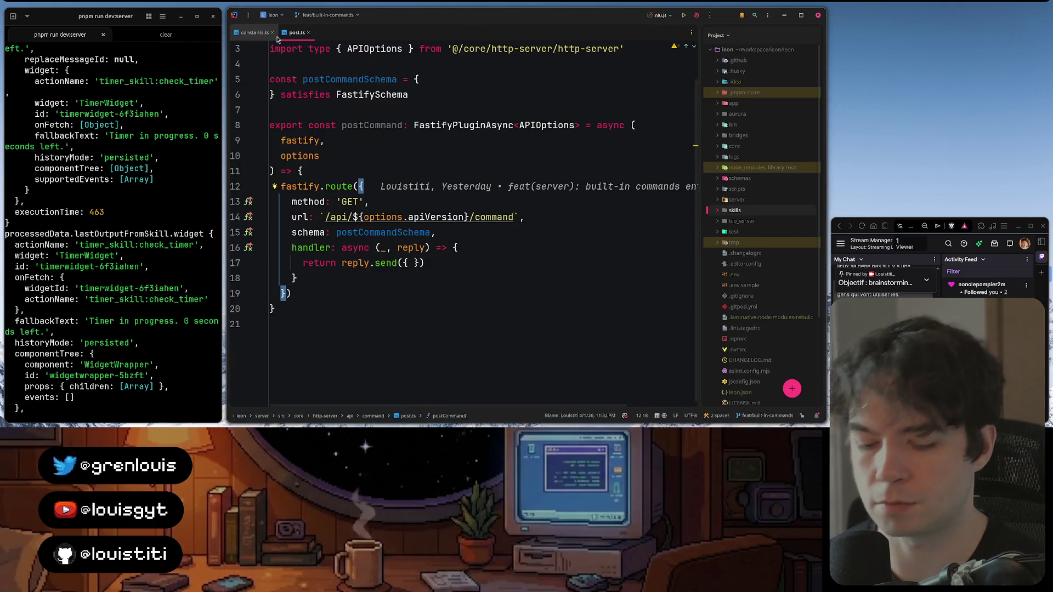
Go to built-in-command.ts and indent the empty line inside the BuiltInCommand class body
{"action": "key", "text": "ctrl+shift+n"}
{"action": "type", "text": "env"}
{"action": "type", "text": "built"}
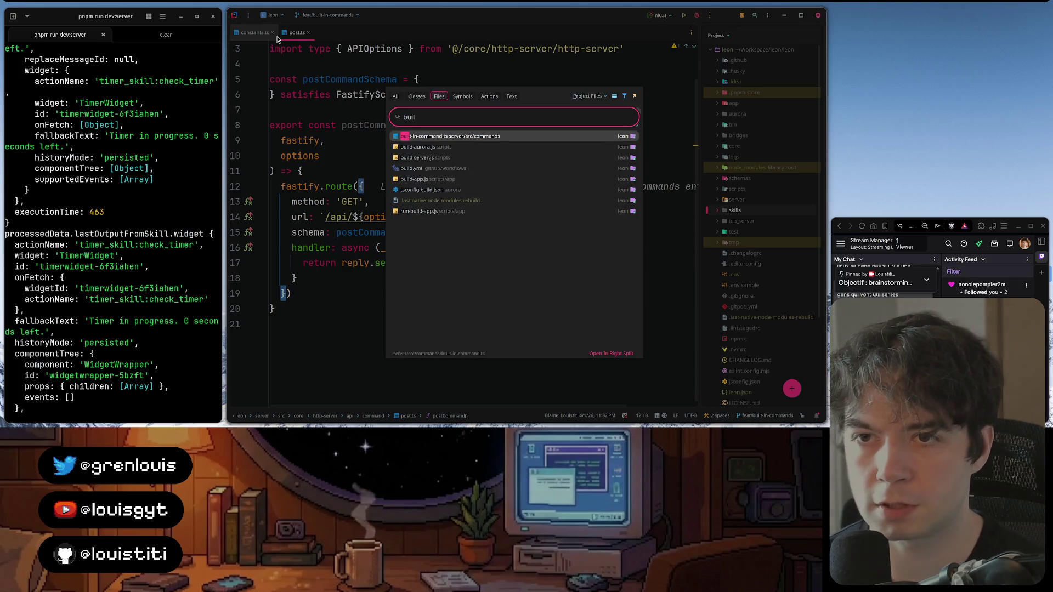
{"action": "key", "text": "Return"}
{"action": "left_click", "coordinate": [332, 64]}
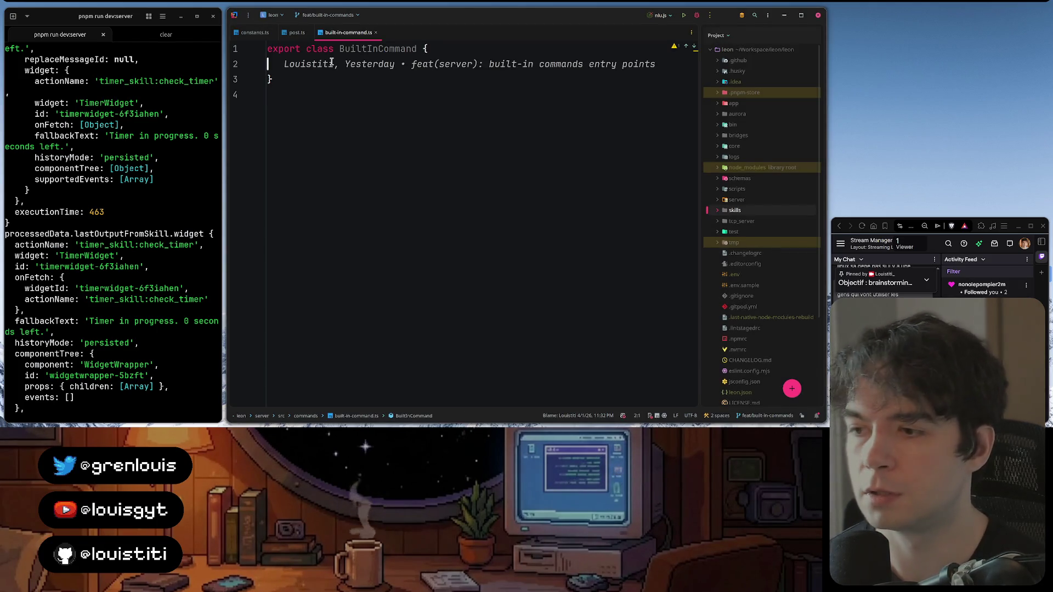
{"action": "key", "text": "Tab"}
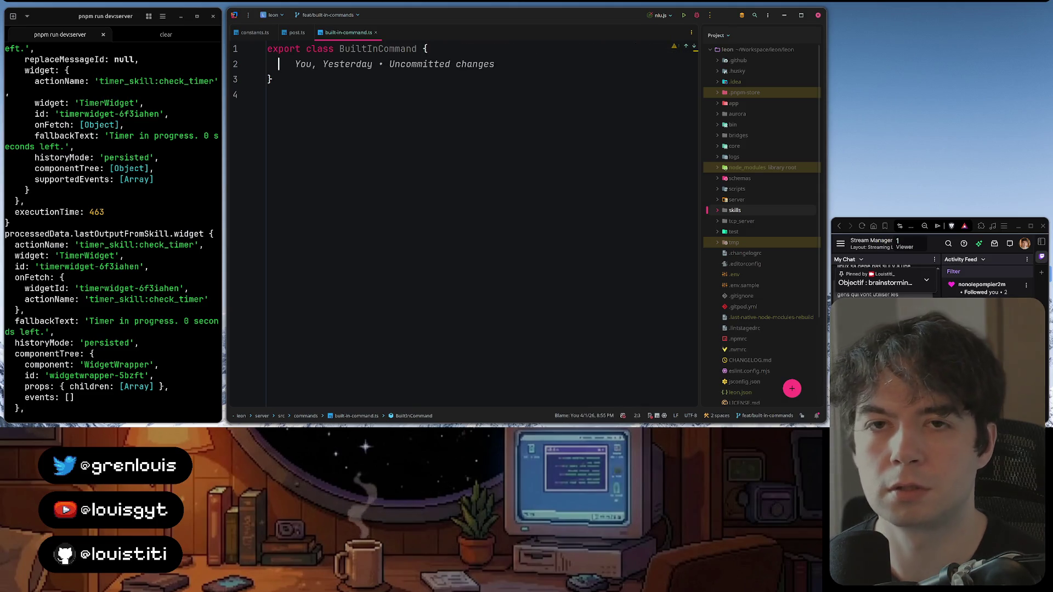
Search the project for 'protected', copy the protected name declaration from STTParserBase, and return to the class
{"action": "key", "text": "ctrl+shift+f"}
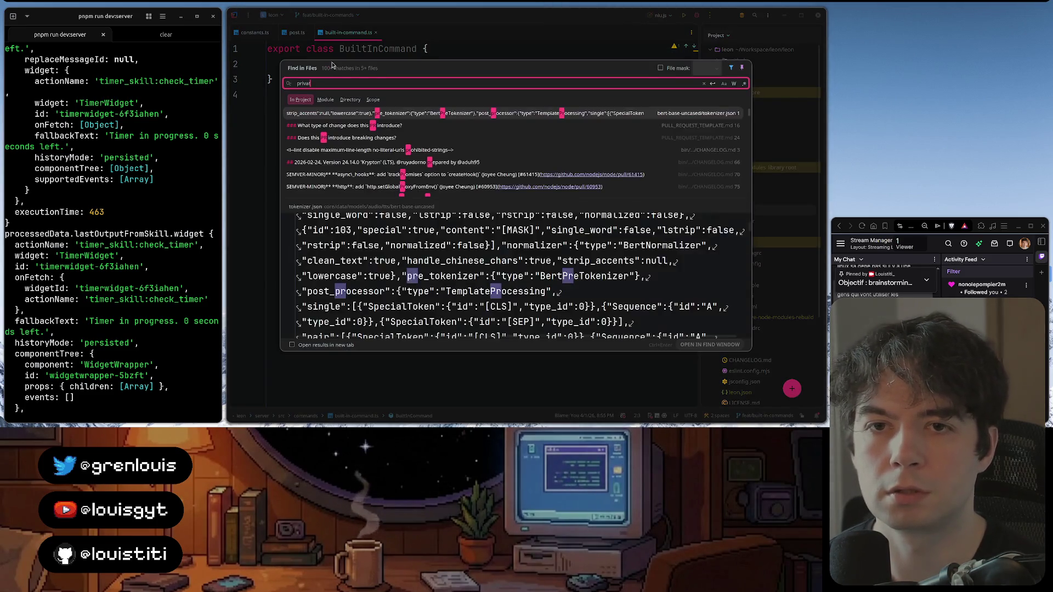
{"action": "type", "text": "otected"}
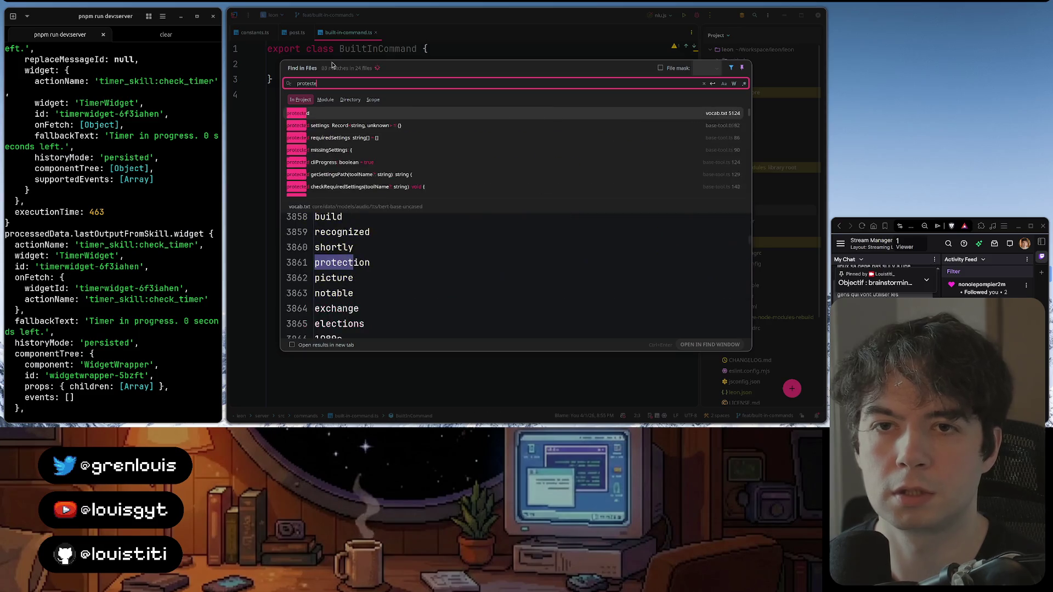
{"action": "left_click", "coordinate": [492, 236]}
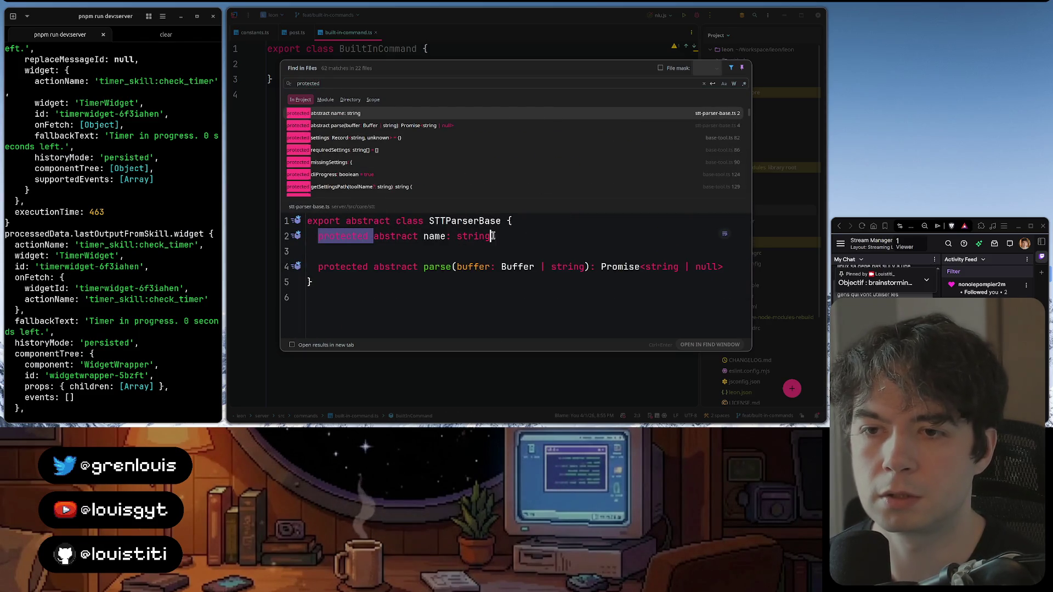
{"action": "key", "text": "ctrl+w"}
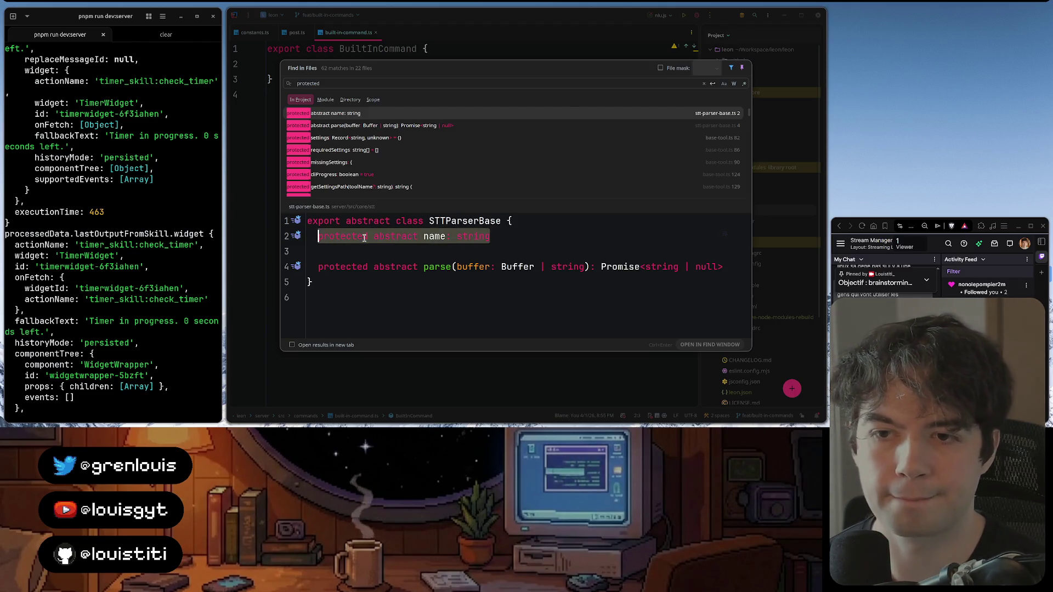
{"action": "key", "text": "Escape"}
{"action": "key", "text": "Return"}
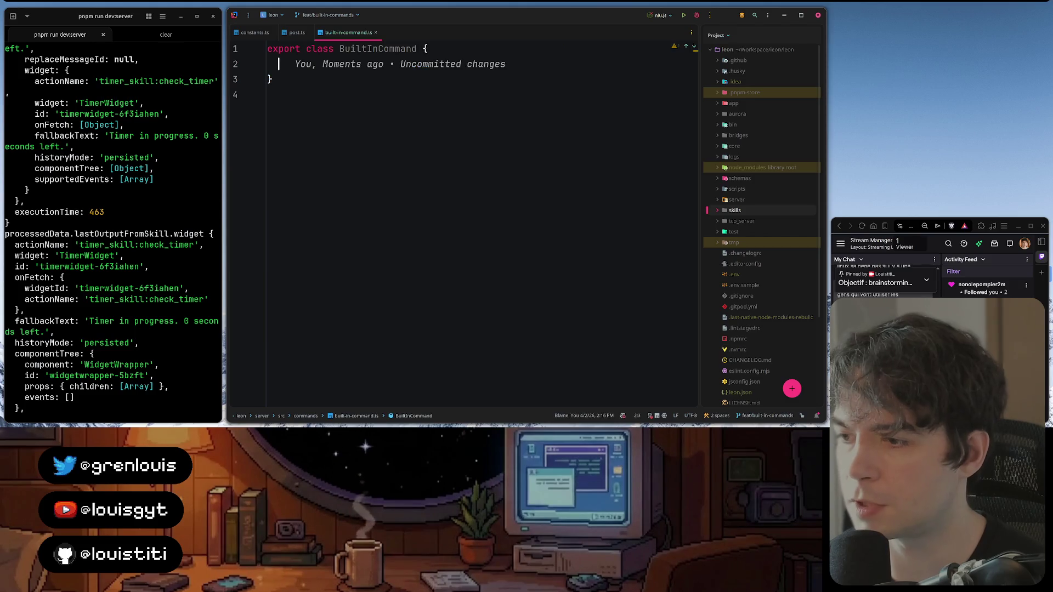
Paste 'protected abstract name: string' into the class and remove the word 'abstract'
{"action": "type", "text": "protected abstract name: string"}
{"action": "key", "text": "Return"}
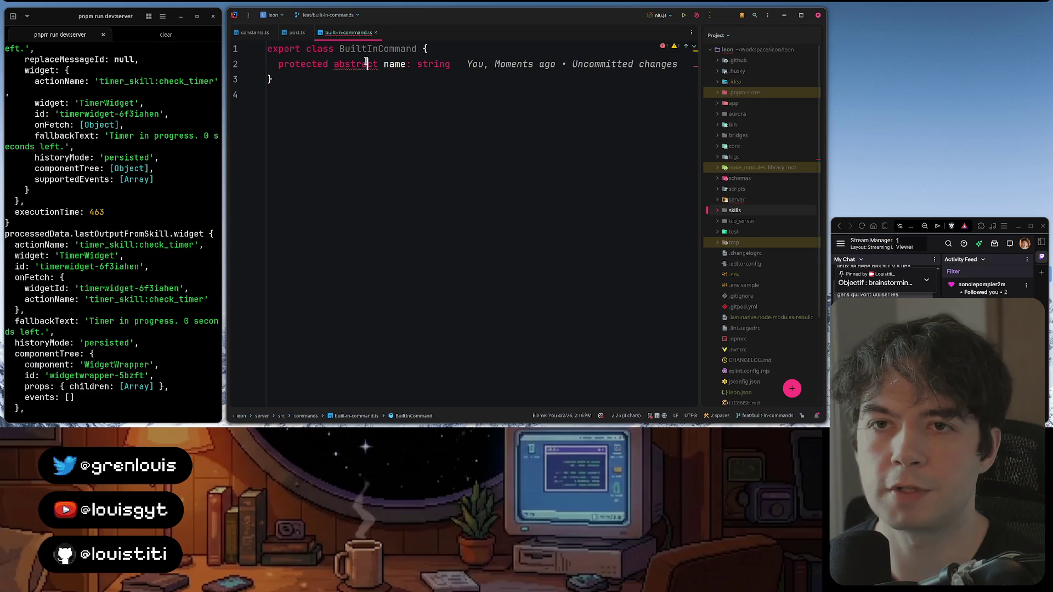
{"action": "key", "text": "ctrl+w"}
{"action": "key", "text": "BackSpace"}
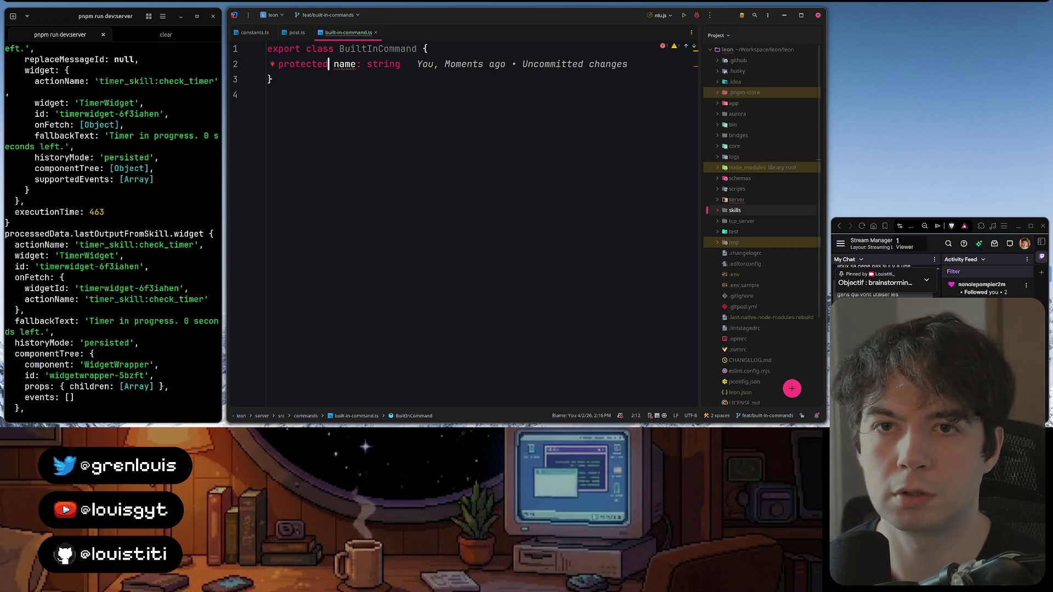
Start renaming the property to 'required_p...' and reopen the project-wide search
{"action": "key", "text": "Right"}
{"action": "key", "text": "ctrl+w"}
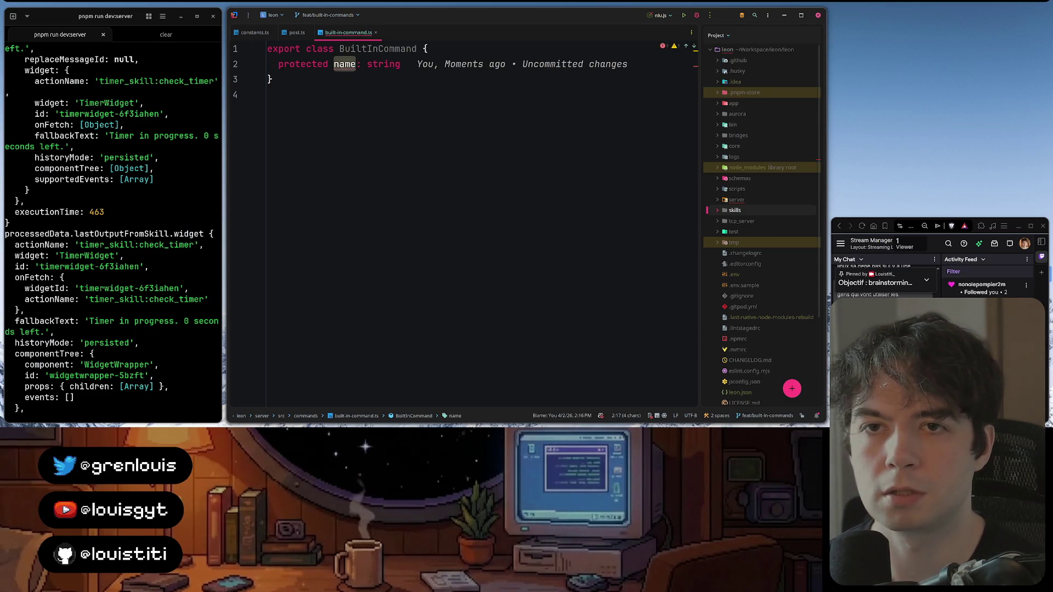
{"action": "type", "text": "requ"}
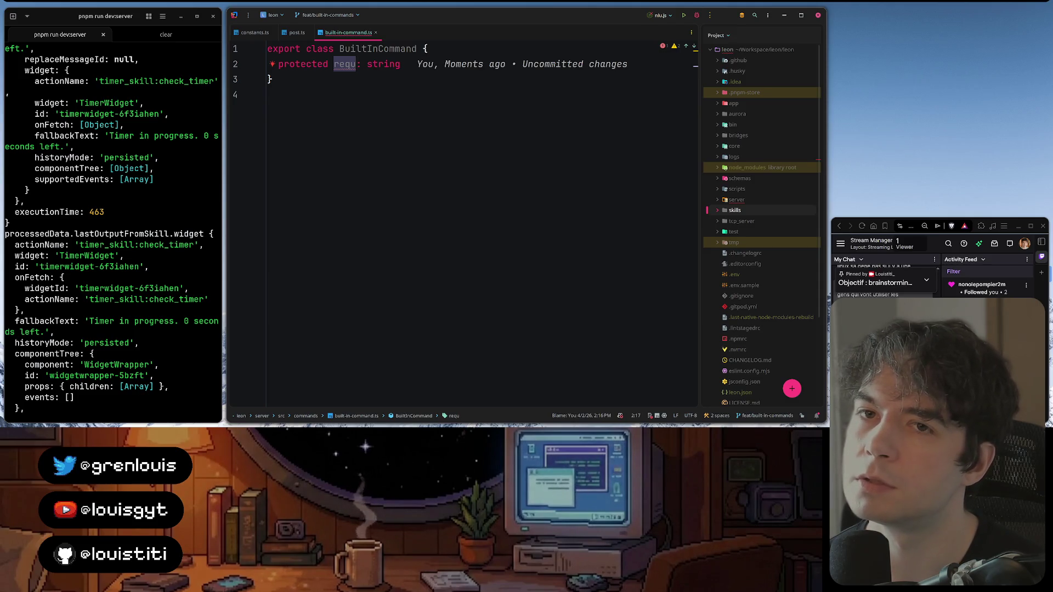
{"action": "type", "text": "ired_"}
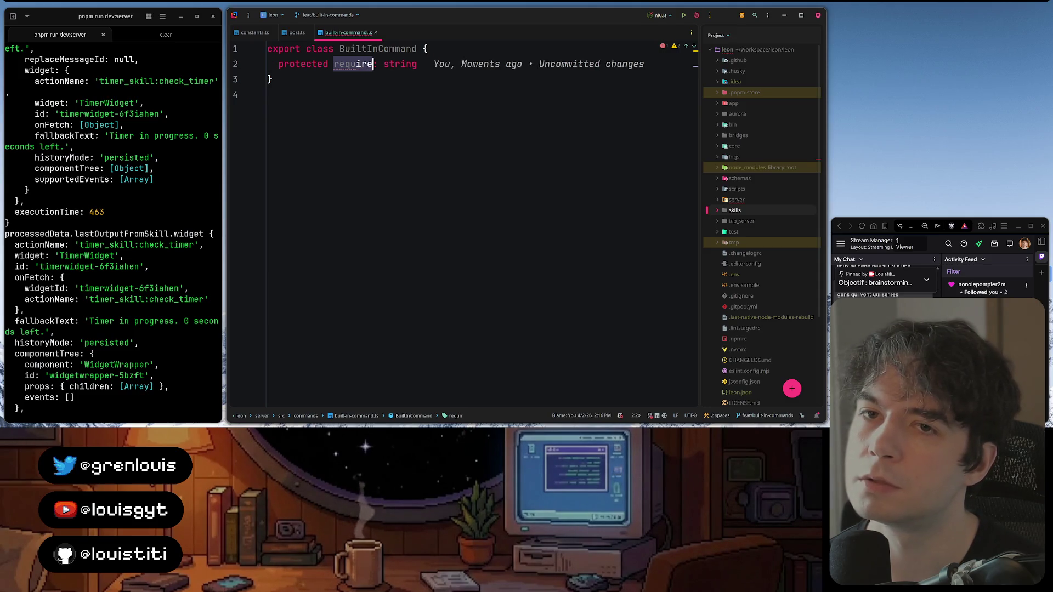
{"action": "type", "text": "p"}
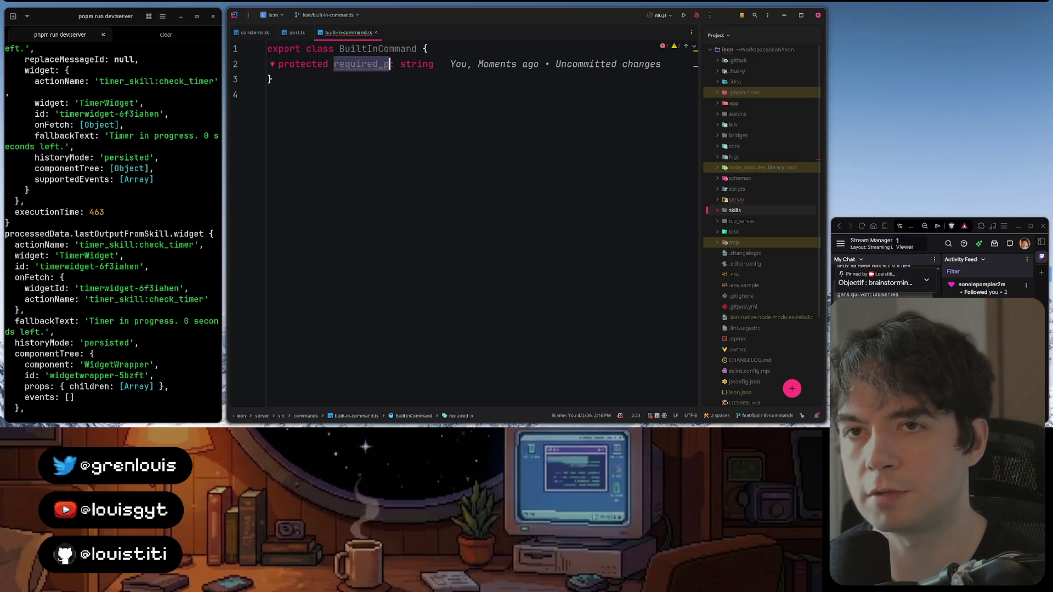
{"action": "key", "text": "ctrl+shift+f"}
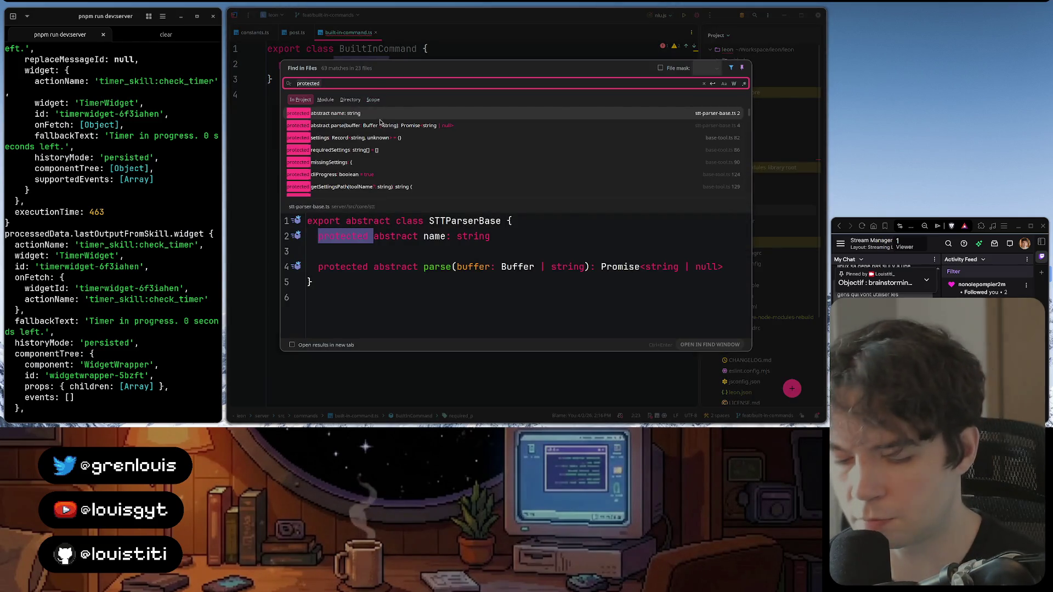
{"action": "type", "text": "required_param"}
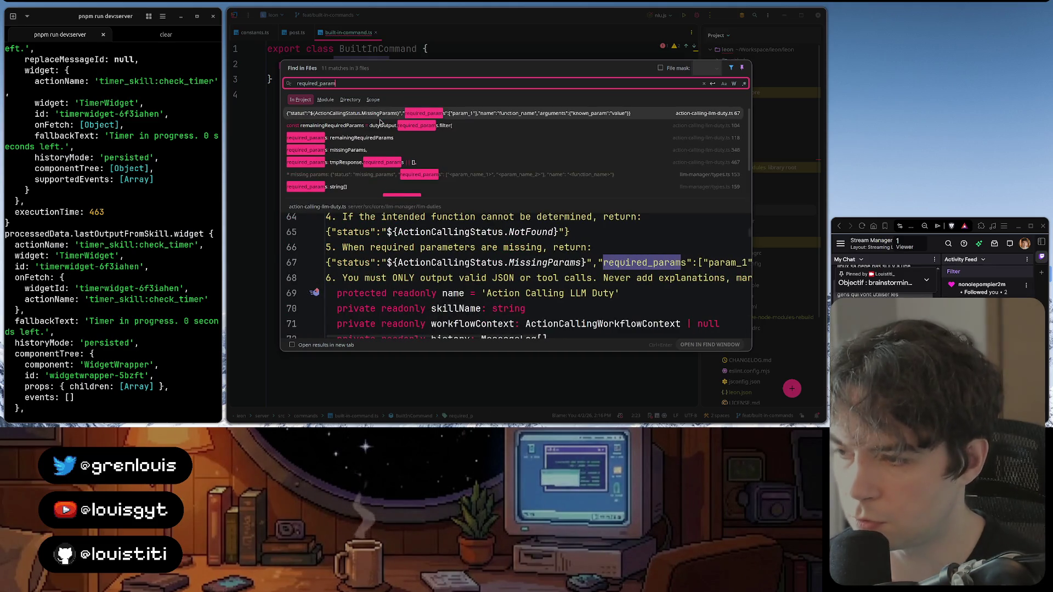
Browse the 'required_param' matches across NLU, LLM and types.ts files, then close the search
{"action": "key", "text": "Down"}
{"action": "key", "text": "Down"}
{"action": "key", "text": "Down"}
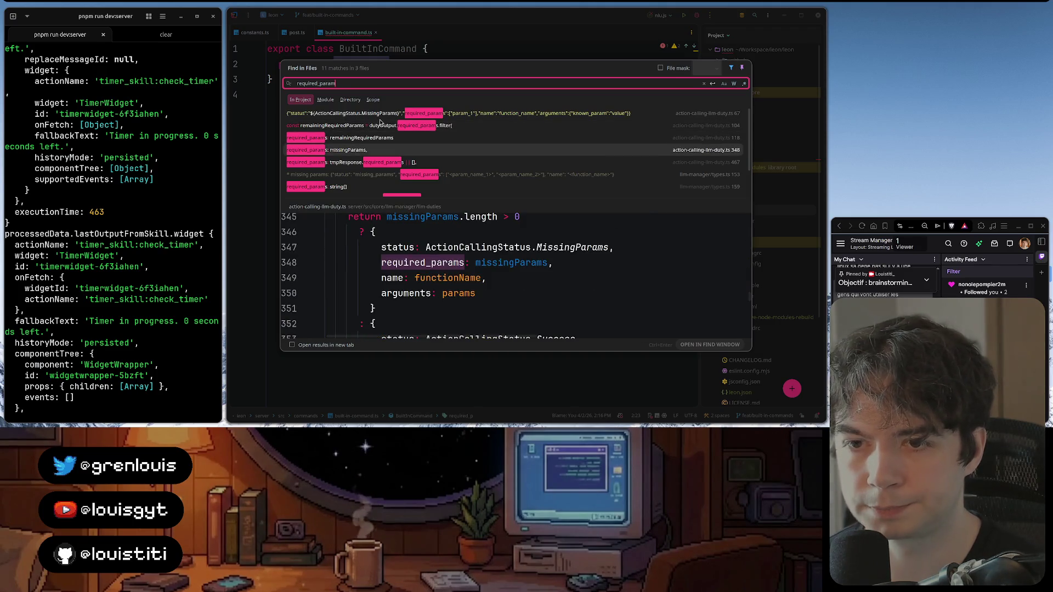
{"action": "key", "text": "Up"}
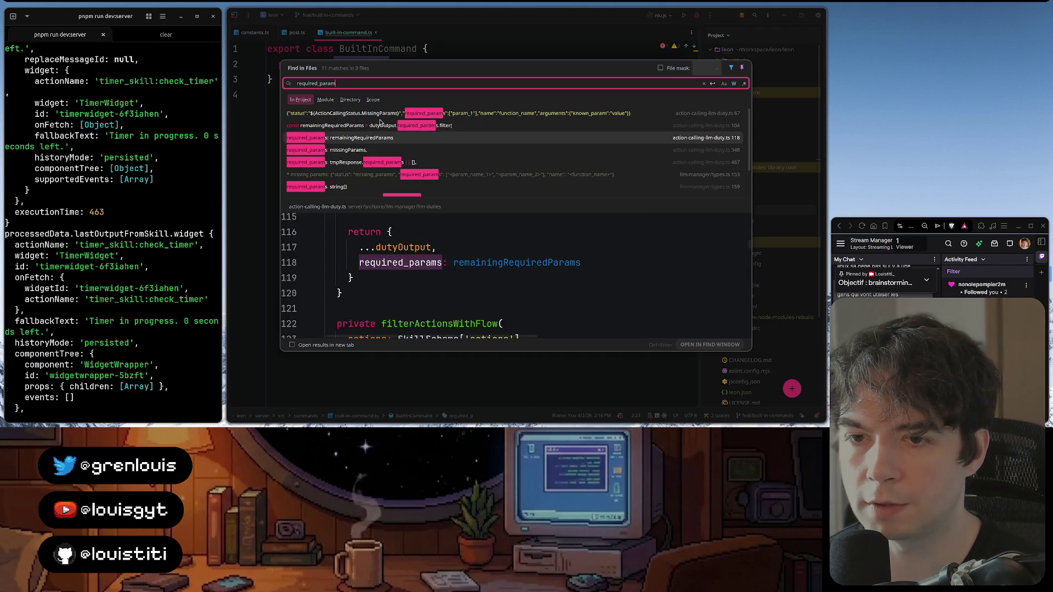
{"action": "key", "text": "Down"}
{"action": "key", "text": "Down"}
{"action": "key", "text": "Down"}
{"action": "key", "text": "Down"}
{"action": "key", "text": "Down"}
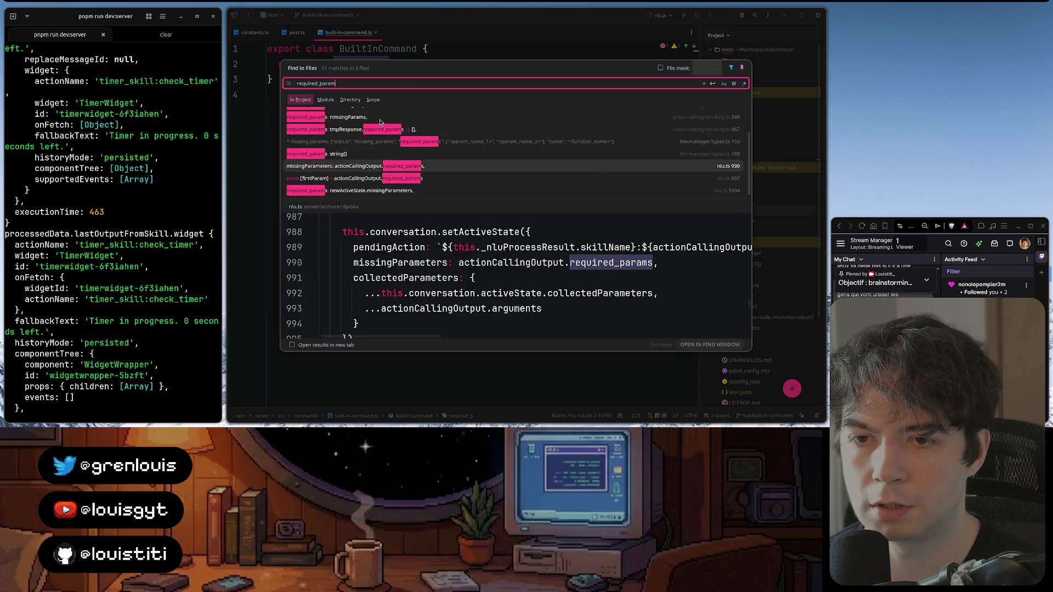
{"action": "key", "text": "Up"}
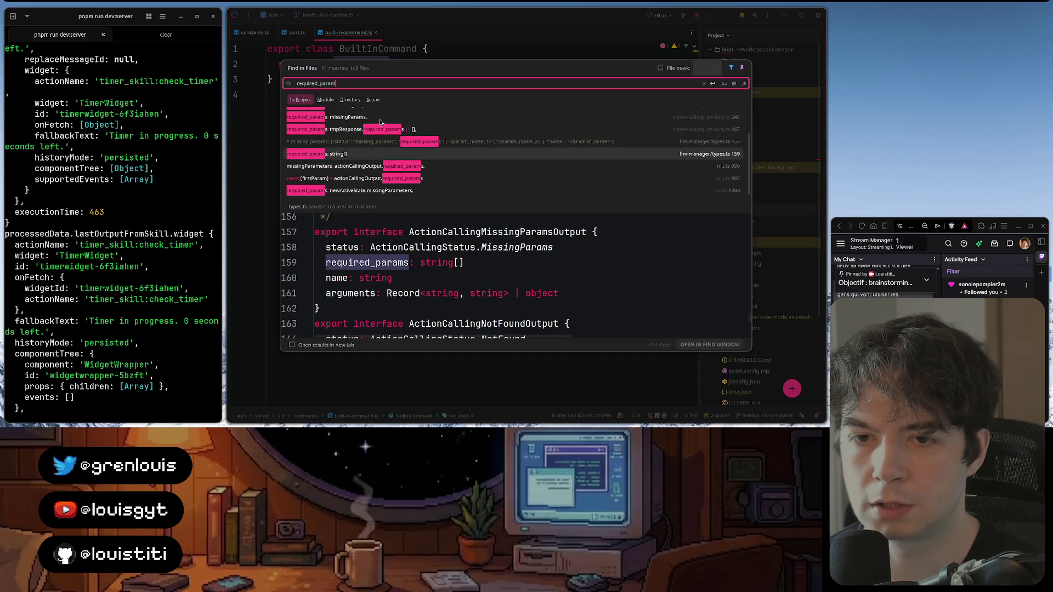
{"action": "key", "text": "Down"}
{"action": "key", "text": "Down"}
{"action": "key", "text": "Down"}
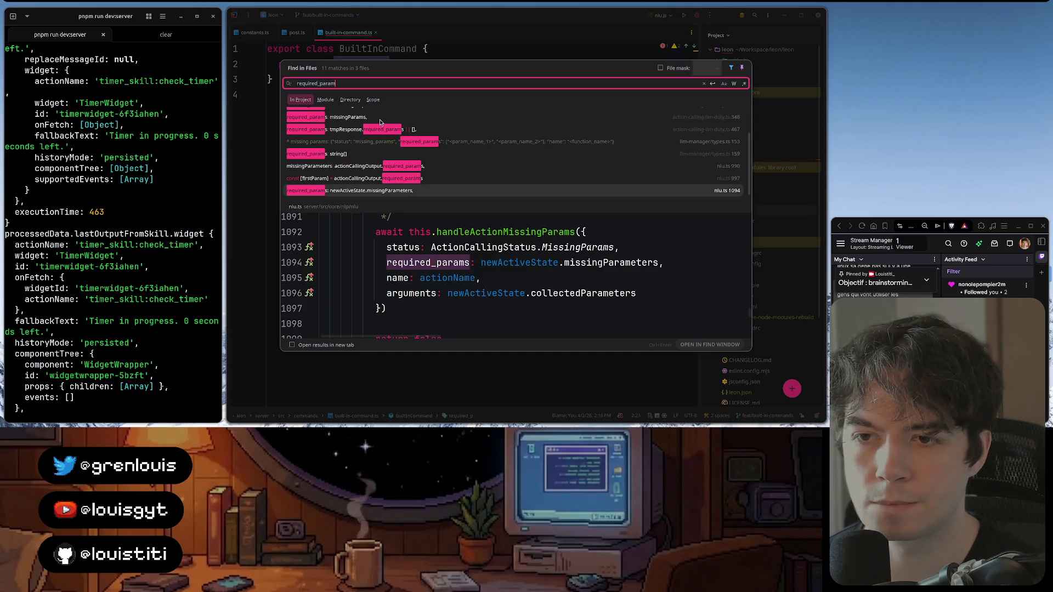
{"action": "key", "text": "Up"}
{"action": "key", "text": "Up"}
{"action": "key", "text": "Up"}
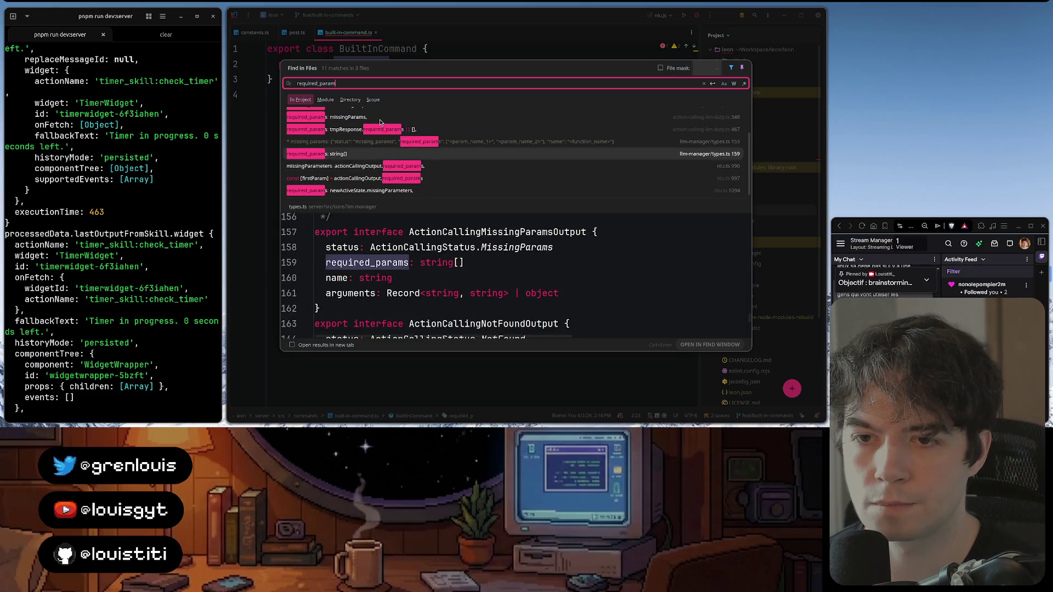
{"action": "key", "text": "Up"}
{"action": "key", "text": "Up"}
{"action": "key", "text": "Up"}
{"action": "key", "text": "Escape"}
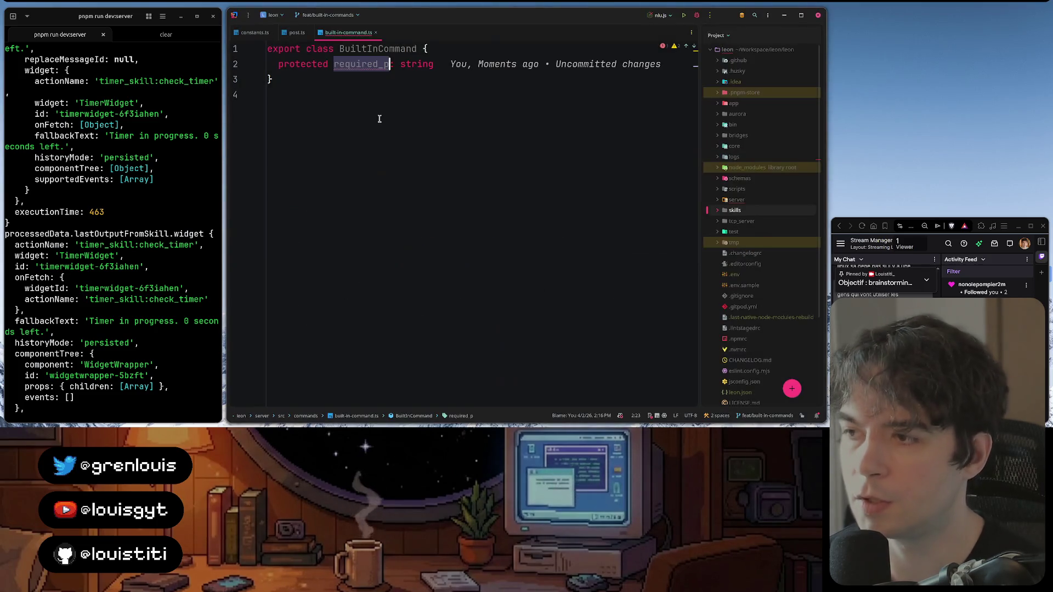
Complete 'protected required_parameters: string[]' and add a 'protected description: string' property to BuiltInCommand
{"action": "left_click", "coordinate": [390, 63]}
{"action": "type", "text": "ar"}
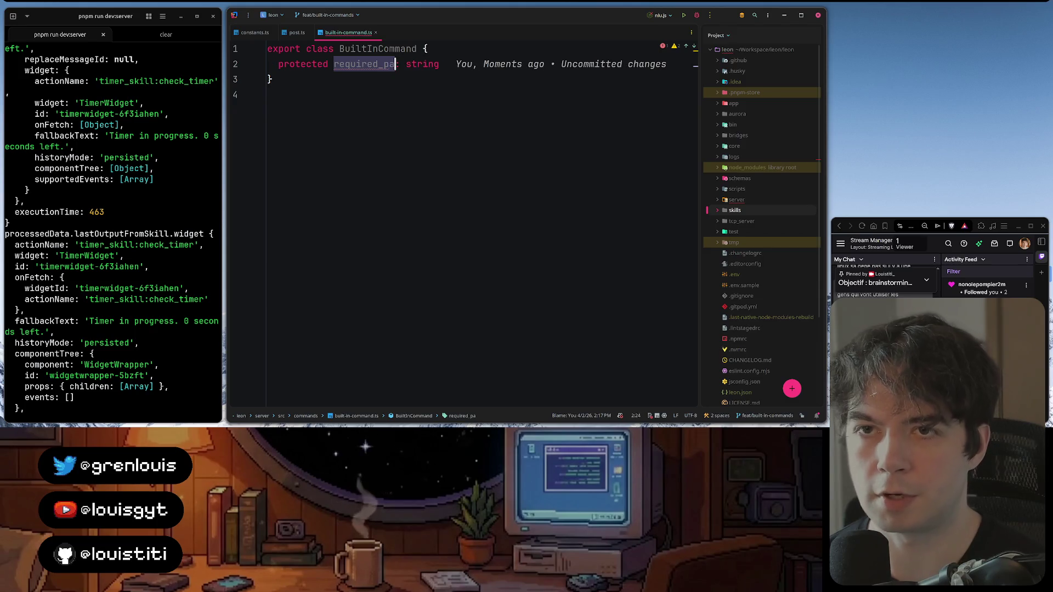
{"action": "type", "text": "ameters"}
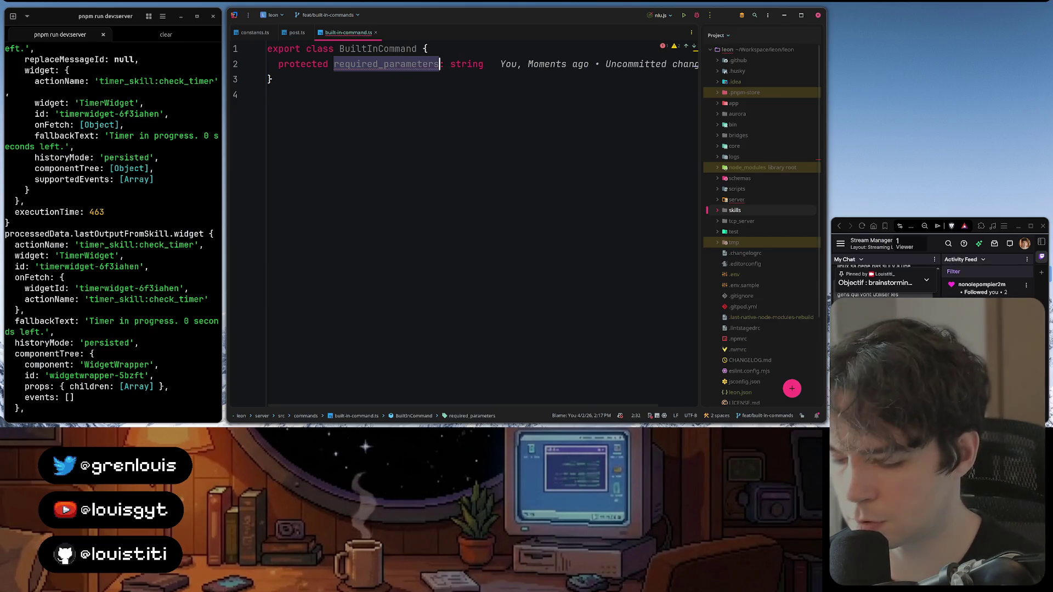
{"action": "type", "text": ":"}
{"action": "key", "text": "Right"}
{"action": "type", "text": "[]"}
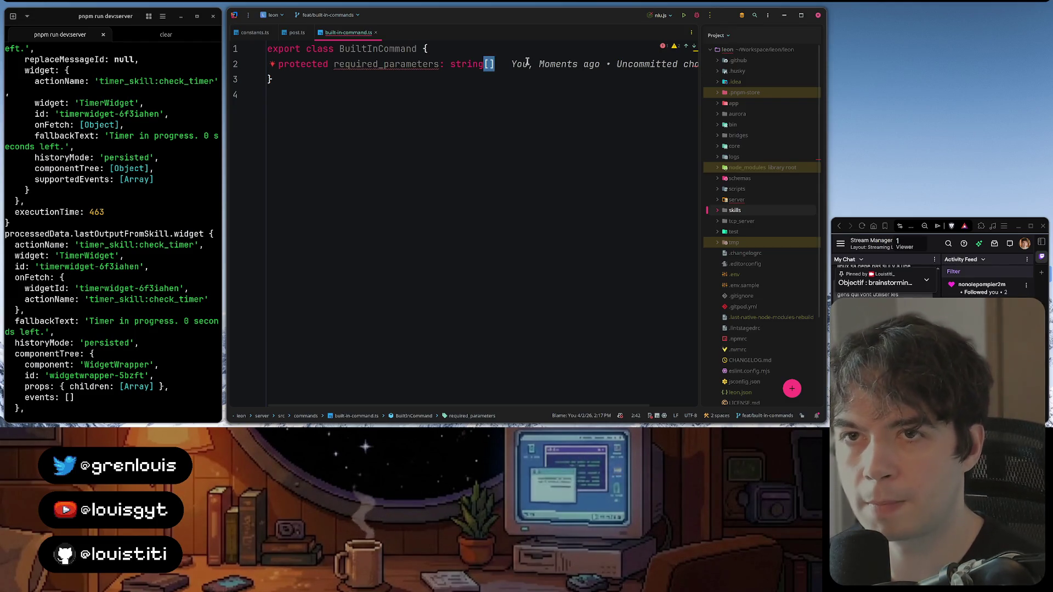
{"action": "left_click", "coordinate": [522, 51]}
{"action": "key", "text": "Return"}
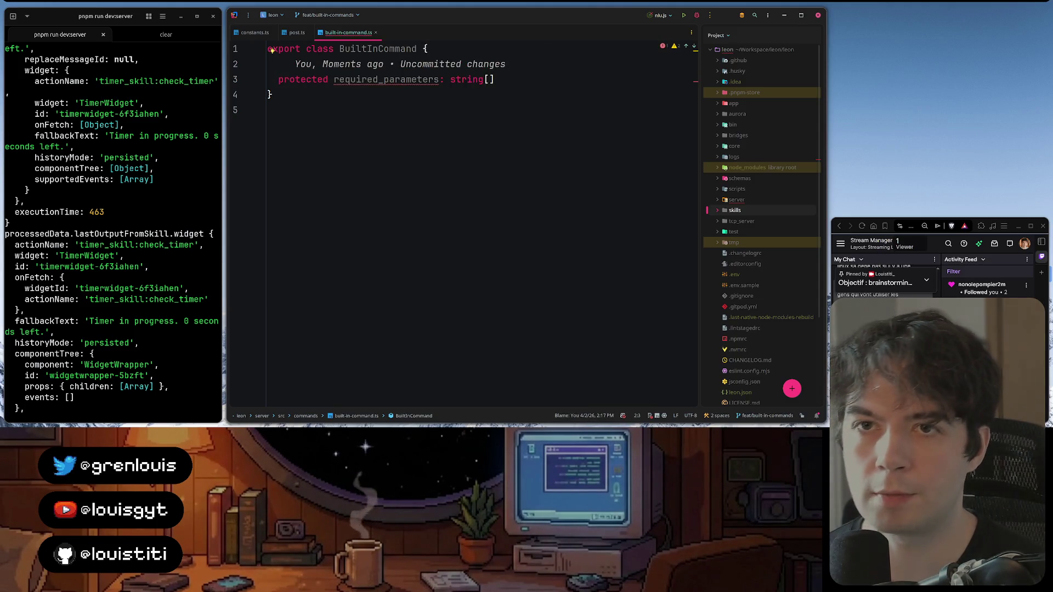
{"action": "type", "text": "protected "}
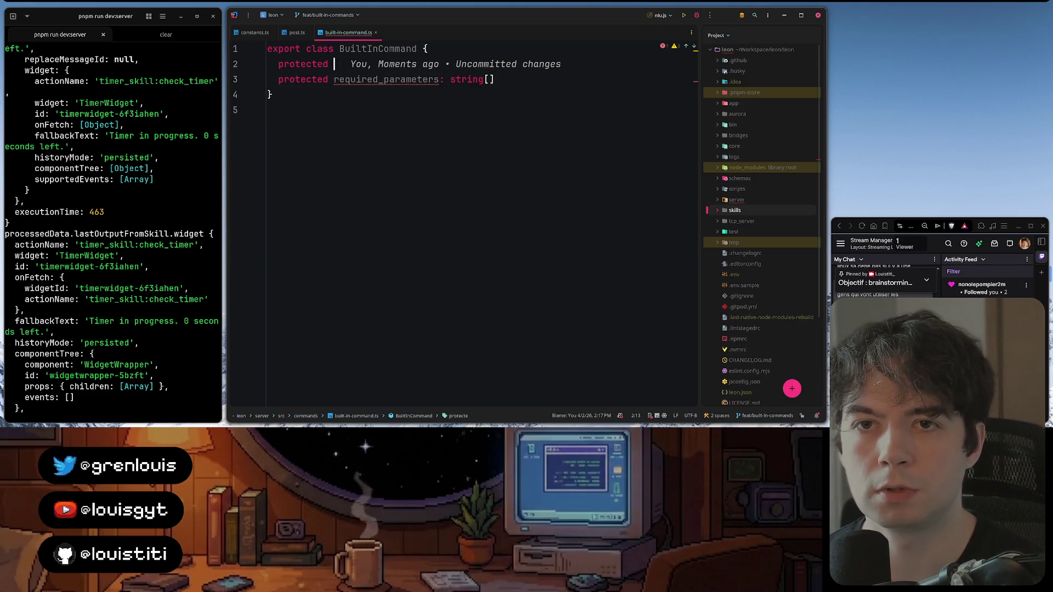
{"action": "type", "text": "description: "}
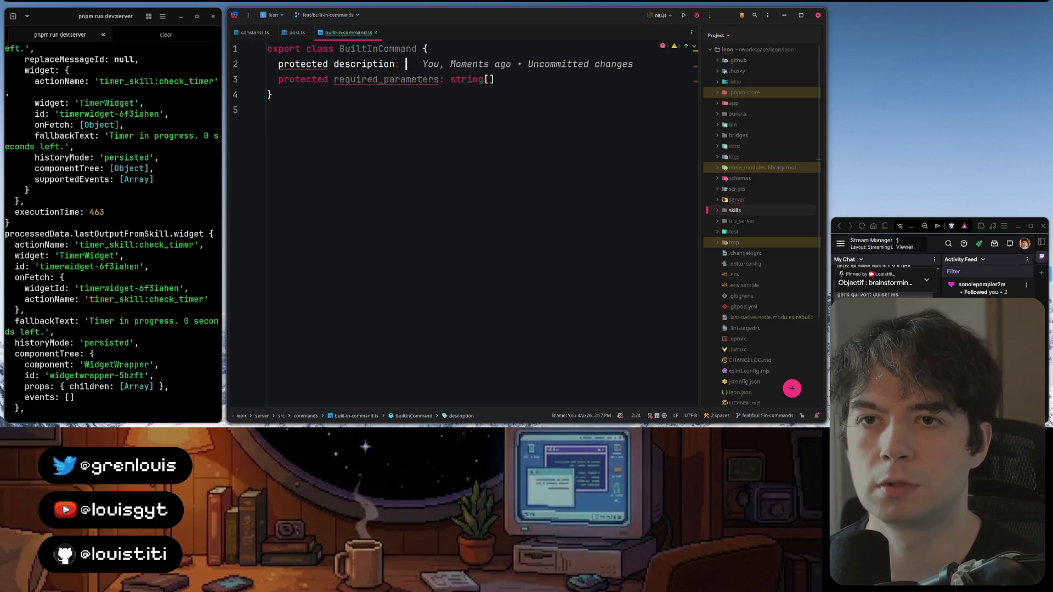
{"action": "type", "text": "string"}
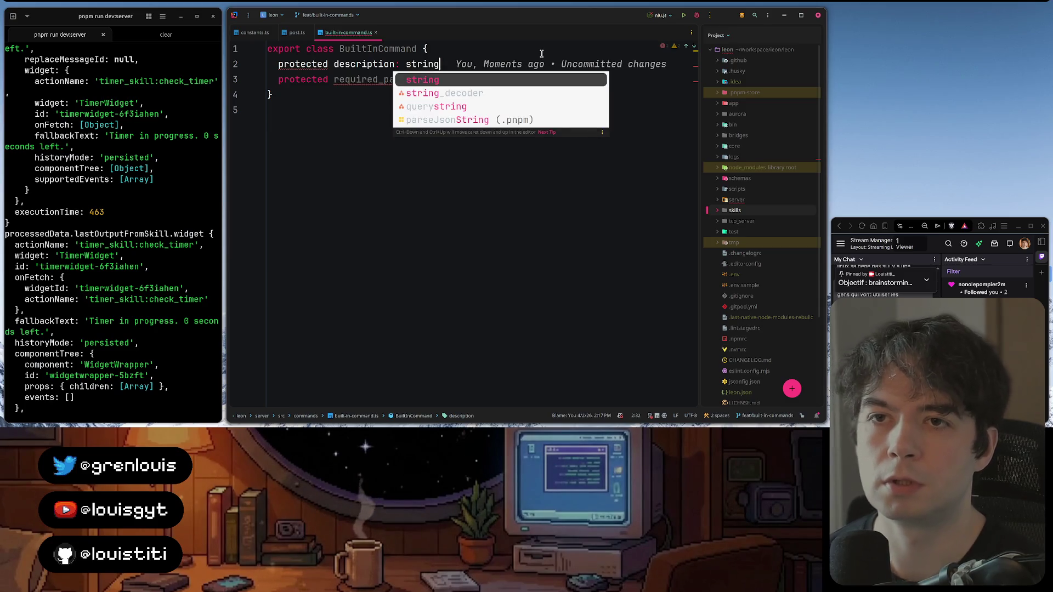
{"action": "left_click", "coordinate": [541, 51]}
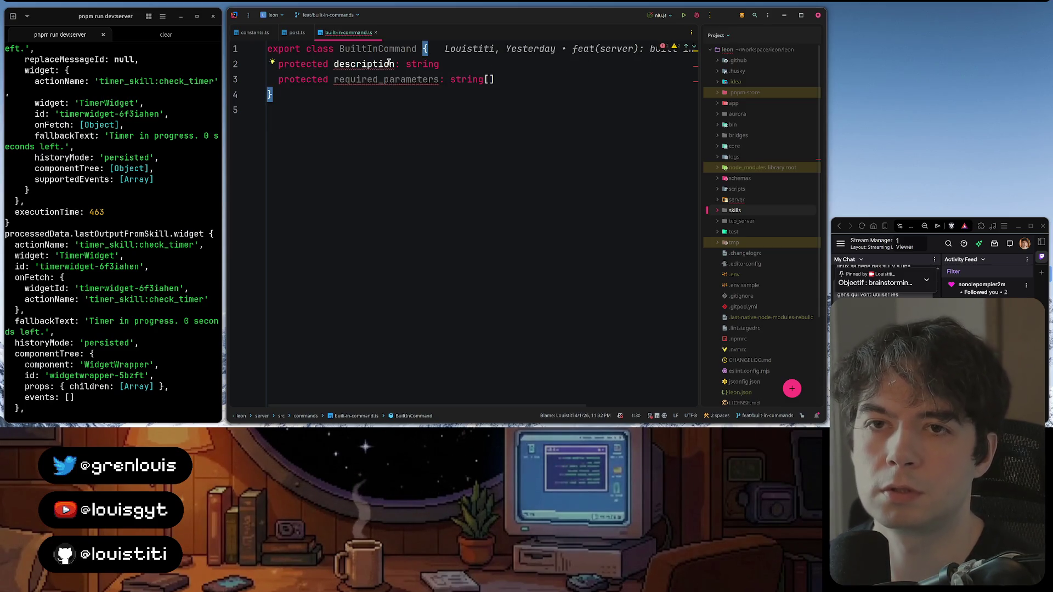
{"action": "left_click", "coordinate": [476, 64]}
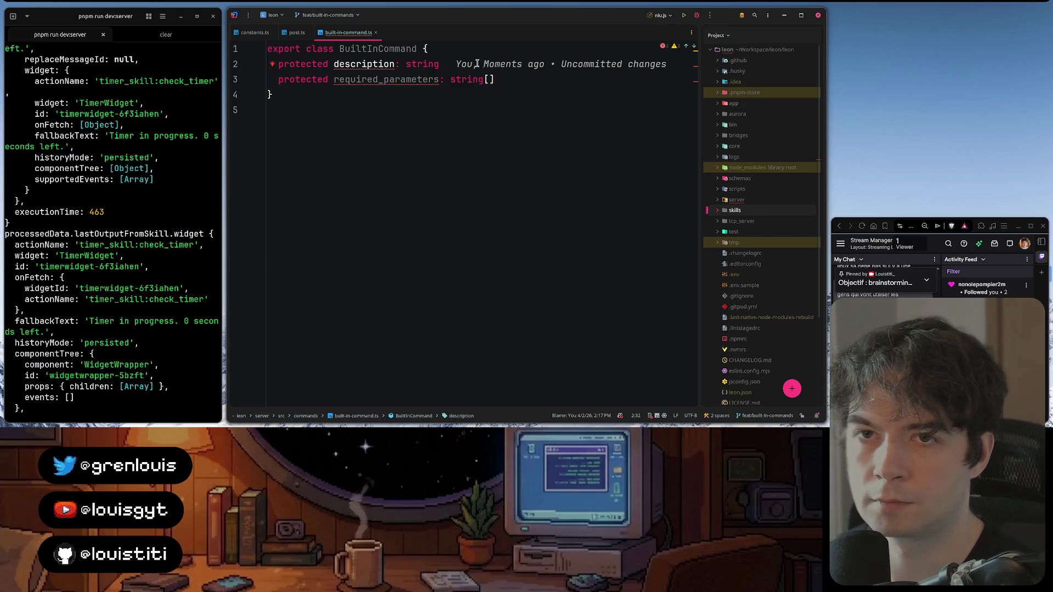
{"action": "left_click", "coordinate": [581, 74]}
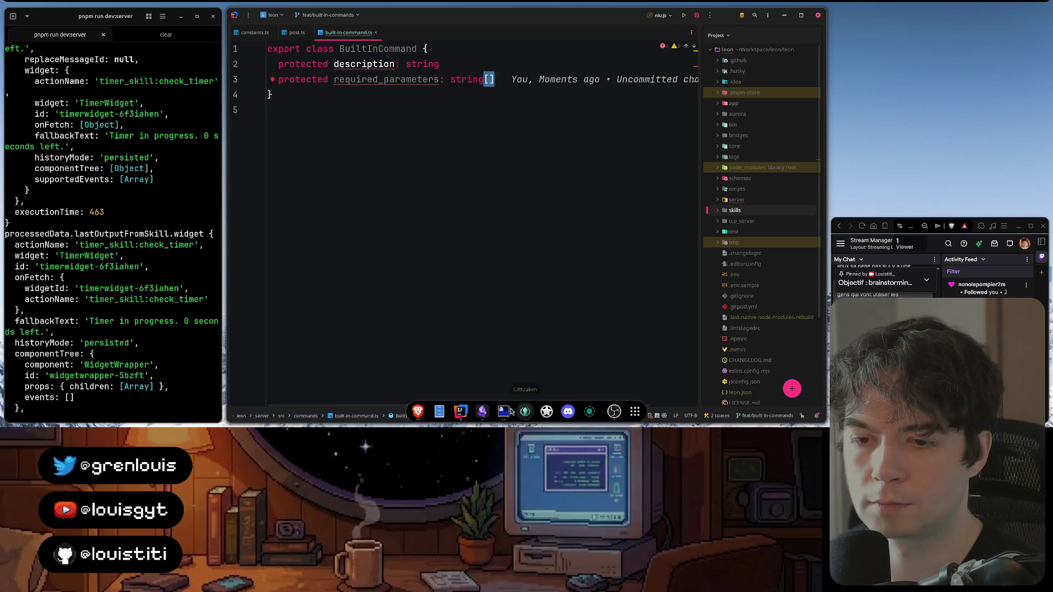
Switch to the Built-In Commands note in Obsidian
{"action": "left_click", "coordinate": [524, 412]}
{"action": "scroll", "coordinate": [527, 246], "scroll_direction": "down", "scroll_amount": 5}
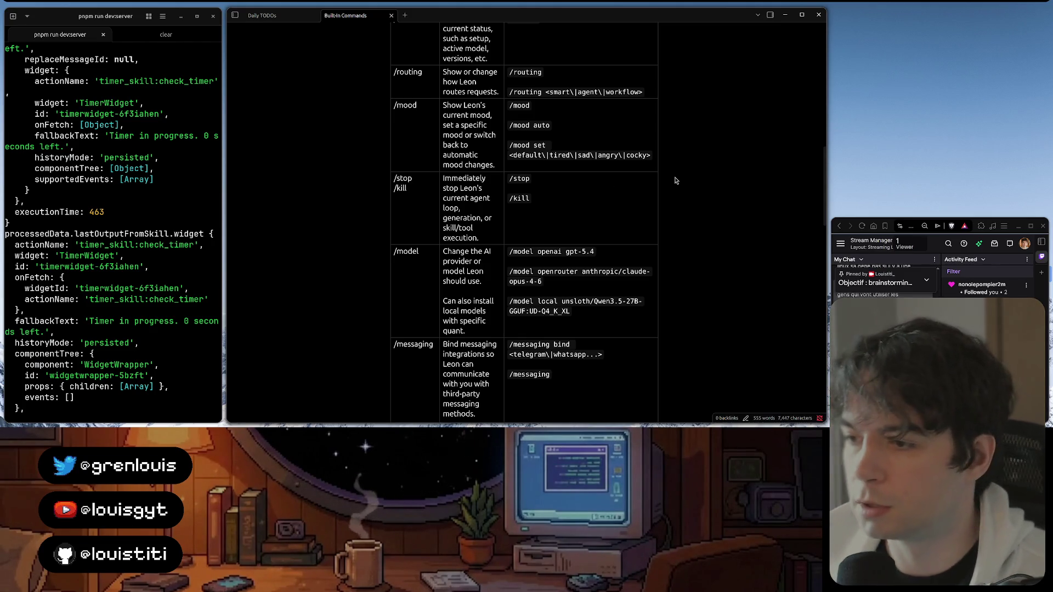
{"action": "left_click", "coordinate": [617, 417]}
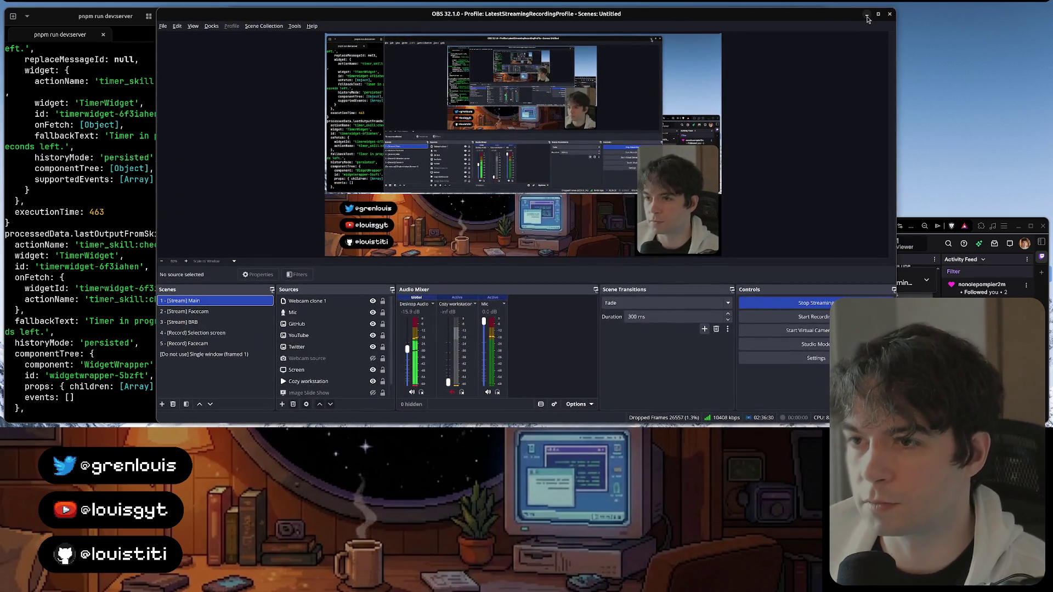
{"action": "left_click", "coordinate": [867, 14]}
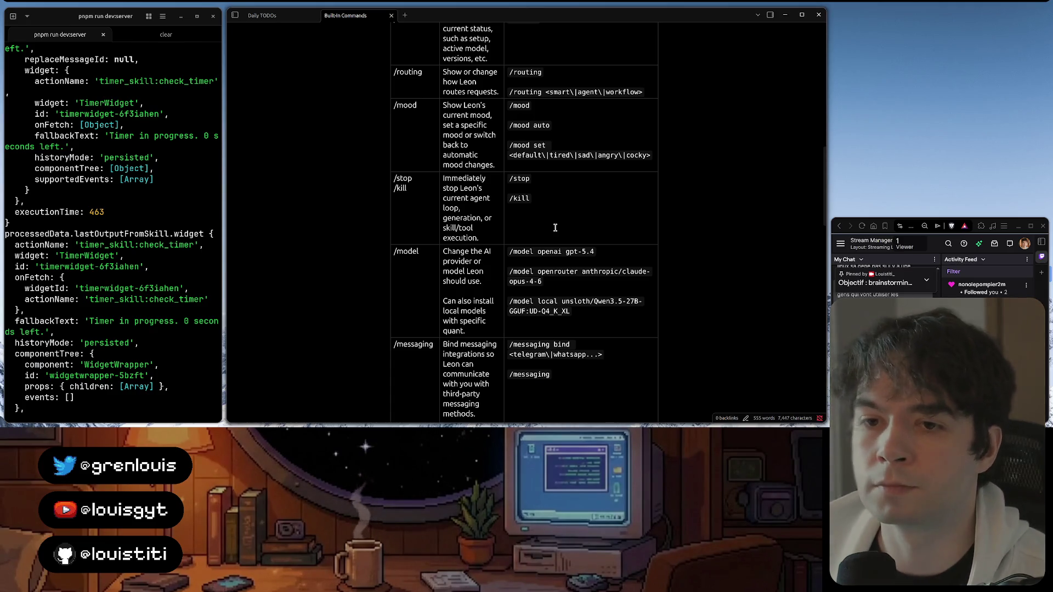
{"action": "scroll", "coordinate": [609, 247], "scroll_direction": "down", "scroll_amount": 1}
{"action": "scroll", "coordinate": [559, 329], "scroll_direction": "up", "scroll_amount": 5}
{"action": "scroll", "coordinate": [574, 304], "scroll_direction": "up", "scroll_amount": 5}
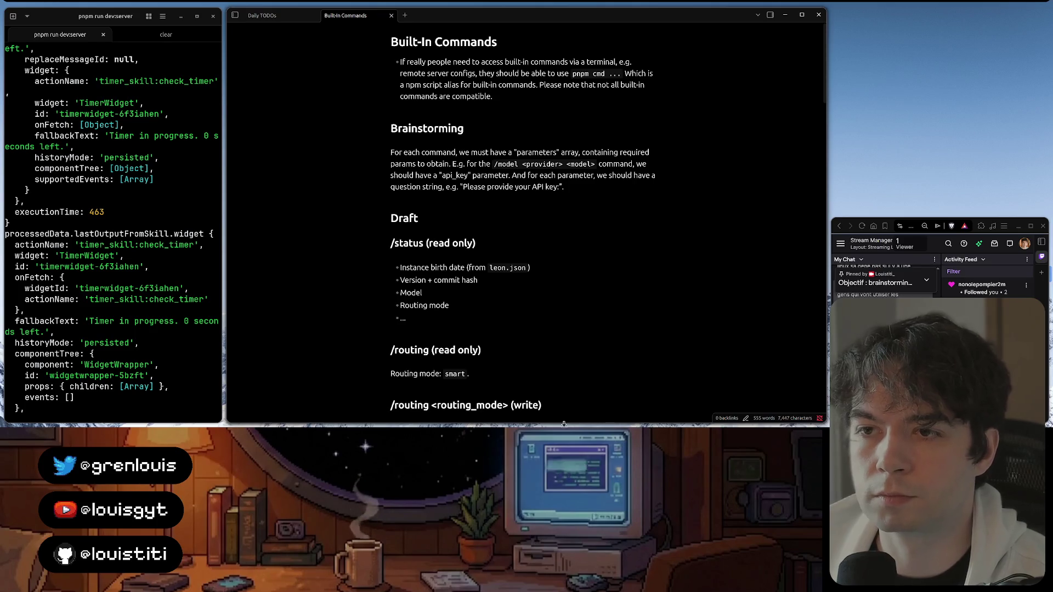
{"action": "left_click", "coordinate": [461, 412]}
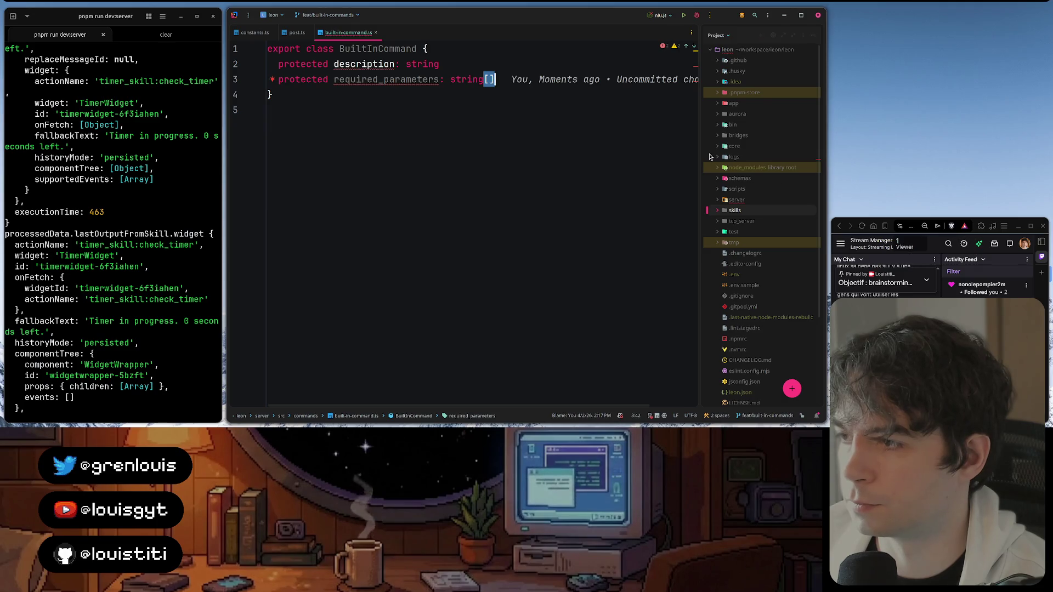
{"action": "left_click", "coordinate": [436, 79]}
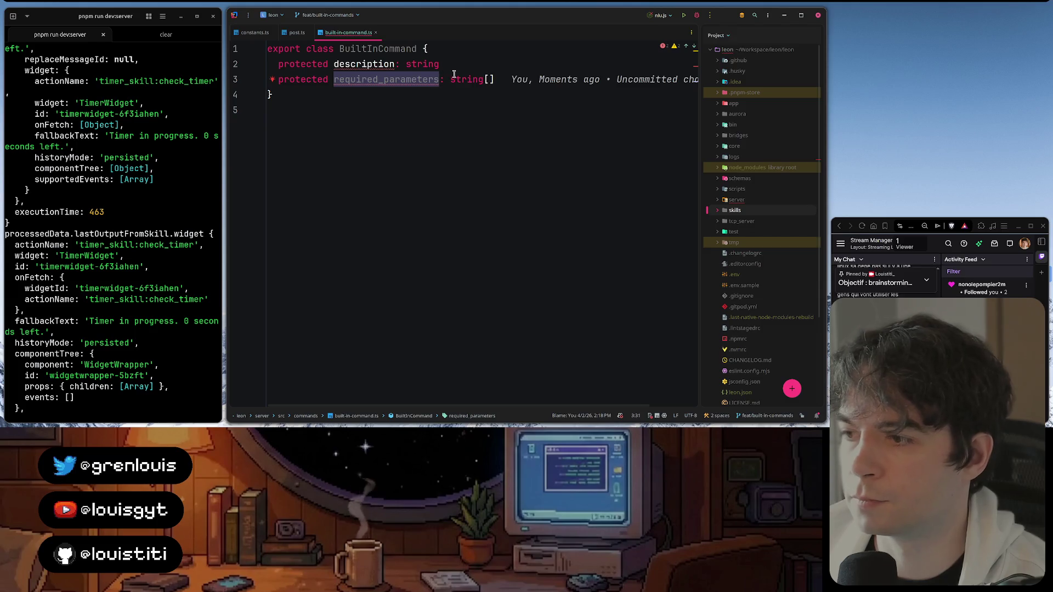
Dismiss the documentation popup in WebStorm and Alt+Tab back to the Built-In Commands note
{"action": "left_click", "coordinate": [508, 79]}
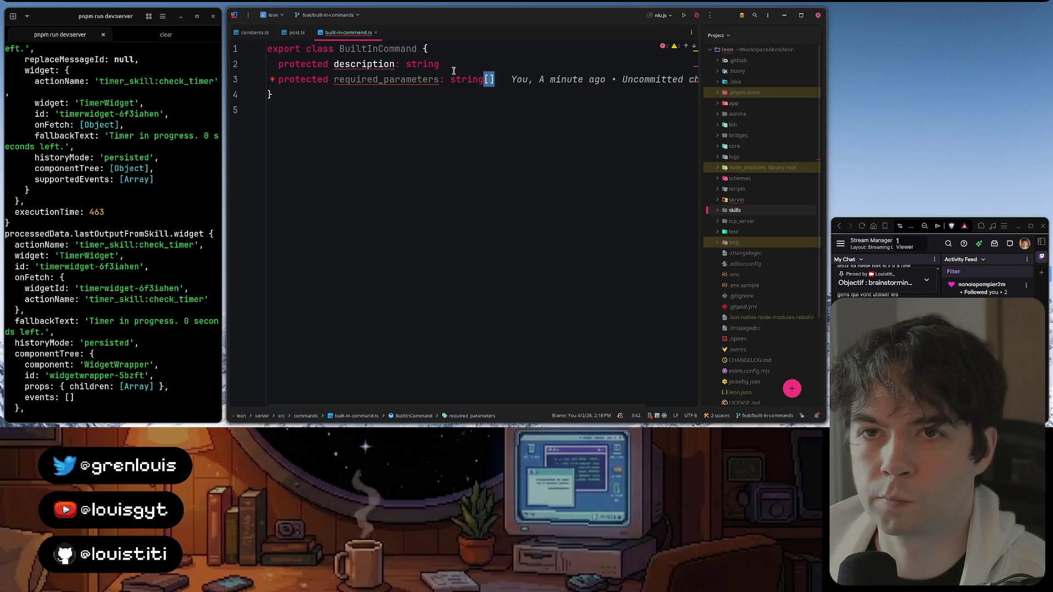
{"action": "key", "text": "alt+Tab"}
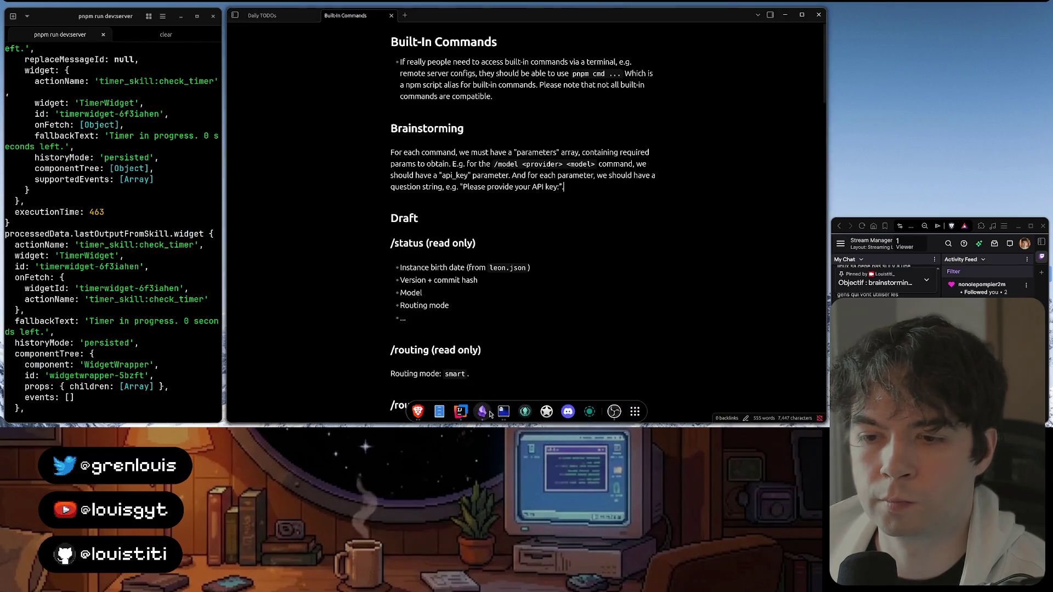
{"action": "scroll", "coordinate": [573, 199], "scroll_direction": "down", "scroll_amount": 3}
{"action": "scroll", "coordinate": [573, 199], "scroll_direction": "down", "scroll_amount": 3}
{"action": "scroll", "coordinate": [573, 200], "scroll_direction": "down", "scroll_amount": 3}
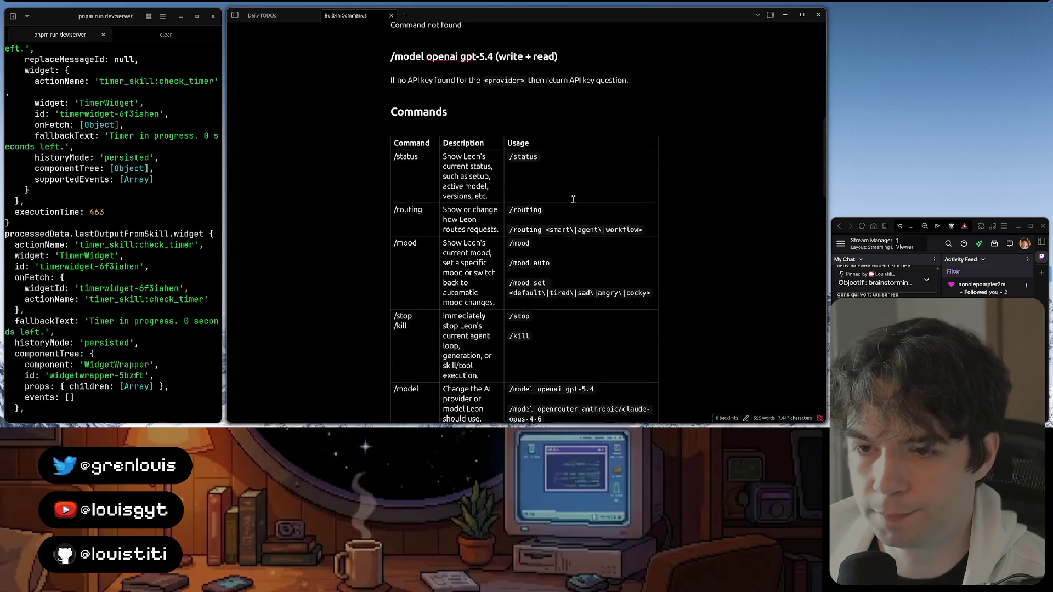
{"action": "scroll", "coordinate": [573, 200], "scroll_direction": "down", "scroll_amount": 3}
{"action": "scroll", "coordinate": [573, 200], "scroll_direction": "down", "scroll_amount": 3}
{"action": "scroll", "coordinate": [572, 200], "scroll_direction": "down", "scroll_amount": 3}
{"action": "scroll", "coordinate": [573, 199], "scroll_direction": "down", "scroll_amount": 3}
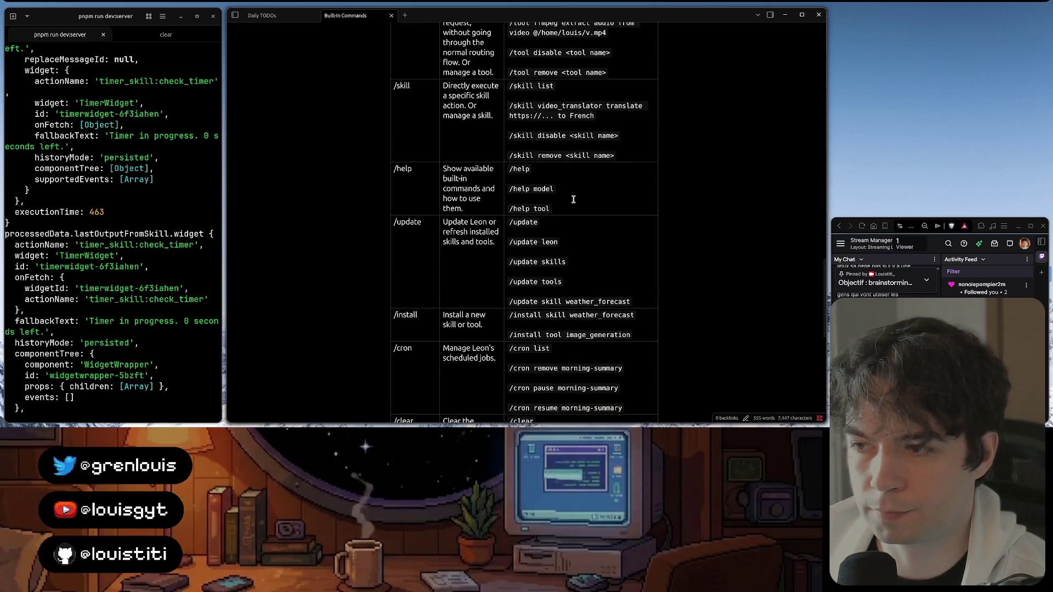
{"action": "scroll", "coordinate": [572, 199], "scroll_direction": "down", "scroll_amount": 3}
{"action": "scroll", "coordinate": [573, 199], "scroll_direction": "down", "scroll_amount": 3}
{"action": "scroll", "coordinate": [572, 199], "scroll_direction": "down", "scroll_amount": 2}
{"action": "scroll", "coordinate": [573, 199], "scroll_direction": "up", "scroll_amount": 3}
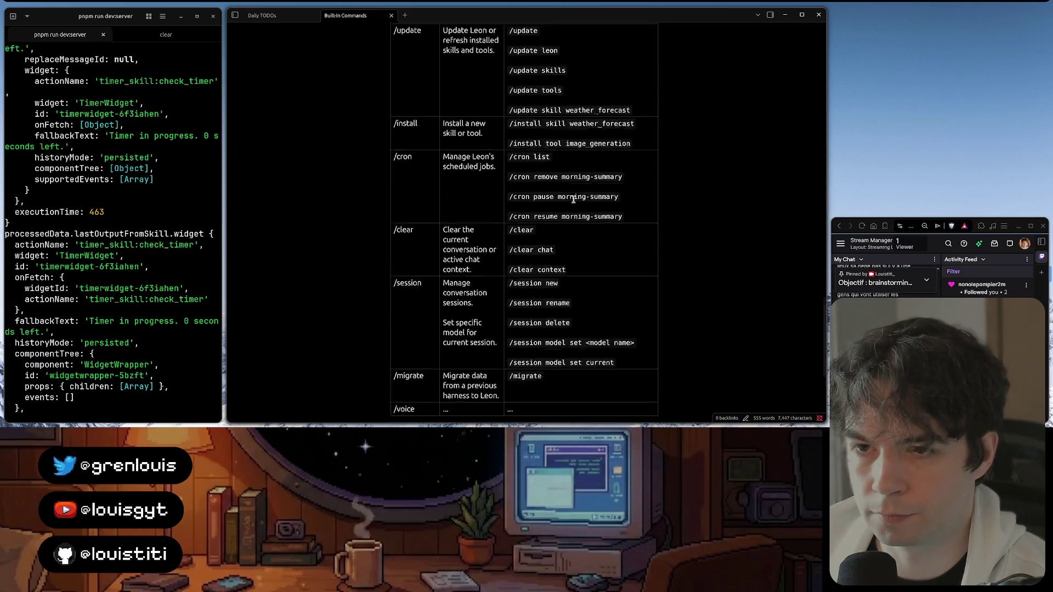
{"action": "scroll", "coordinate": [573, 199], "scroll_direction": "up", "scroll_amount": 1}
{"action": "scroll", "coordinate": [573, 199], "scroll_direction": "up", "scroll_amount": 2}
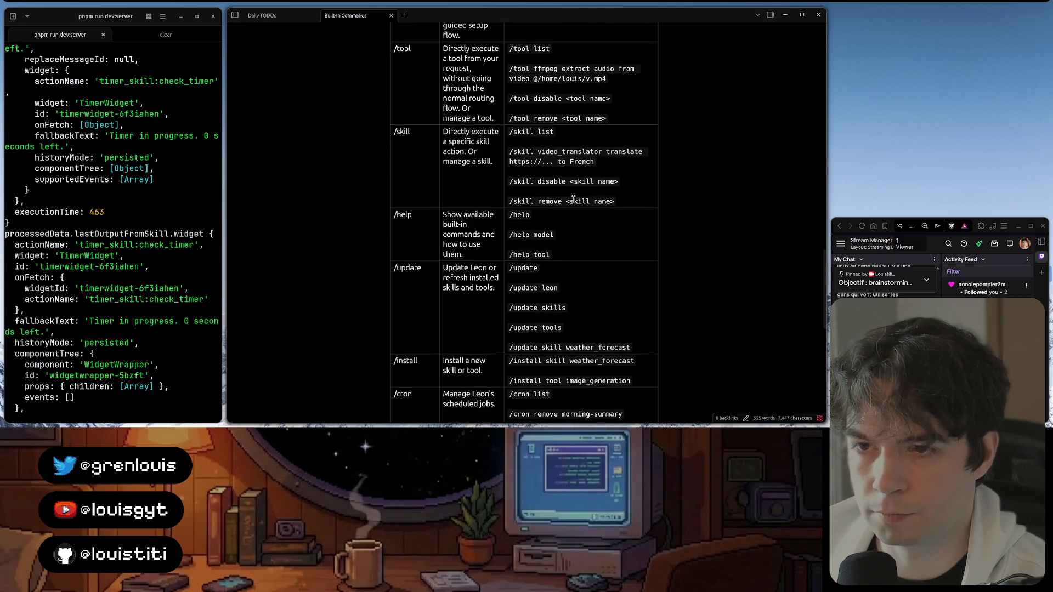
{"action": "scroll", "coordinate": [573, 199], "scroll_direction": "up", "scroll_amount": 3}
{"action": "scroll", "coordinate": [573, 200], "scroll_direction": "up", "scroll_amount": 3}
{"action": "scroll", "coordinate": [573, 200], "scroll_direction": "up", "scroll_amount": 2}
{"action": "scroll", "coordinate": [573, 199], "scroll_direction": "up", "scroll_amount": 1}
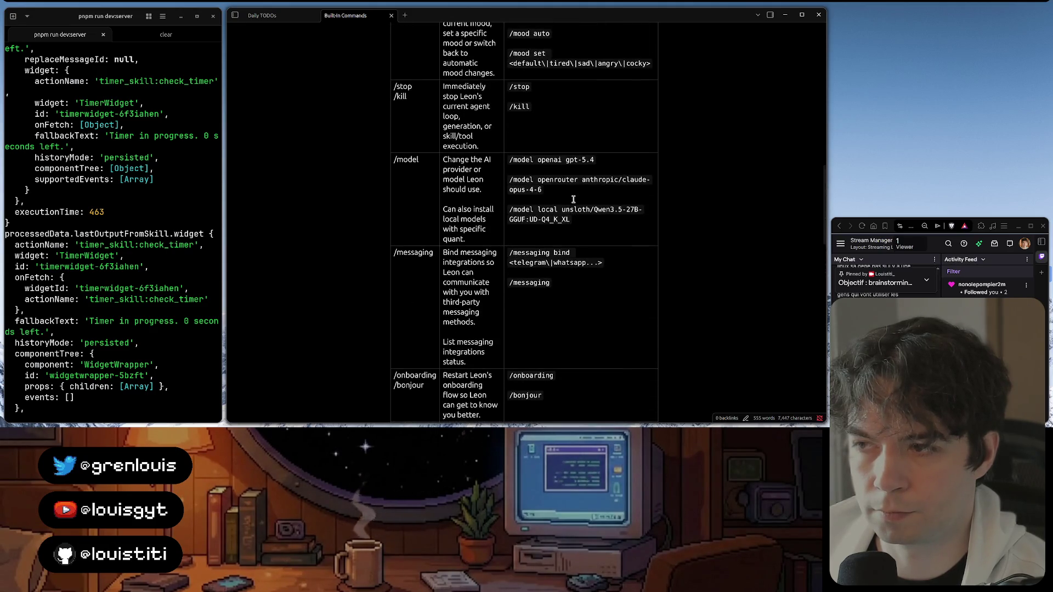
{"action": "scroll", "coordinate": [572, 199], "scroll_direction": "up", "scroll_amount": 3}
{"action": "scroll", "coordinate": [573, 200], "scroll_direction": "up", "scroll_amount": 3}
{"action": "scroll", "coordinate": [574, 199], "scroll_direction": "up", "scroll_amount": 3}
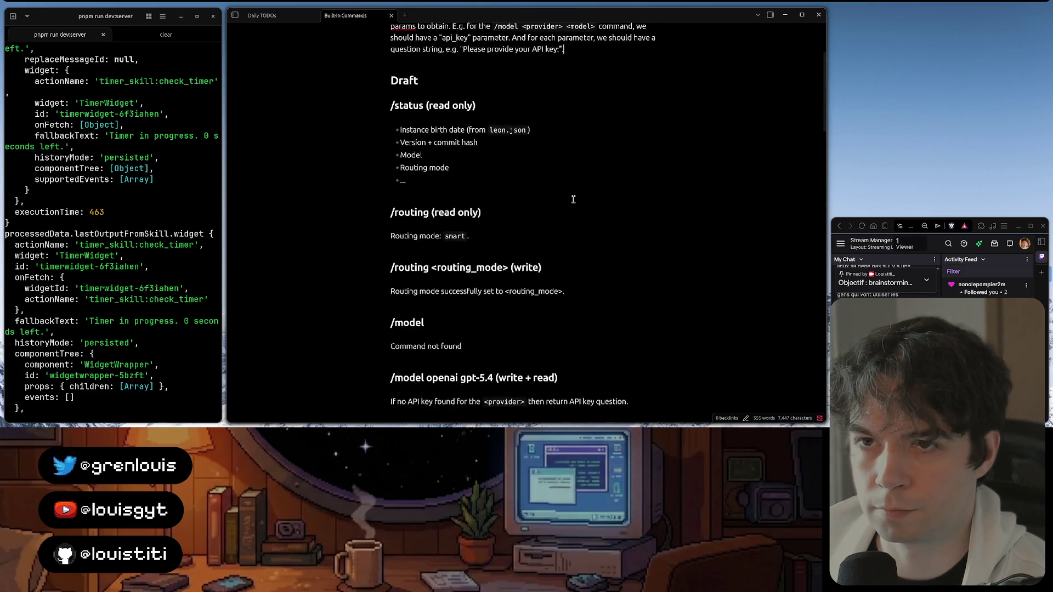
{"action": "scroll", "coordinate": [573, 199], "scroll_direction": "up", "scroll_amount": 3}
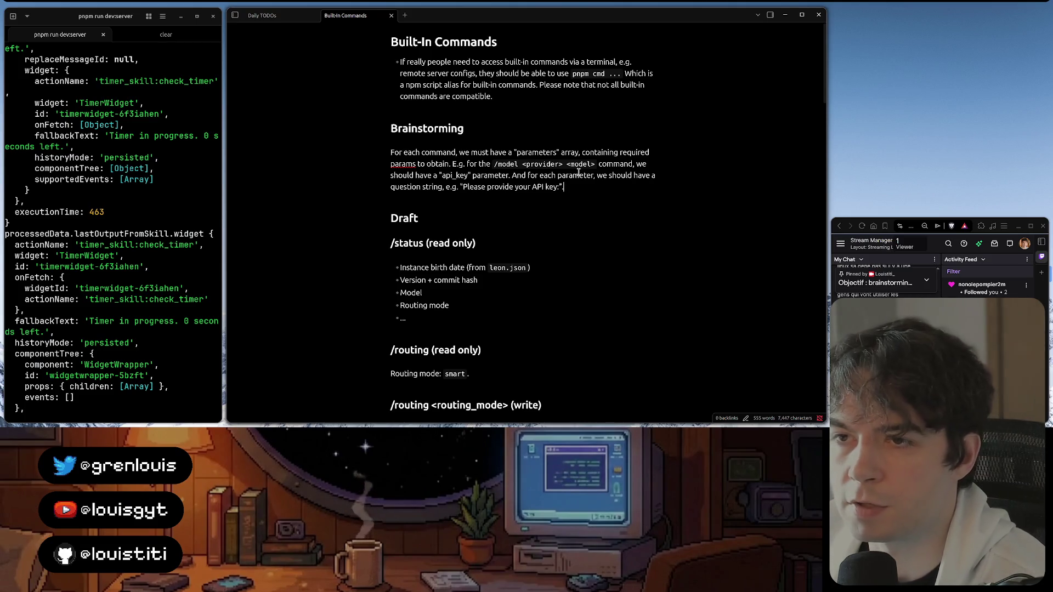
{"action": "left_click", "coordinate": [516, 153]}
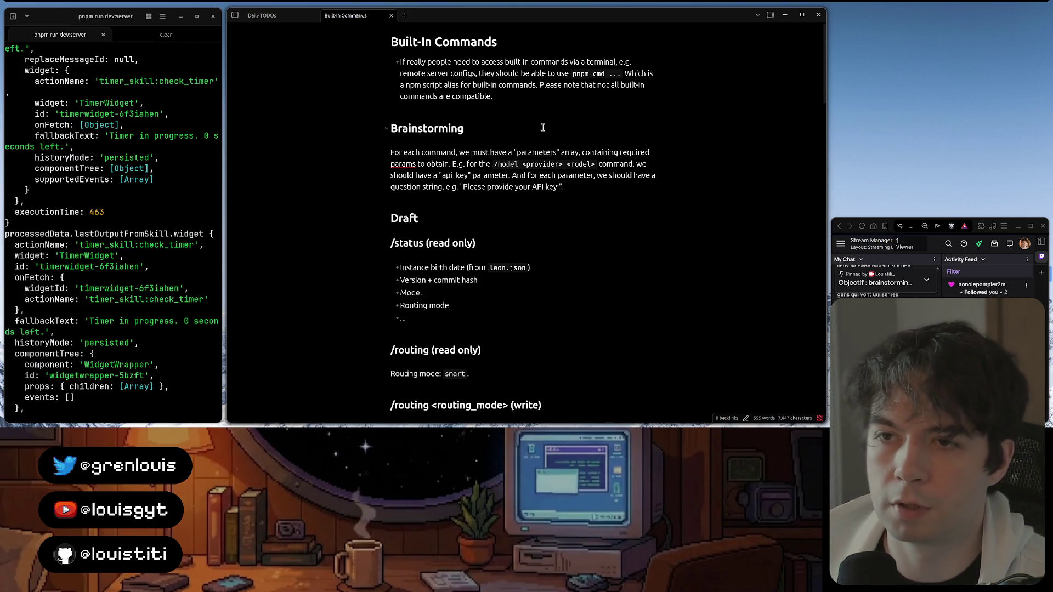
{"action": "type", "text": "requir"}
Review the Brainstorming paragraph around the /model <provider> <model> code, then return to the code editor
{"action": "key", "text": "BackSpace"}
{"action": "key", "text": "BackSpace"}
{"action": "key", "text": "BackSpace"}
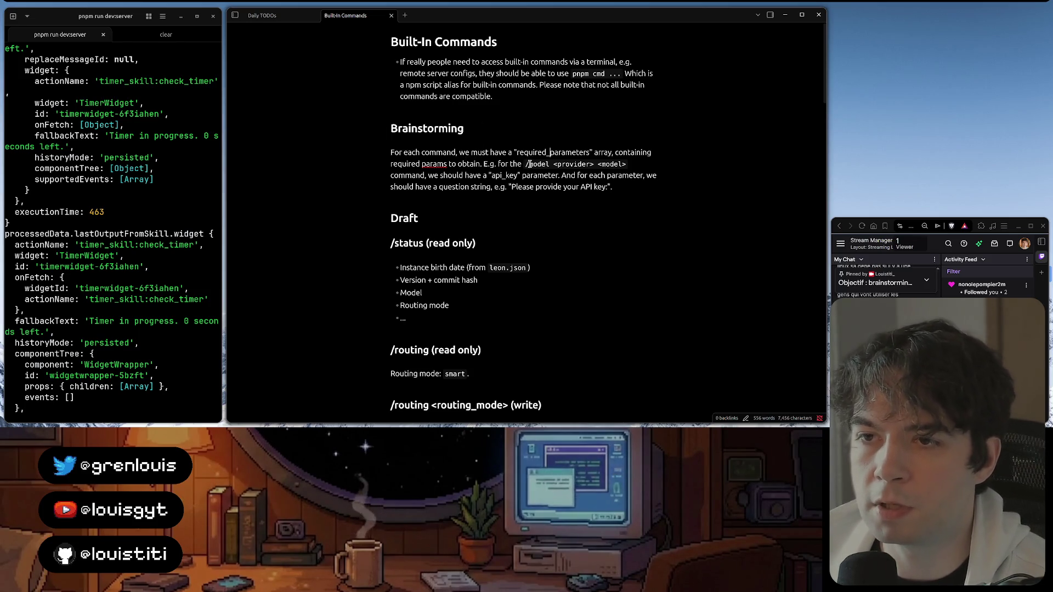
{"action": "left_click_drag", "start_coordinate": [526, 164], "coordinate": [630, 165]}
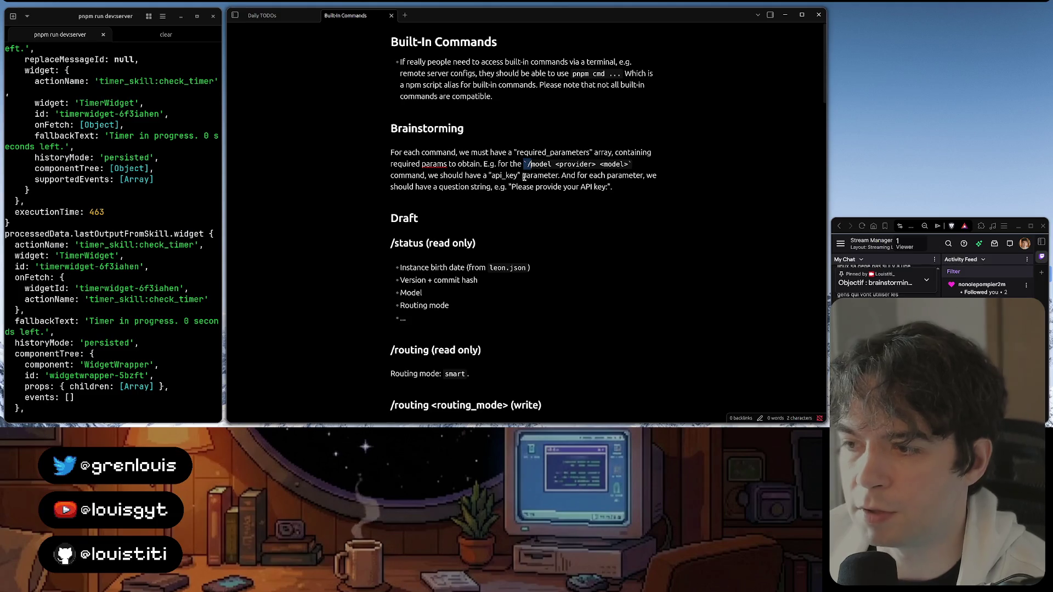
{"action": "left_click", "coordinate": [557, 176]}
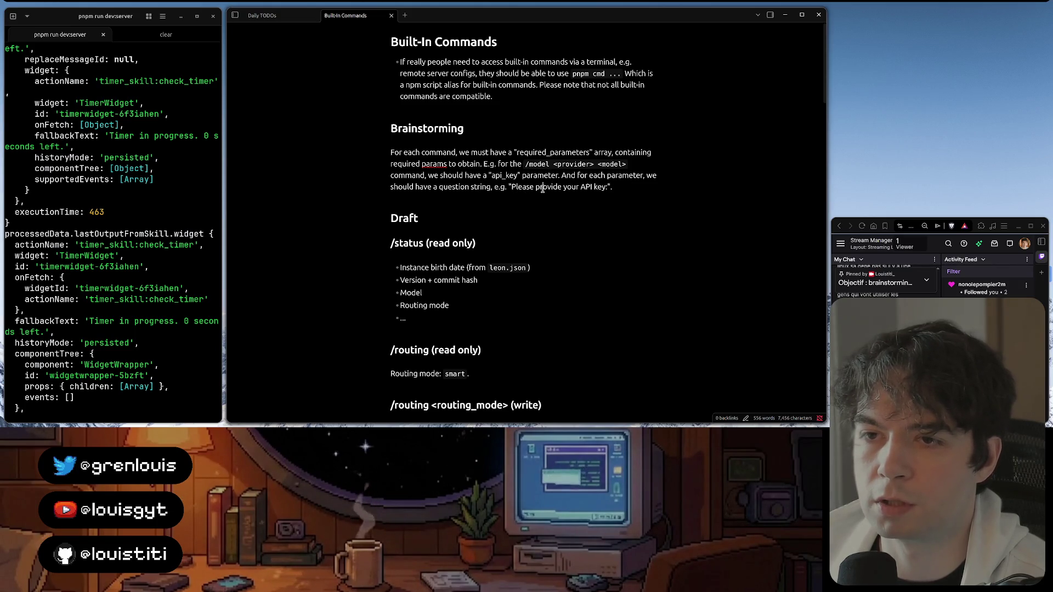
{"action": "left_click", "coordinate": [625, 187]}
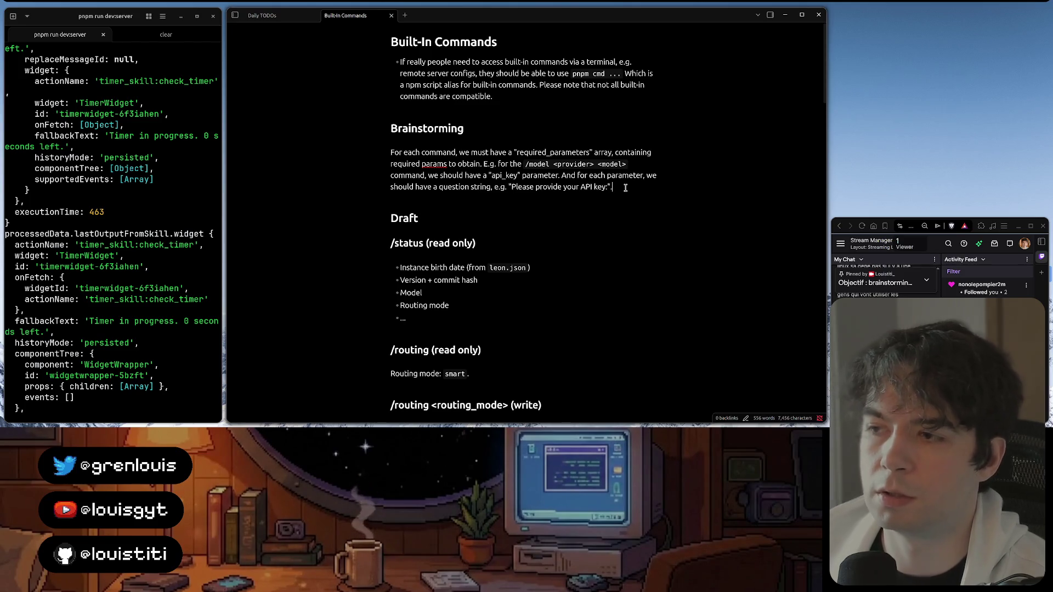
{"action": "key", "text": "alt+Tab"}
{"action": "left_click", "coordinate": [268, 48]}
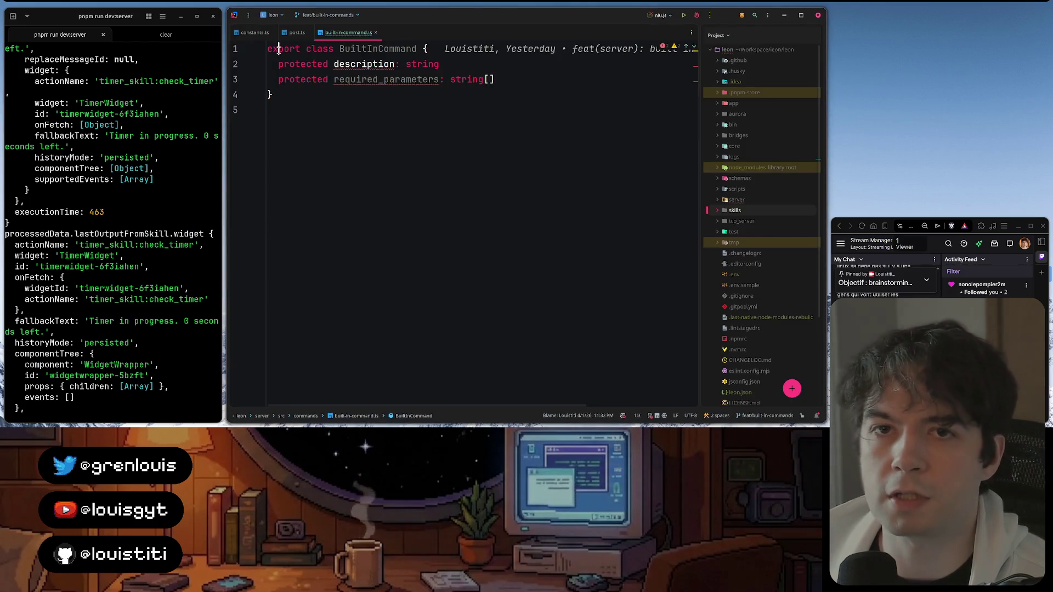
Declare an interface RequiredParameters with a questions: string[] field above the BuiltInCommand class
{"action": "key", "text": "Return"}
{"action": "key", "text": "Return"}
{"action": "key", "text": "Up"}
{"action": "key", "text": "Up"}
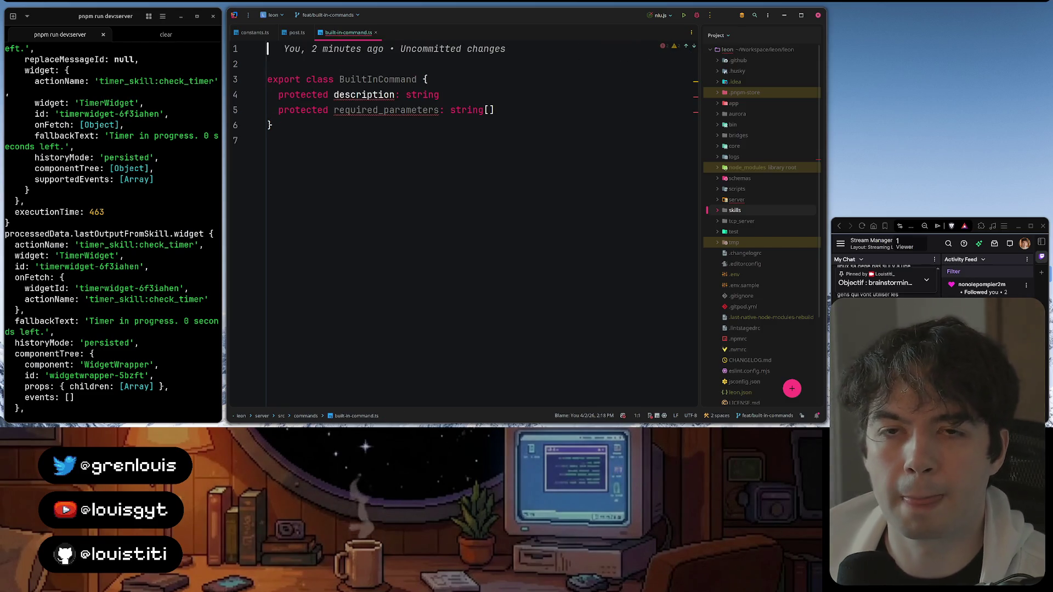
{"action": "type", "text": "interface "}
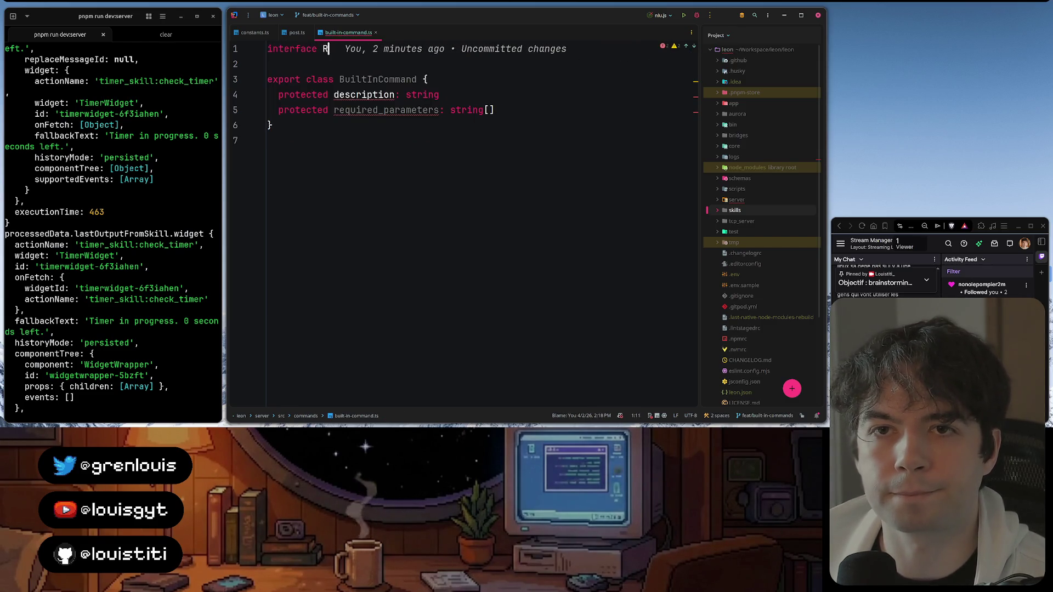
{"action": "type", "text": "RequiredP"}
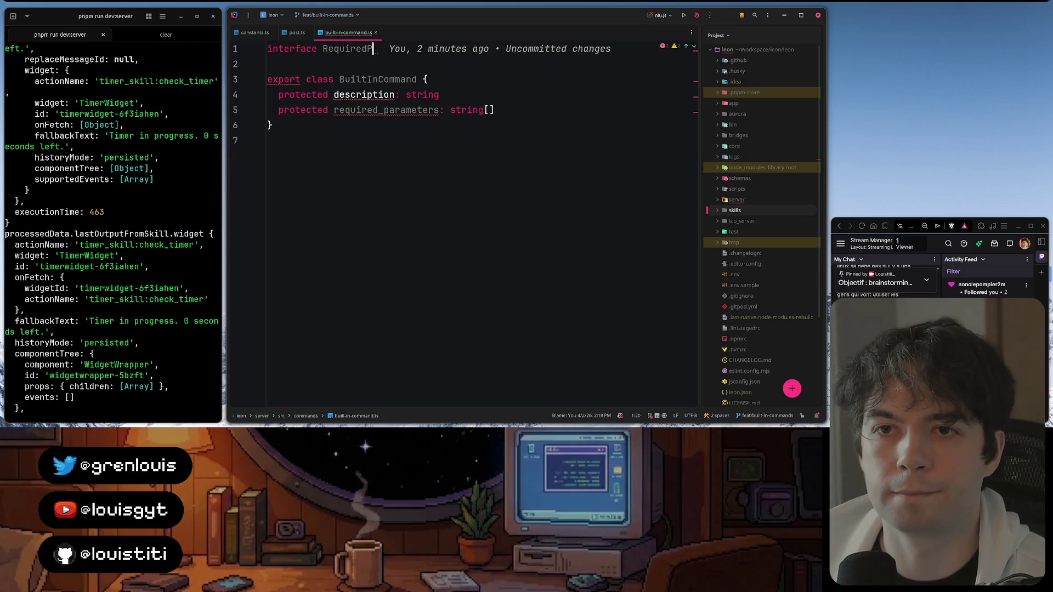
{"action": "type", "text": "arameters {"}
{"action": "key", "text": "Return"}
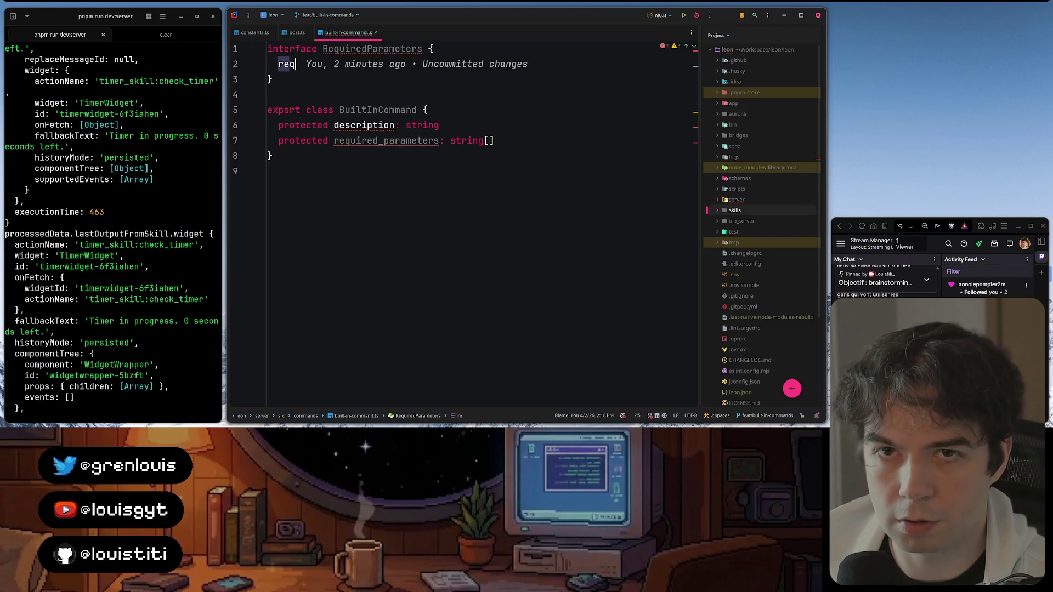
{"action": "type", "text": "e"}
{"action": "key", "text": "BackSpace"}
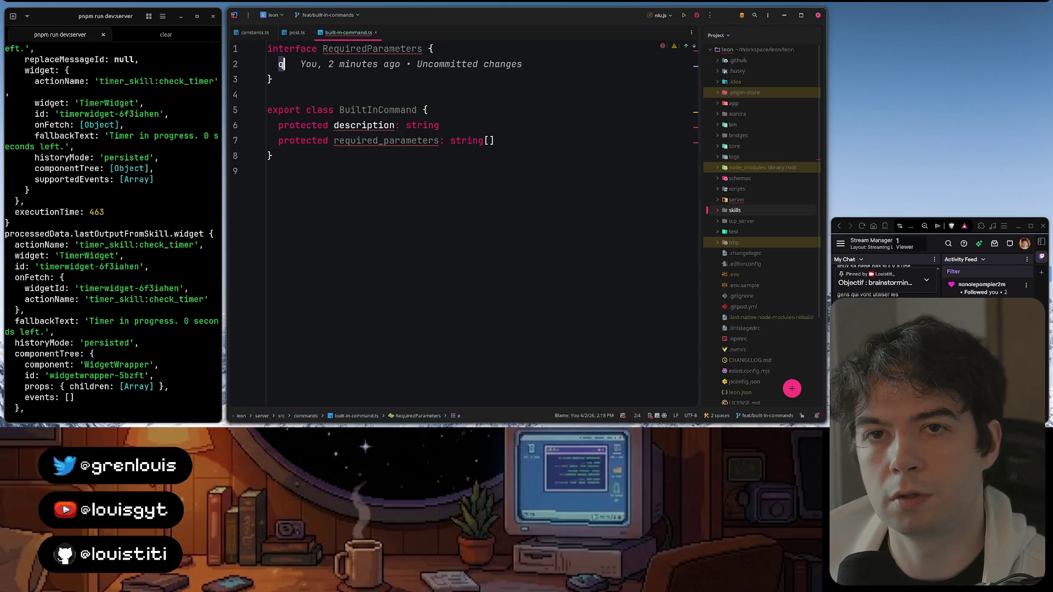
{"action": "type", "text": "questions: "}
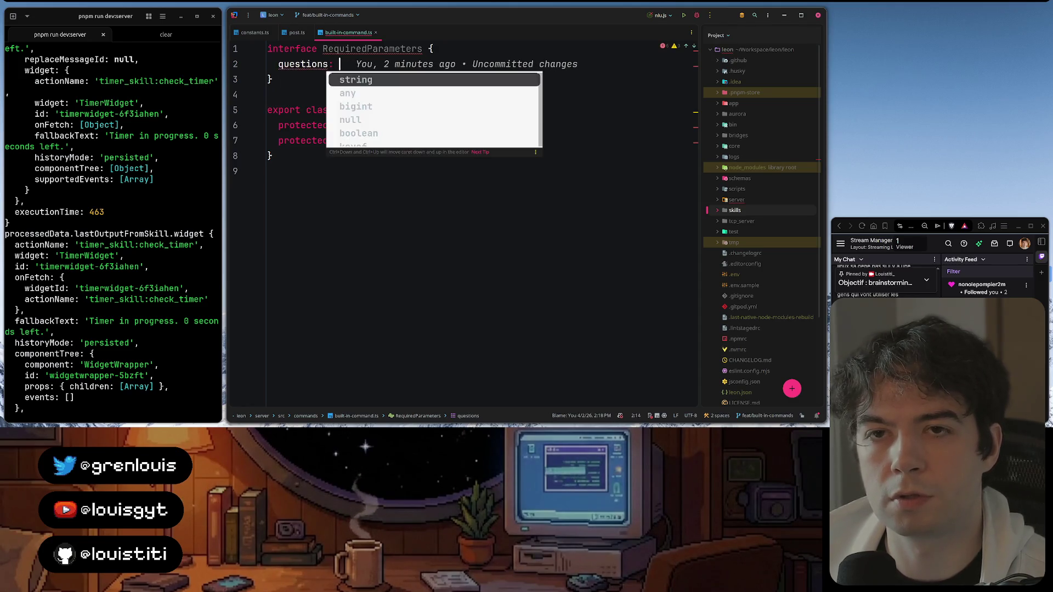
{"action": "type", "text": "string[]"}
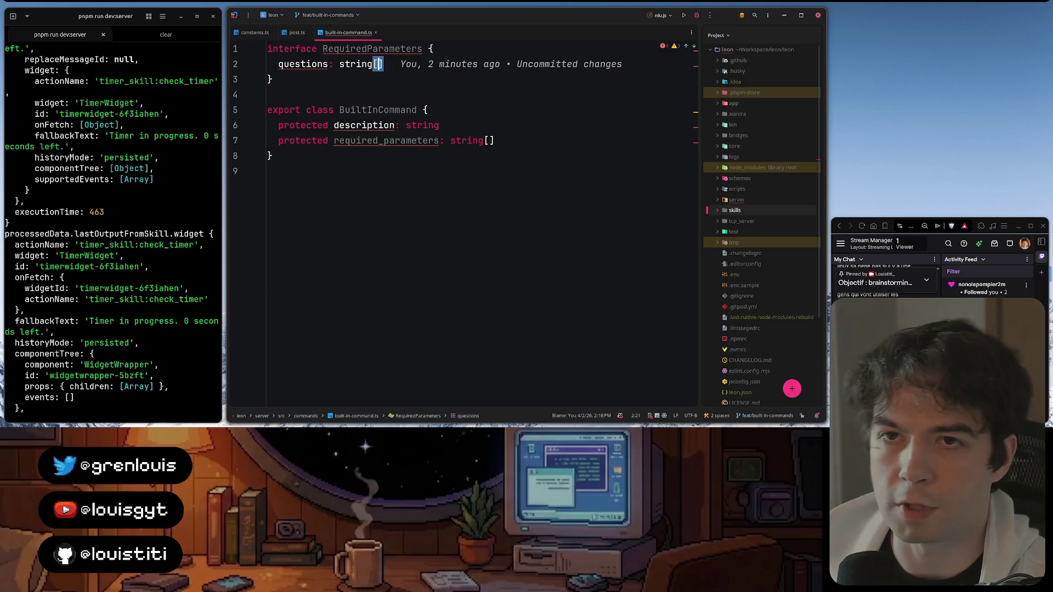
{"action": "left_click", "coordinate": [502, 47]}
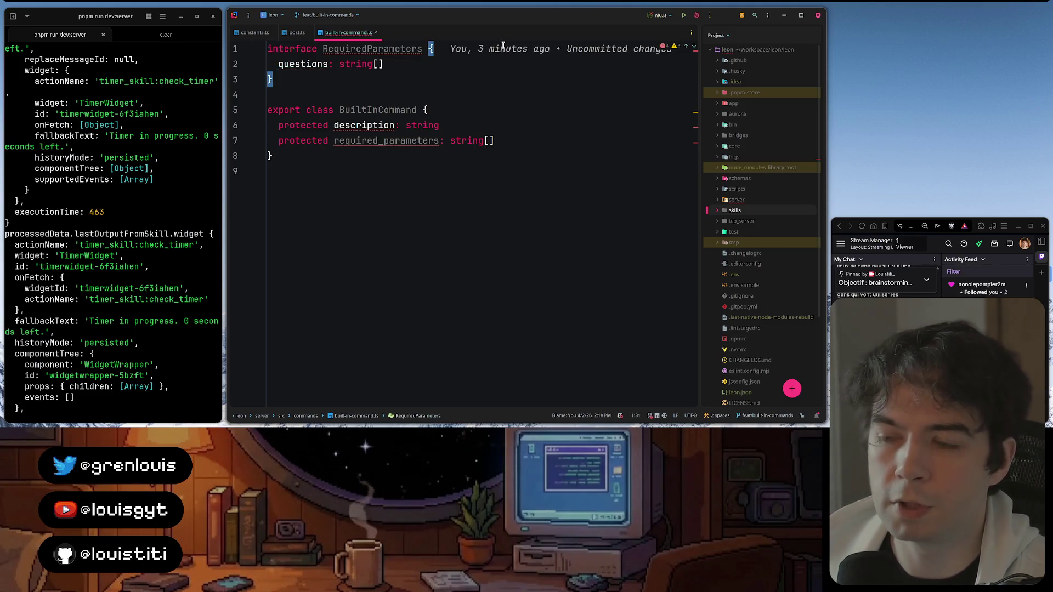
{"action": "key", "text": "Return"}
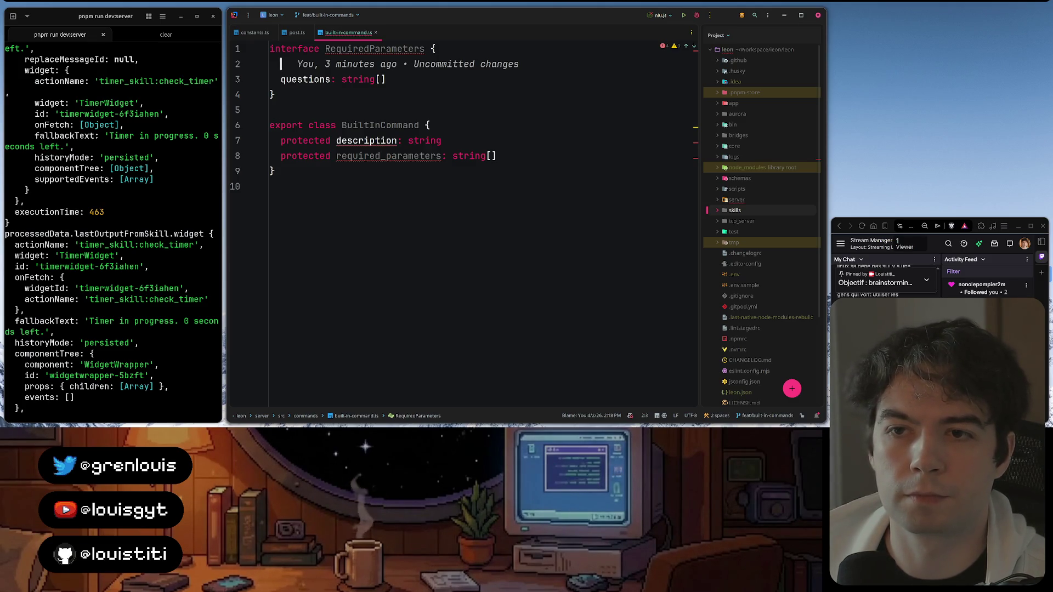
{"action": "type", "text": "name: "}
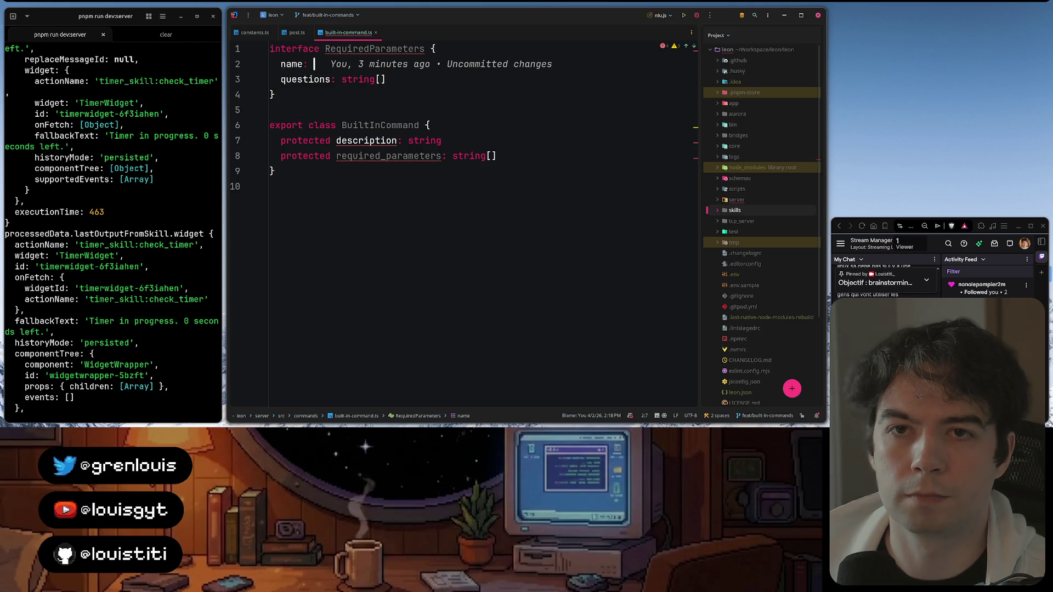
{"action": "type", "text": "string"}
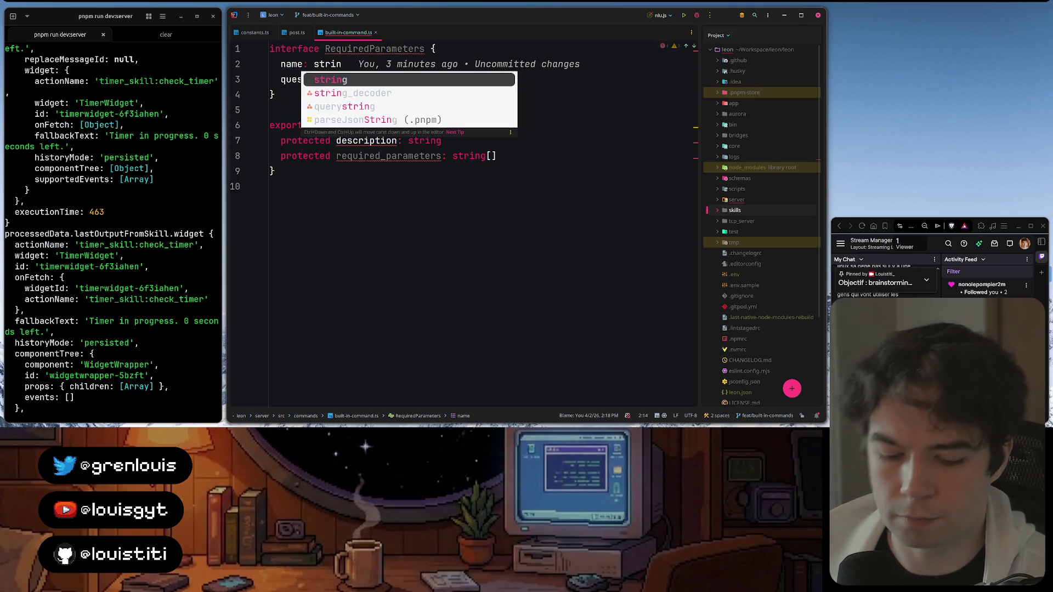
Add name: string to RequiredParameters and retype required_parameters as RequiredParameters[]
{"action": "key", "text": "Escape"}
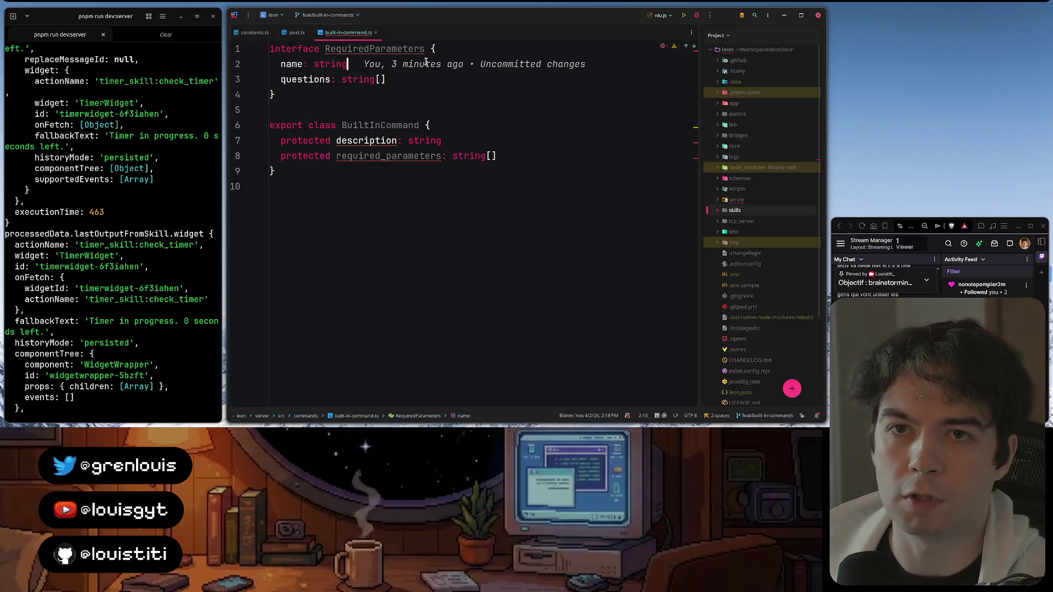
{"action": "double_click", "coordinate": [392, 48]}
{"action": "key", "text": "ctrl+c"}
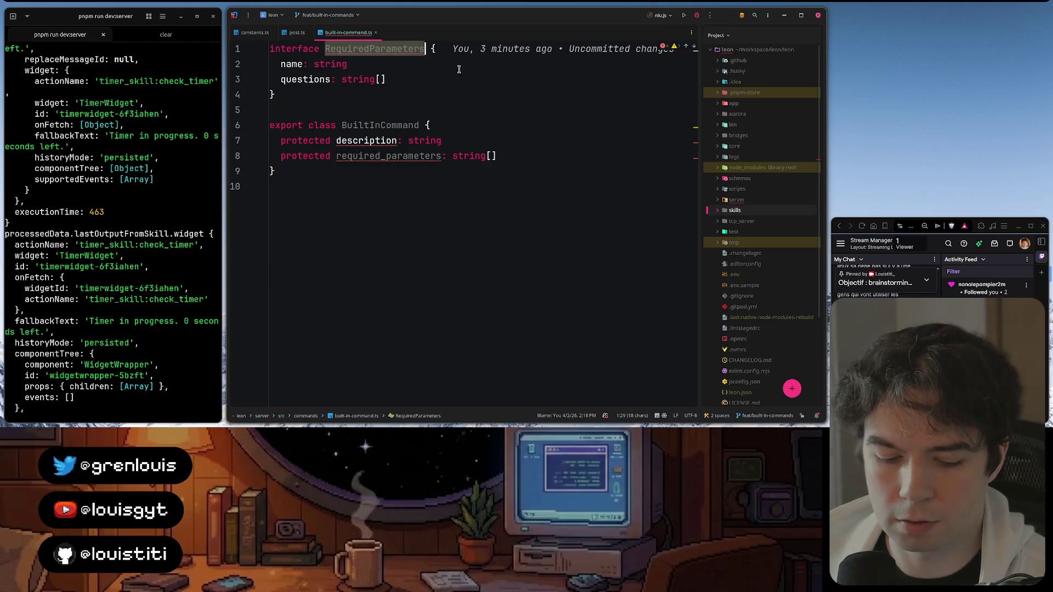
{"action": "double_click", "coordinate": [476, 158]}
{"action": "key", "text": "ctrl+v"}
{"action": "left_click", "coordinate": [516, 78]}
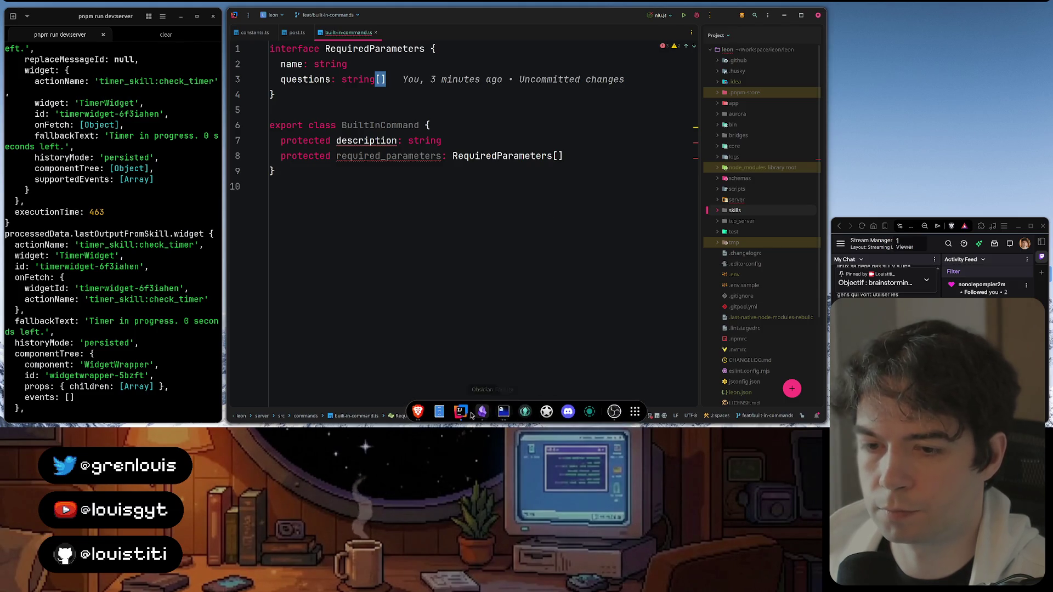
{"action": "left_click", "coordinate": [482, 412]}
{"action": "scroll", "coordinate": [528, 262], "scroll_direction": "down", "scroll_amount": 2}
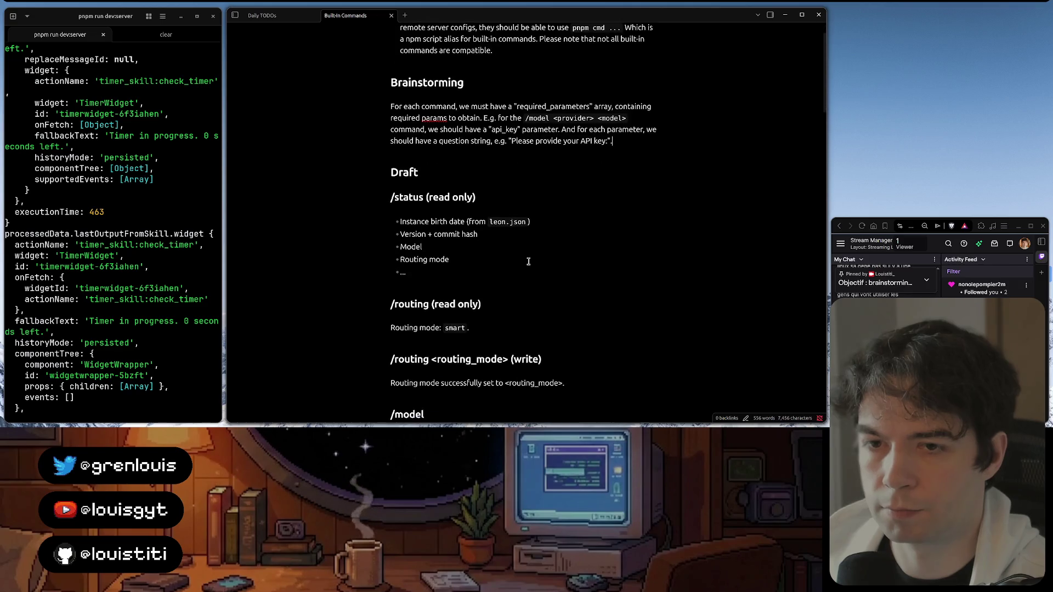
{"action": "scroll", "coordinate": [528, 262], "scroll_direction": "down", "scroll_amount": 1}
{"action": "scroll", "coordinate": [528, 262], "scroll_direction": "down", "scroll_amount": 1}
{"action": "scroll", "coordinate": [529, 262], "scroll_direction": "down", "scroll_amount": 1}
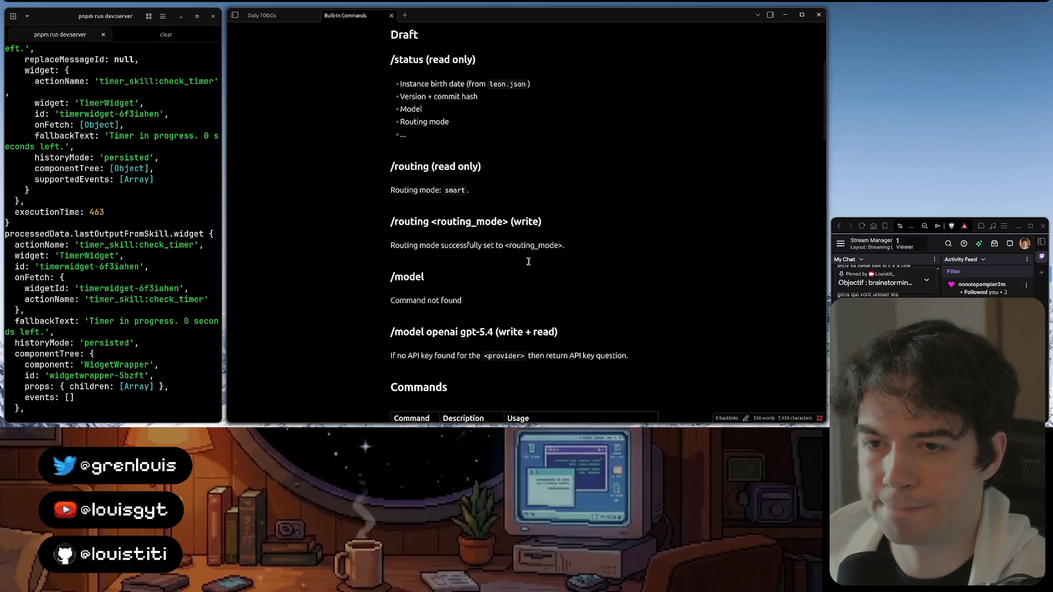
{"action": "scroll", "coordinate": [528, 262], "scroll_direction": "up", "scroll_amount": 2}
{"action": "scroll", "coordinate": [528, 262], "scroll_direction": "up", "scroll_amount": 2}
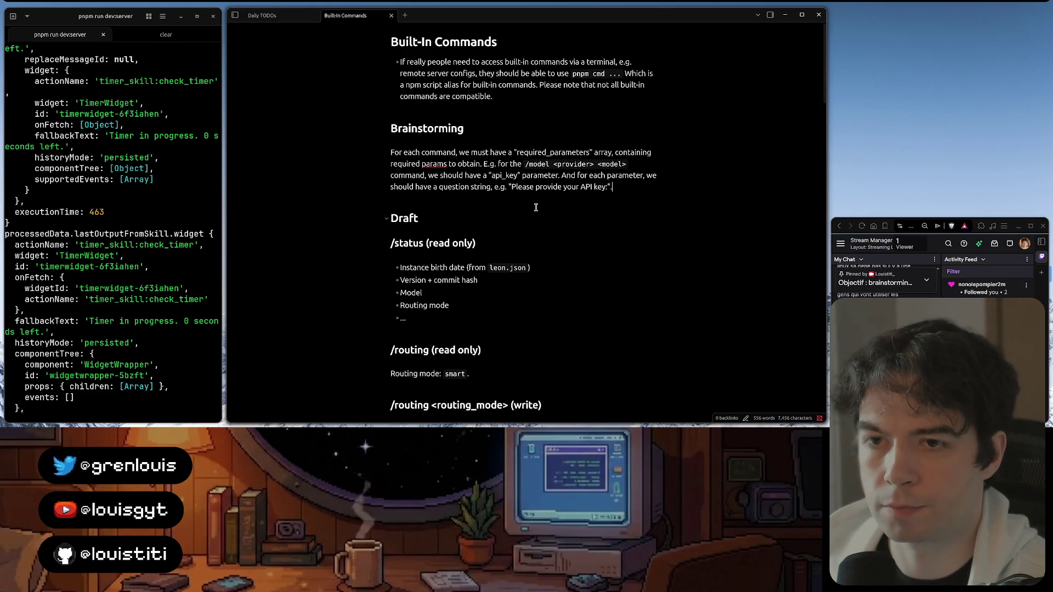
{"action": "left_click", "coordinate": [562, 175]}
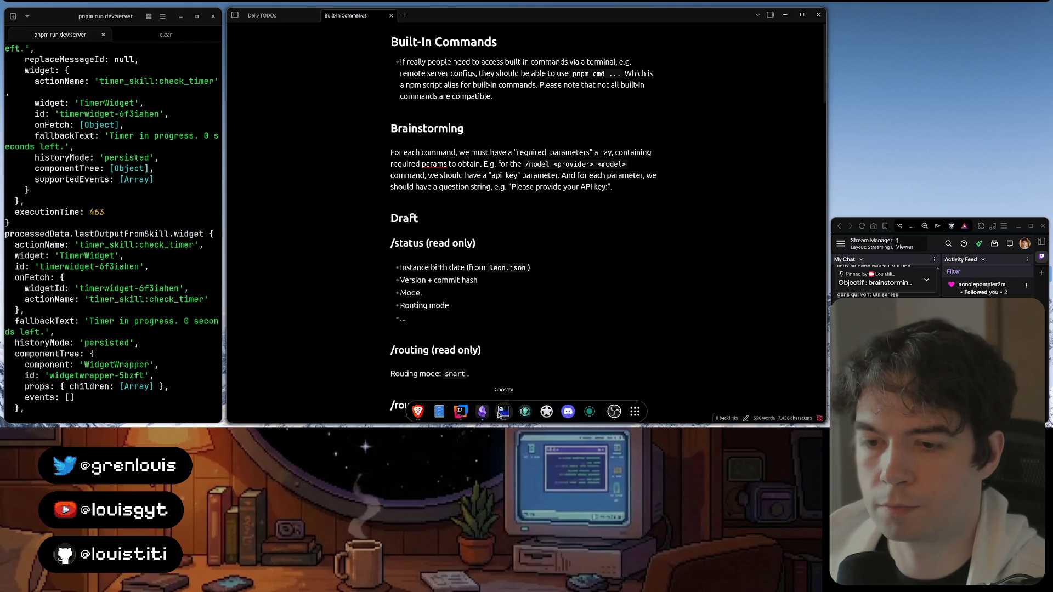
{"action": "scroll", "coordinate": [534, 312], "scroll_direction": "down", "scroll_amount": 1}
{"action": "scroll", "coordinate": [531, 247], "scroll_direction": "up", "scroll_amount": 1}
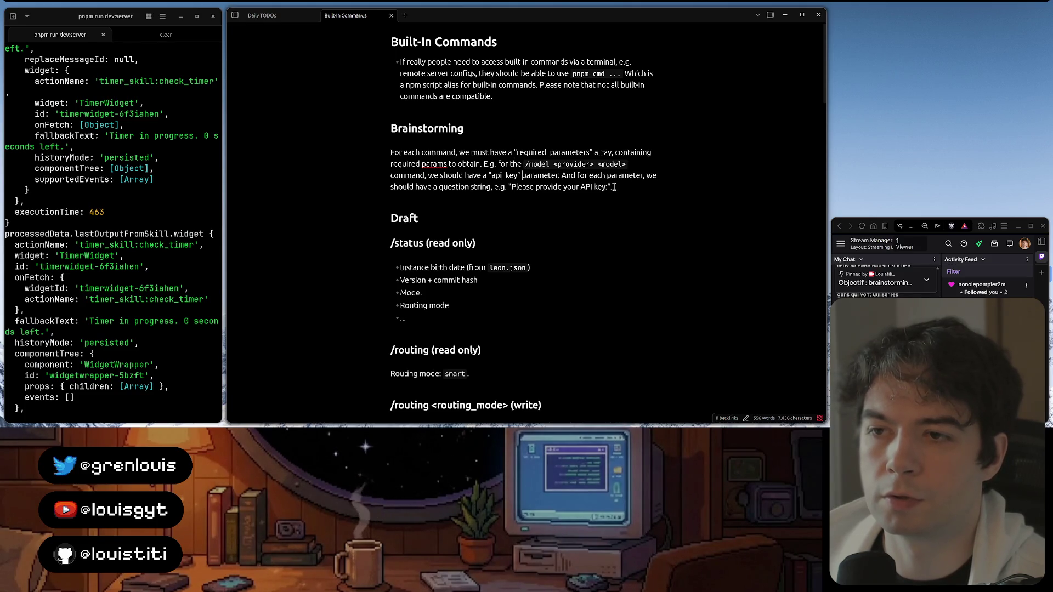
{"action": "left_click", "coordinate": [451, 186]}
{"action": "key", "text": "Delete"}
{"action": "key", "text": "Delete"}
{"action": "key", "text": "Delete"}
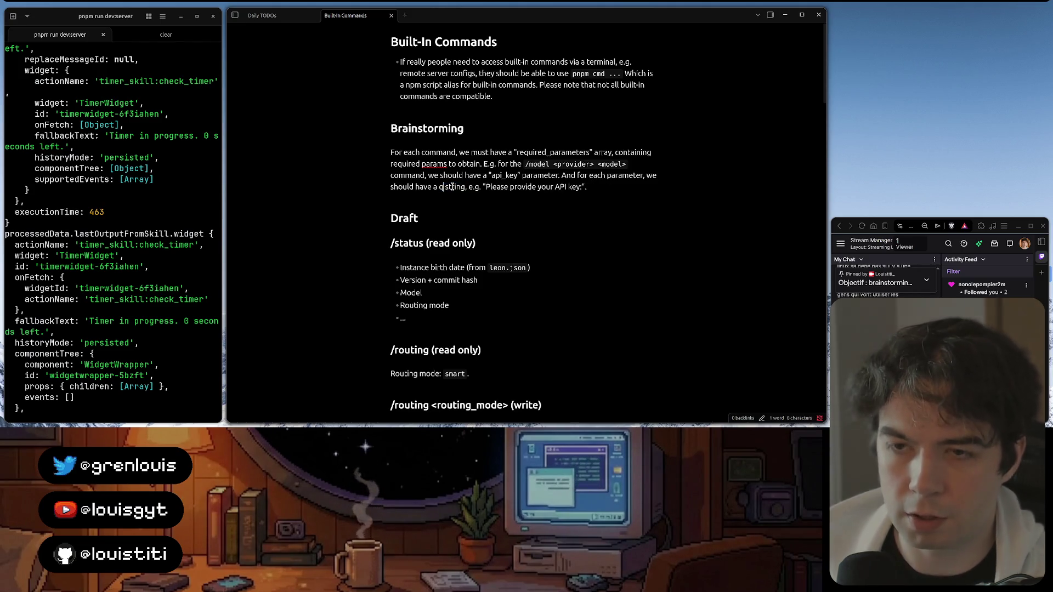
{"action": "type", "text": "stions a"}
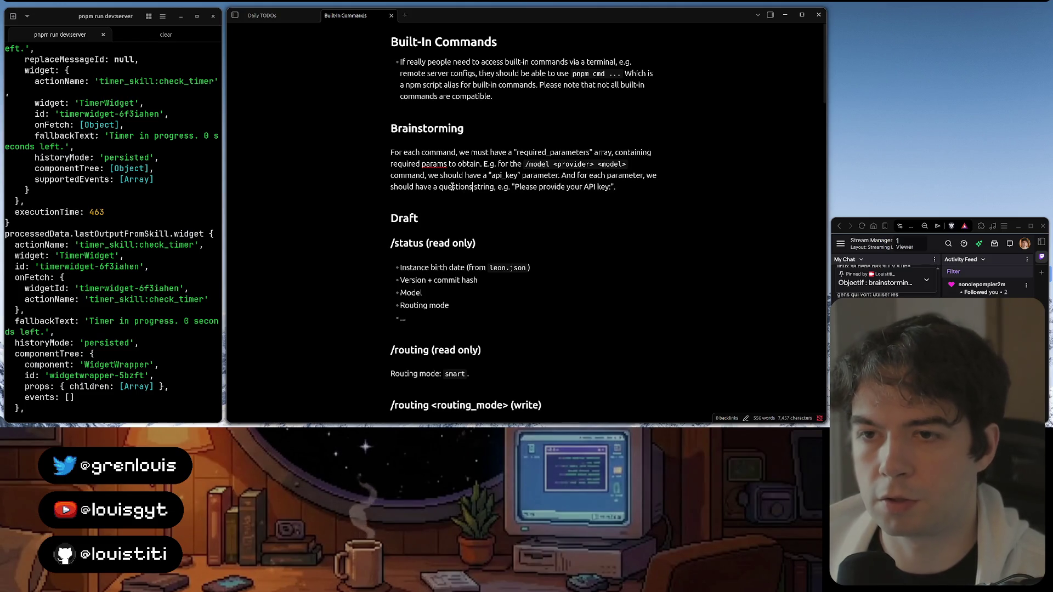
{"action": "type", "text": " an"}
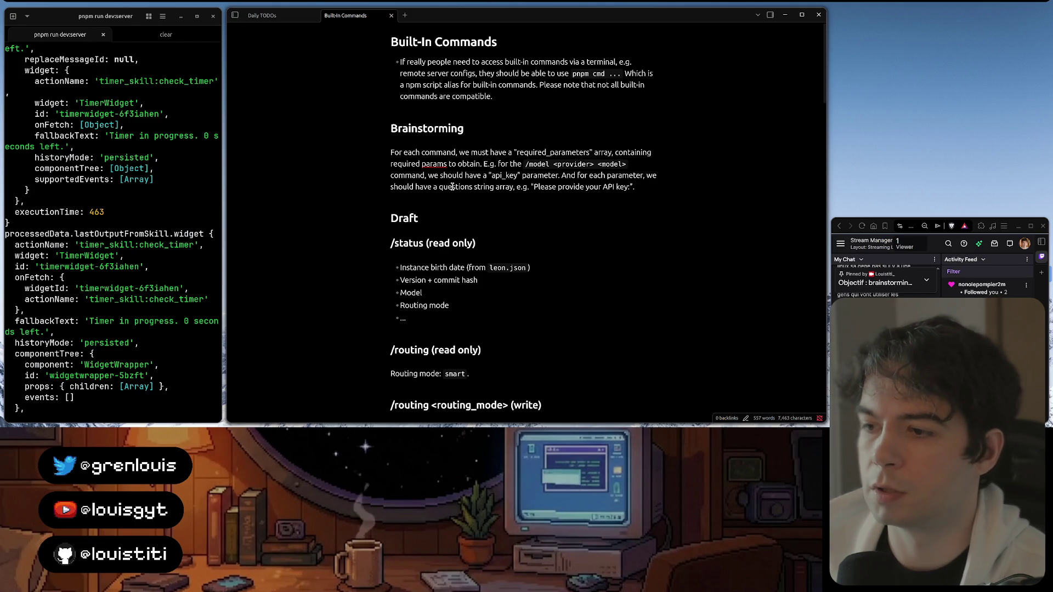
Write that the questions string array holds questions randomly picked at runtime, fixing typos
{"action": "key", "text": "BackSpace"}
{"action": "key", "text": "BackSpace"}
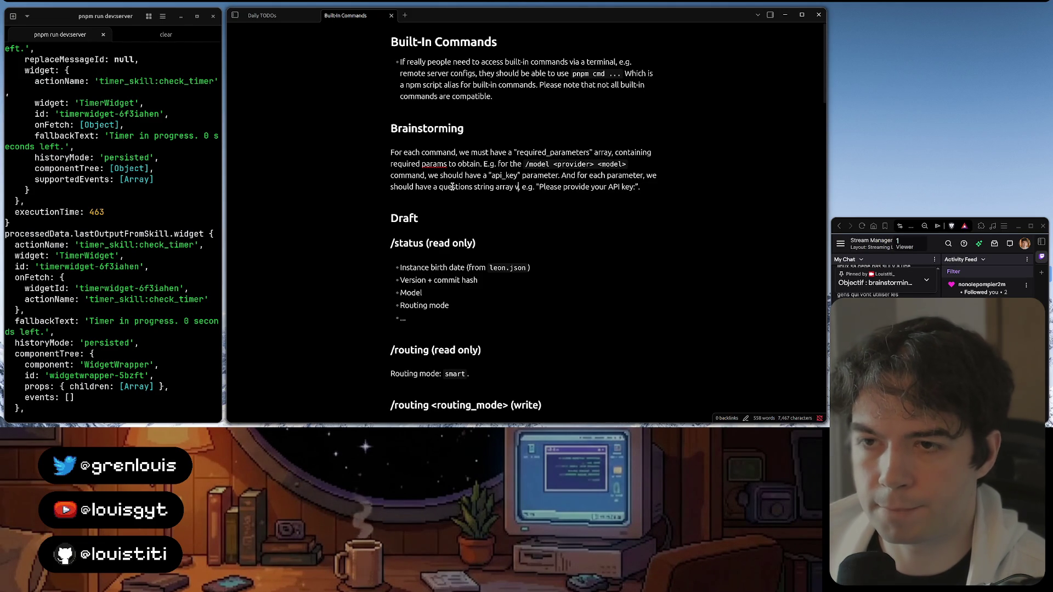
{"action": "type", "text": "containing"}
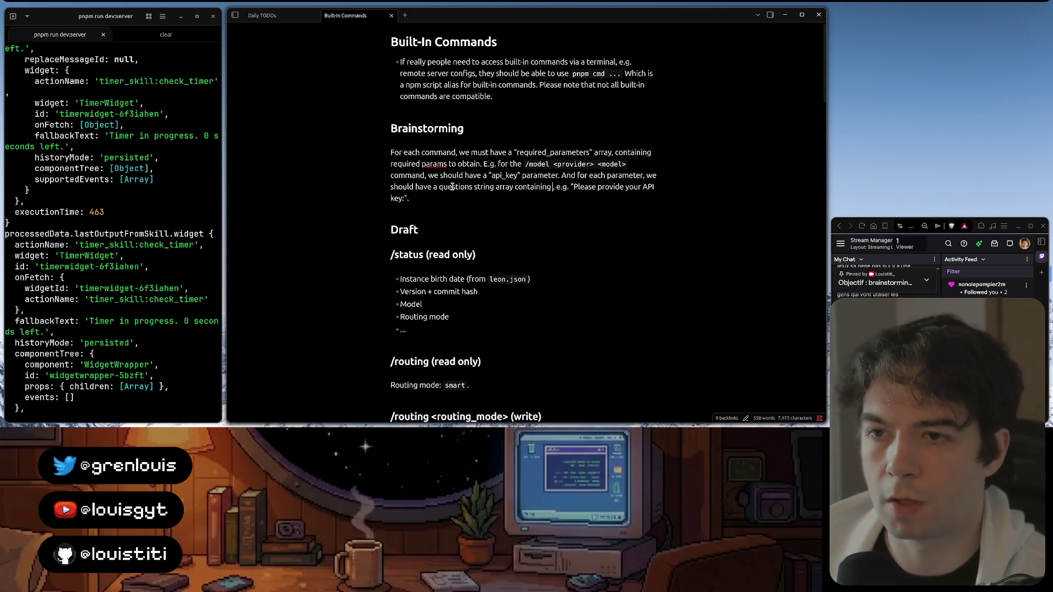
{"action": "type", "text": " a list of q"}
{"action": "type", "text": "uestion that wi"}
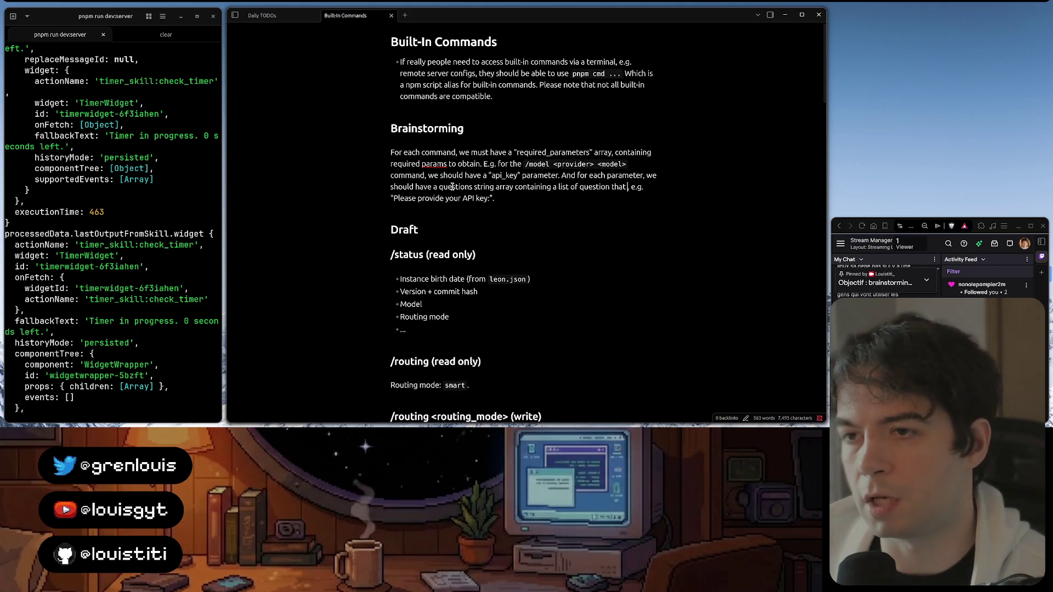
{"action": "type", "text": "ll randomly be piocked"}
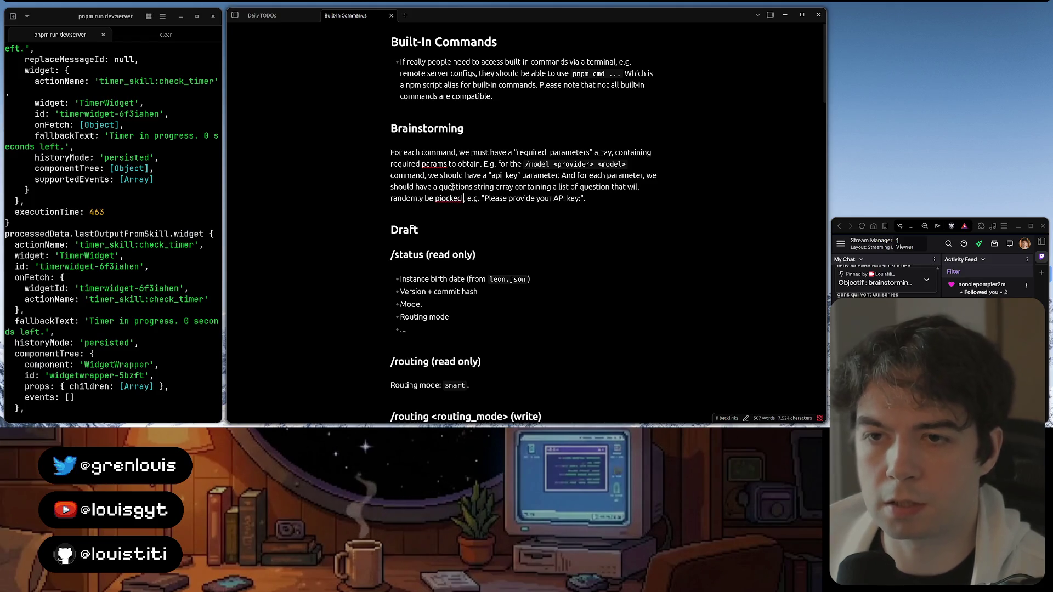
{"action": "key", "text": "BackSpace"}
{"action": "key", "text": "BackSpace"}
{"action": "key", "text": "BackSpace"}
{"action": "key", "text": "BackSpace"}
{"action": "key", "text": "BackSpace"}
{"action": "key", "text": "BackSpace"}
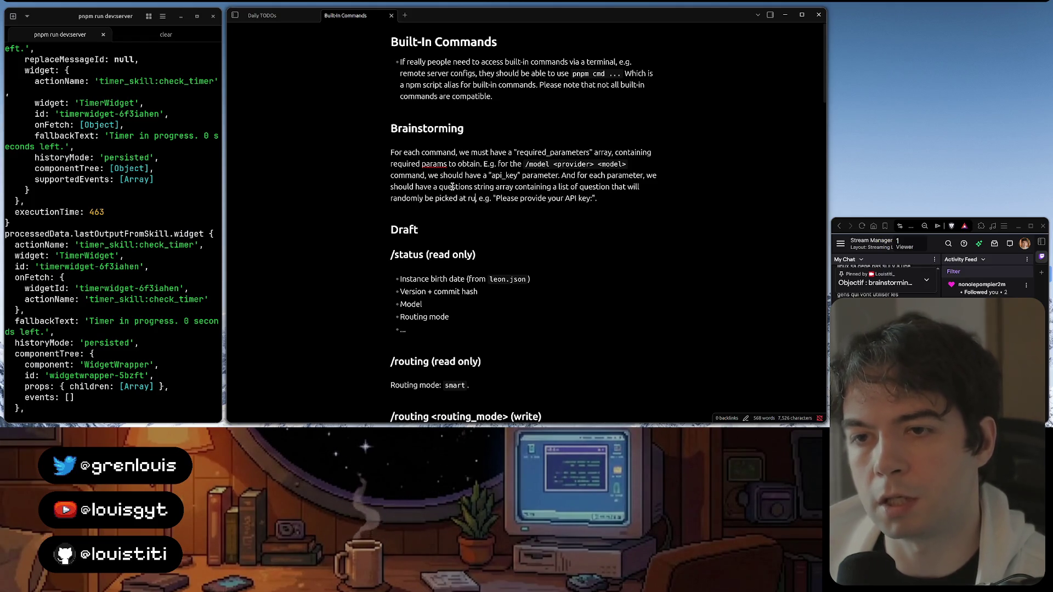
{"action": "type", "text": "ntime,"}
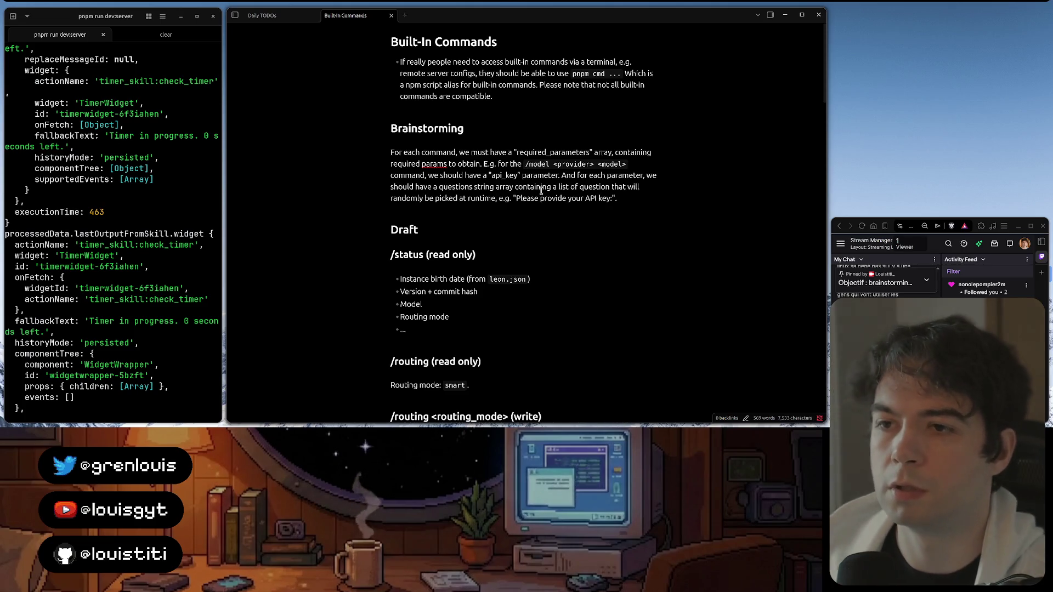
{"action": "left_click", "coordinate": [632, 194]}
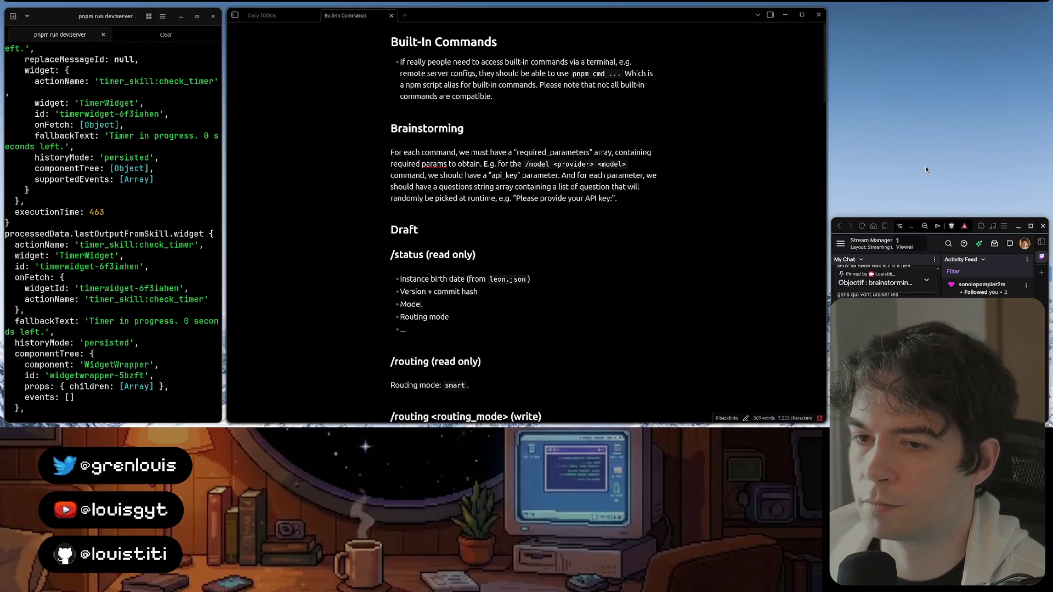
Raise the Stream Manager chat, refocus the note, then bring up the OBS Studio window
{"action": "key", "text": "super+Up"}
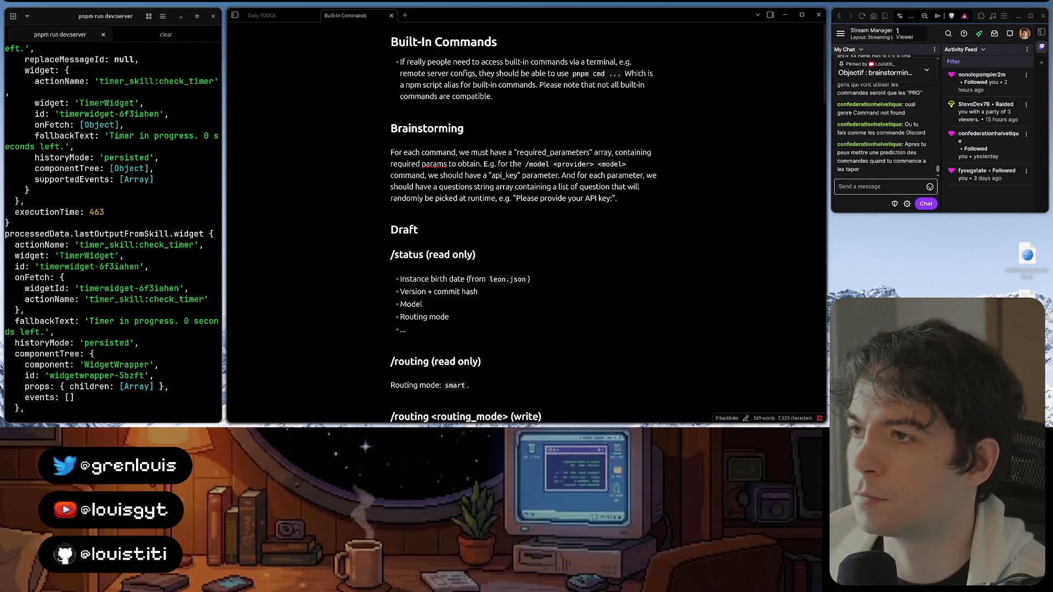
{"action": "left_click", "coordinate": [524, 198]}
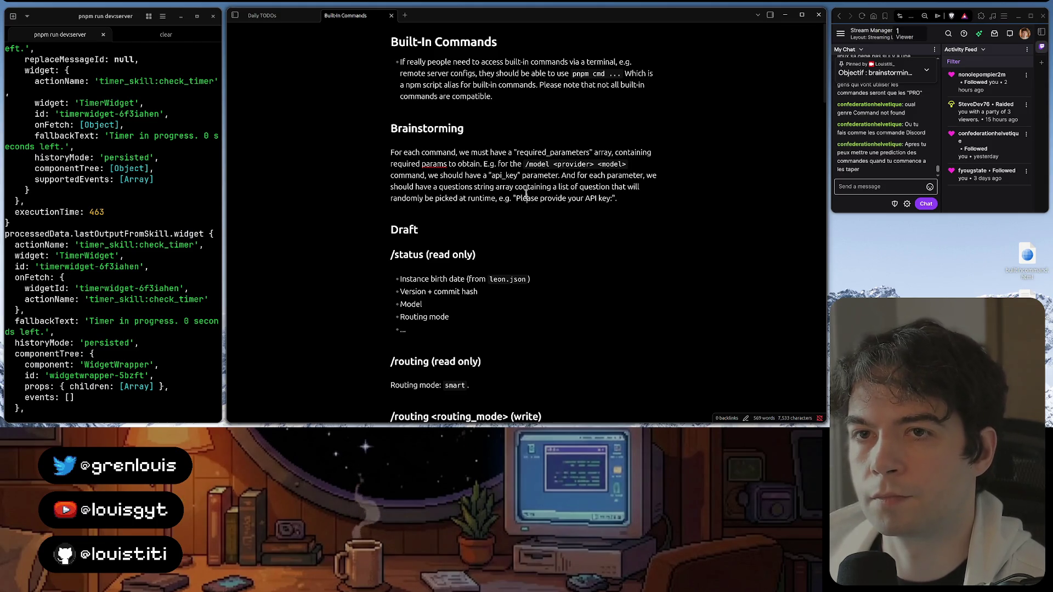
{"action": "left_click", "coordinate": [517, 102]}
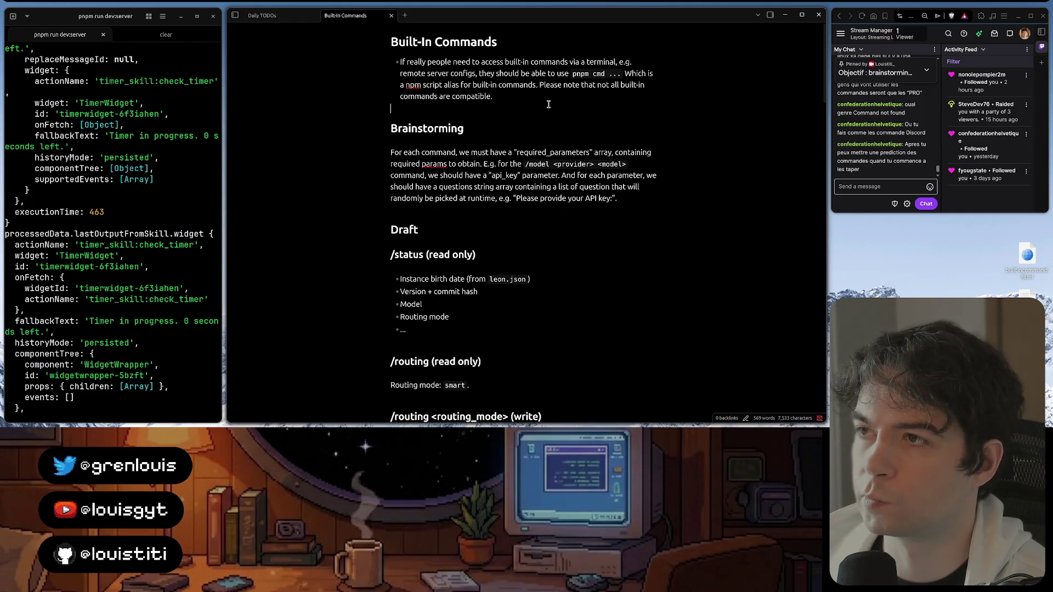
{"action": "left_click", "coordinate": [527, 421]}
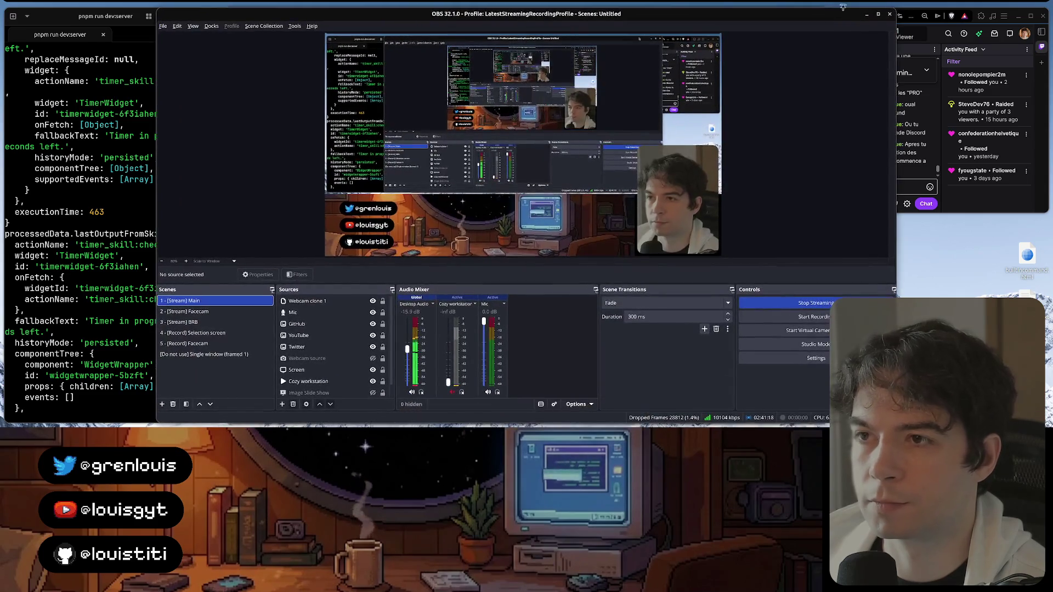
Unmaximize the OBS Studio window and minimize it back to the note
{"action": "double_click", "coordinate": [842, 8]}
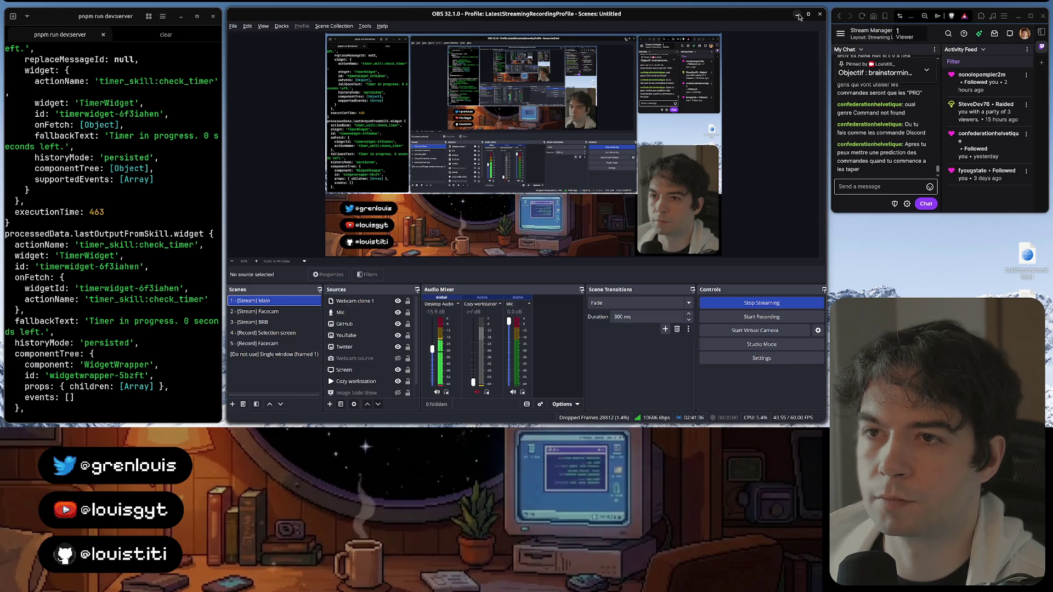
{"action": "left_click", "coordinate": [798, 15]}
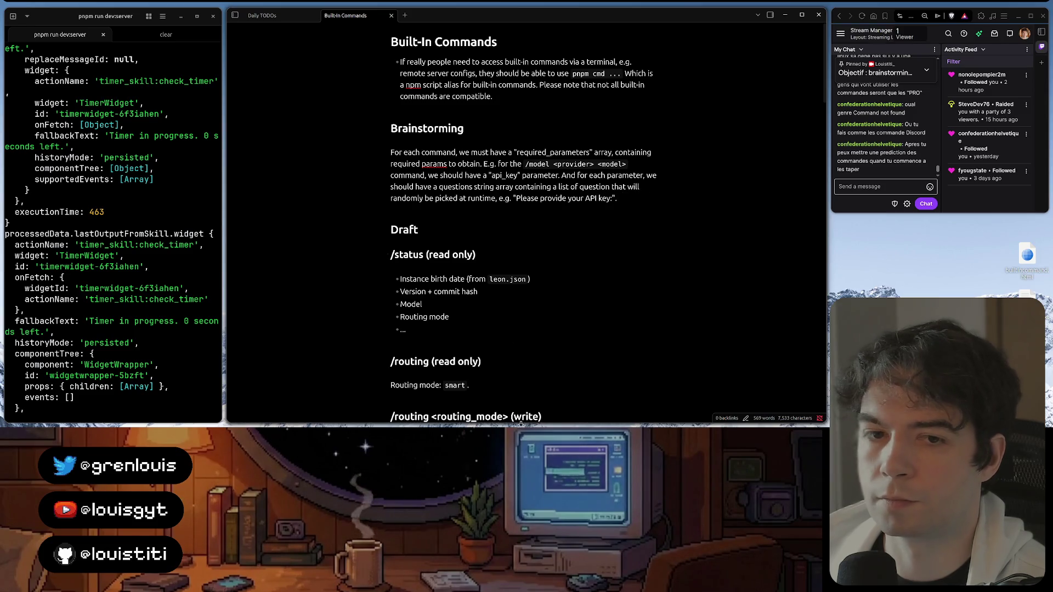
{"action": "mouse_move", "coordinate": [404, 229]}
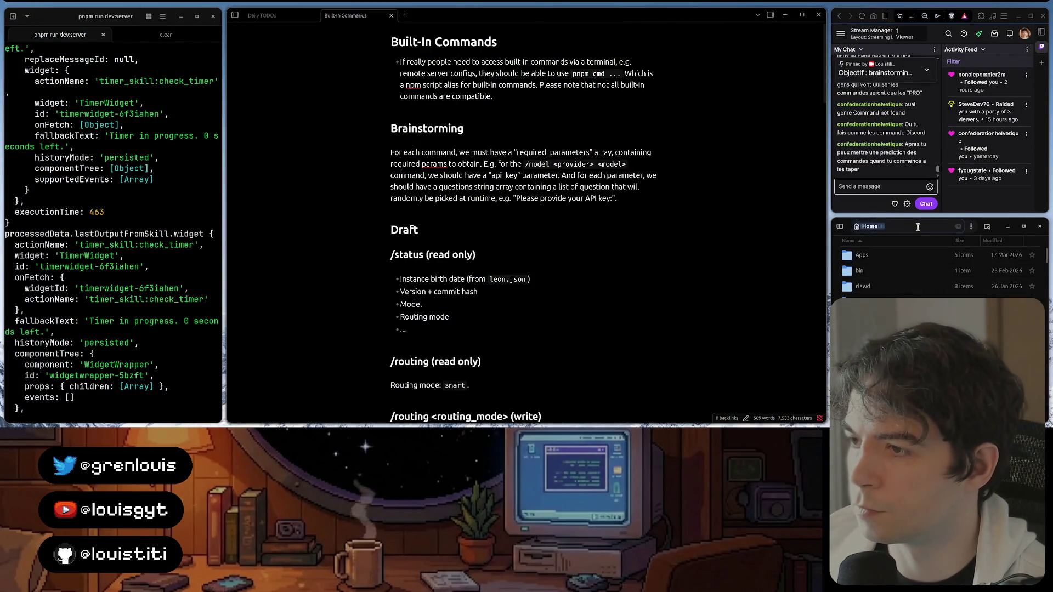
{"action": "type", "text": "/Desktop/"}
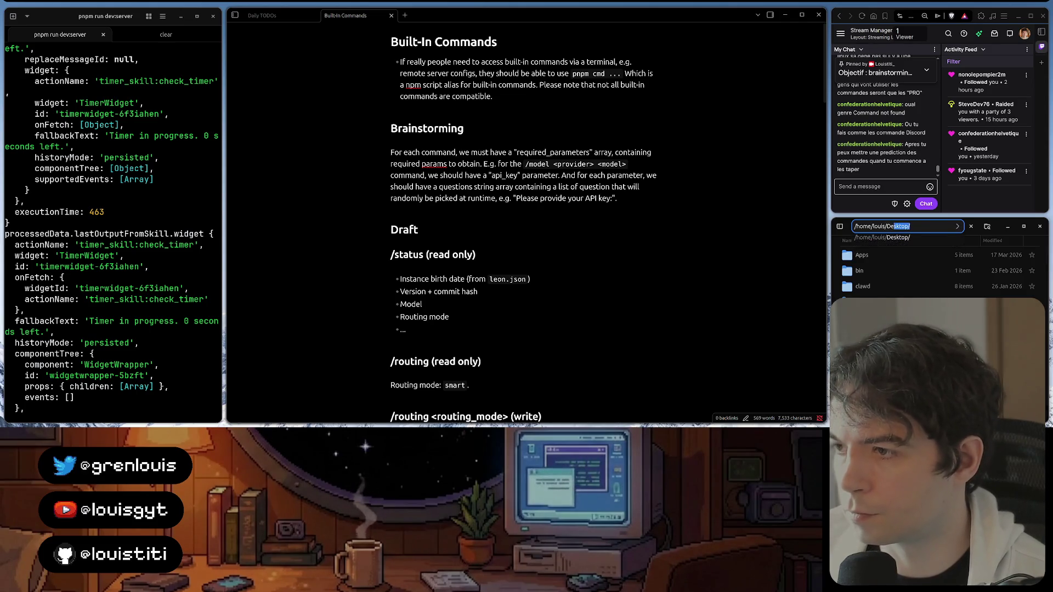
Navigate the Files window to the Downloads folder, then bring OBS Studio back
{"action": "key", "text": "BackSpace"}
{"action": "key", "text": "BackSpace"}
{"action": "key", "text": "BackSpace"}
{"action": "type", "text": "Download"}
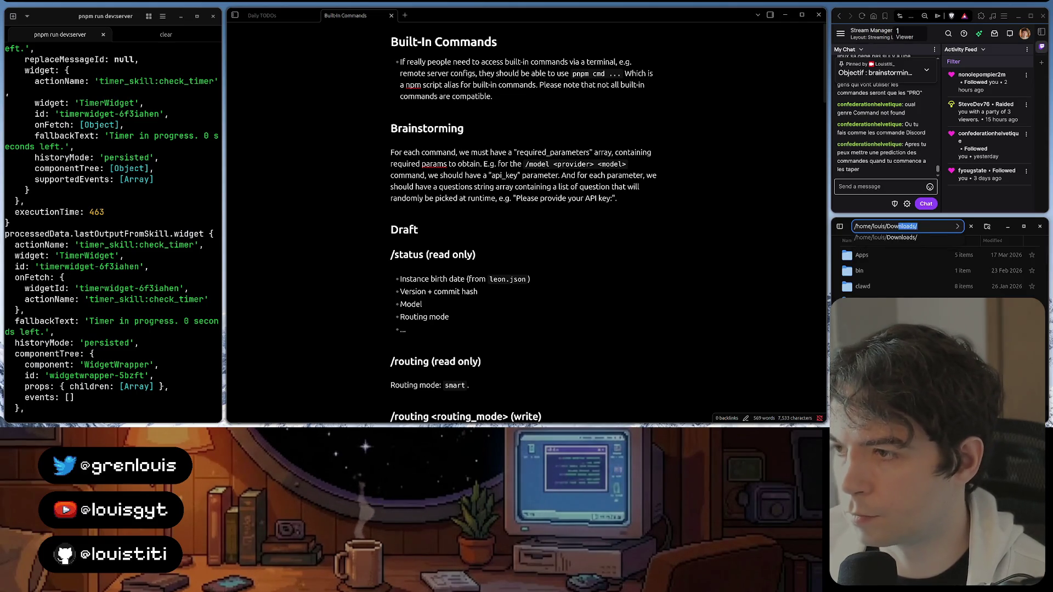
{"action": "key", "text": "Return"}
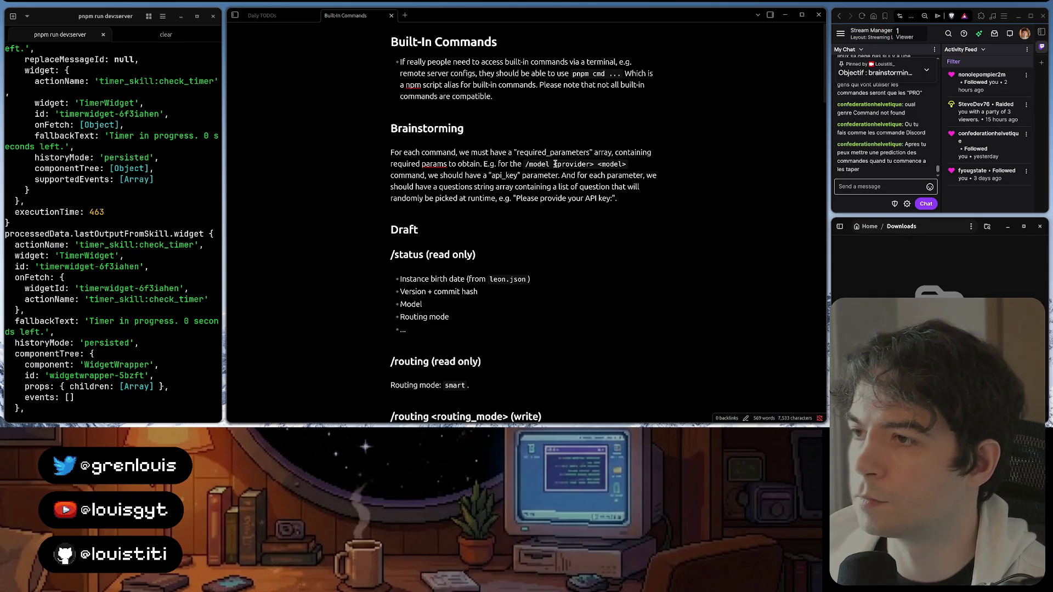
{"action": "left_click", "coordinate": [554, 164]}
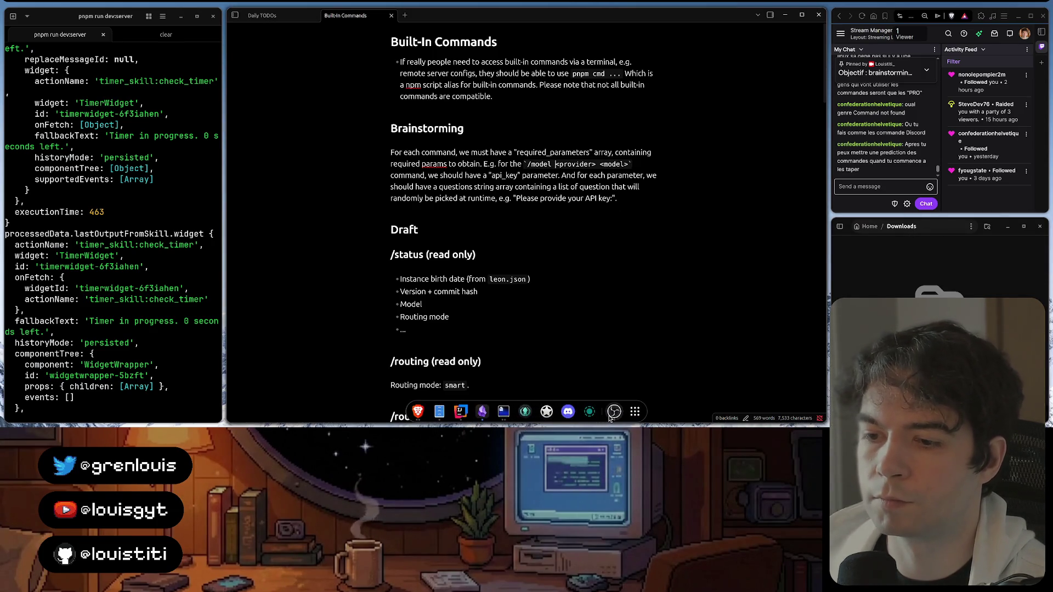
{"action": "left_click", "coordinate": [614, 412]}
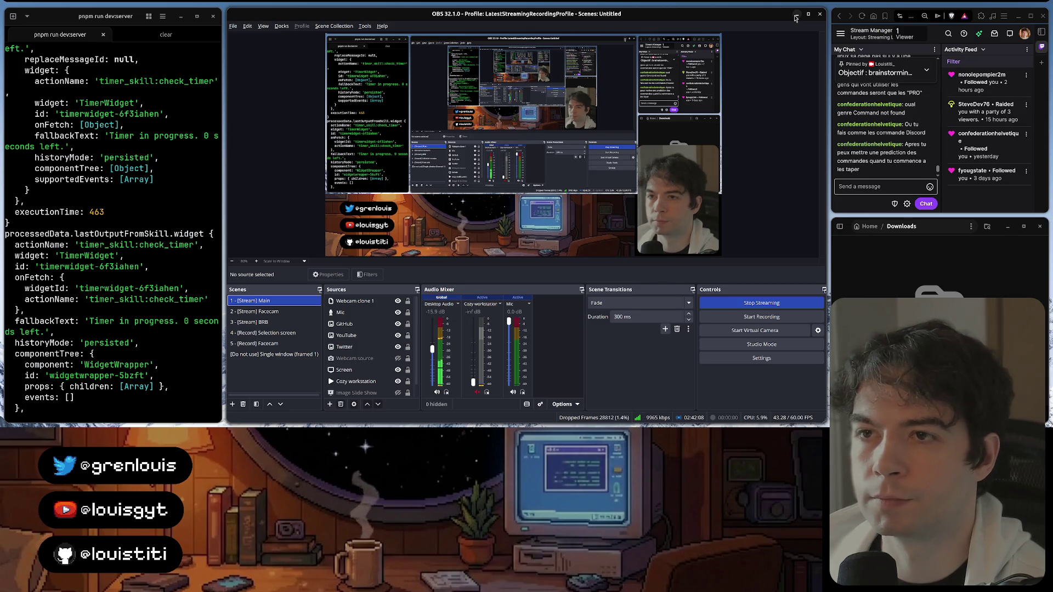
Minimize the OBS Studio window to show the Built-In Commands note
{"action": "left_click", "coordinate": [795, 15]}
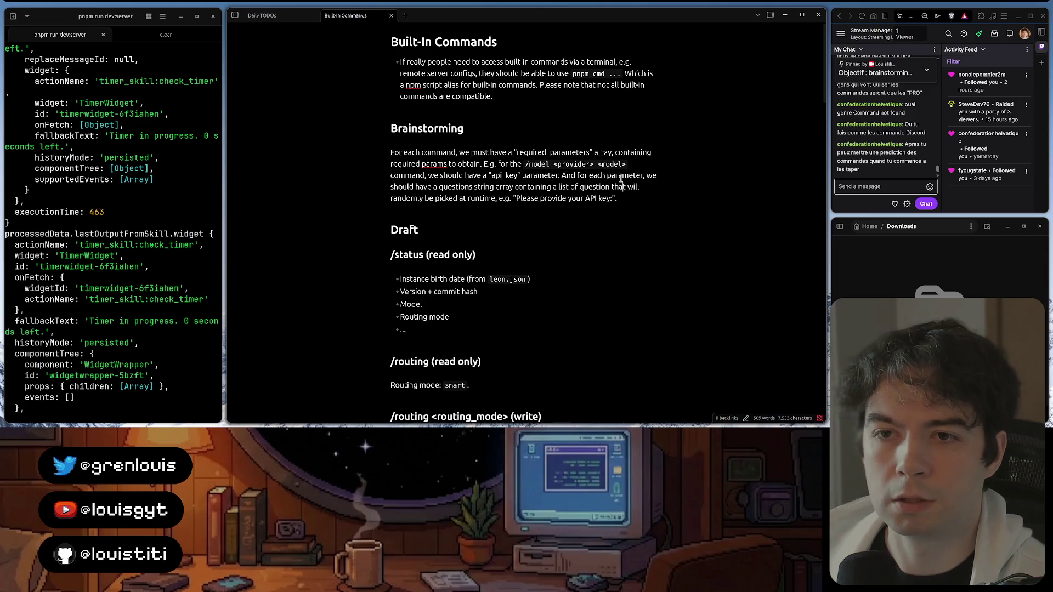
{"action": "scroll", "coordinate": [623, 186], "scroll_direction": "down", "scroll_amount": 2}
{"action": "scroll", "coordinate": [612, 167], "scroll_direction": "down", "scroll_amount": 1}
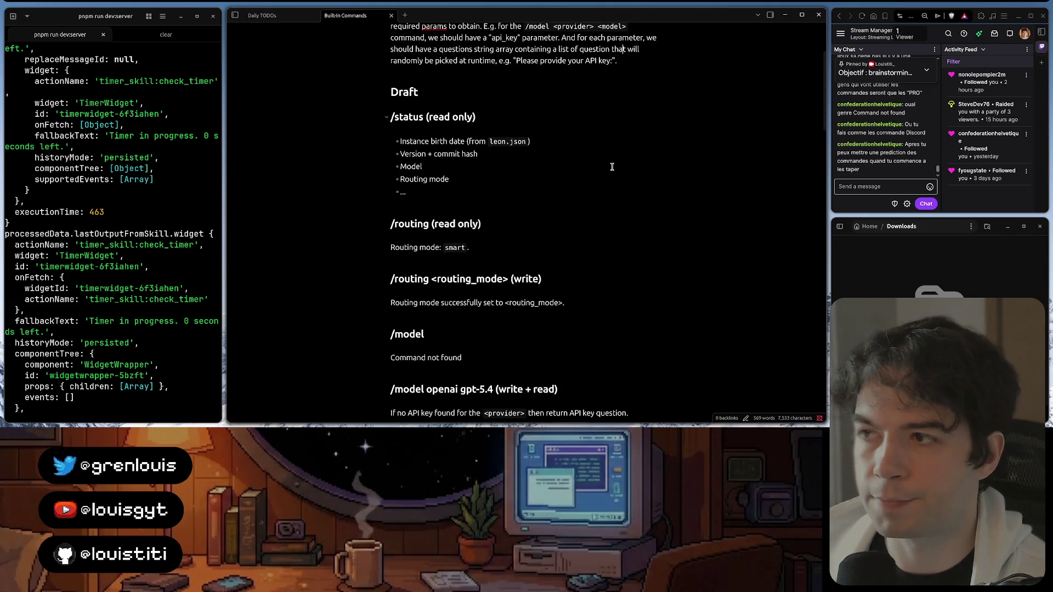
{"action": "scroll", "coordinate": [611, 167], "scroll_direction": "down", "scroll_amount": 2}
{"action": "scroll", "coordinate": [612, 166], "scroll_direction": "down", "scroll_amount": 1}
{"action": "scroll", "coordinate": [611, 167], "scroll_direction": "down", "scroll_amount": 2}
{"action": "scroll", "coordinate": [612, 167], "scroll_direction": "down", "scroll_amount": 2}
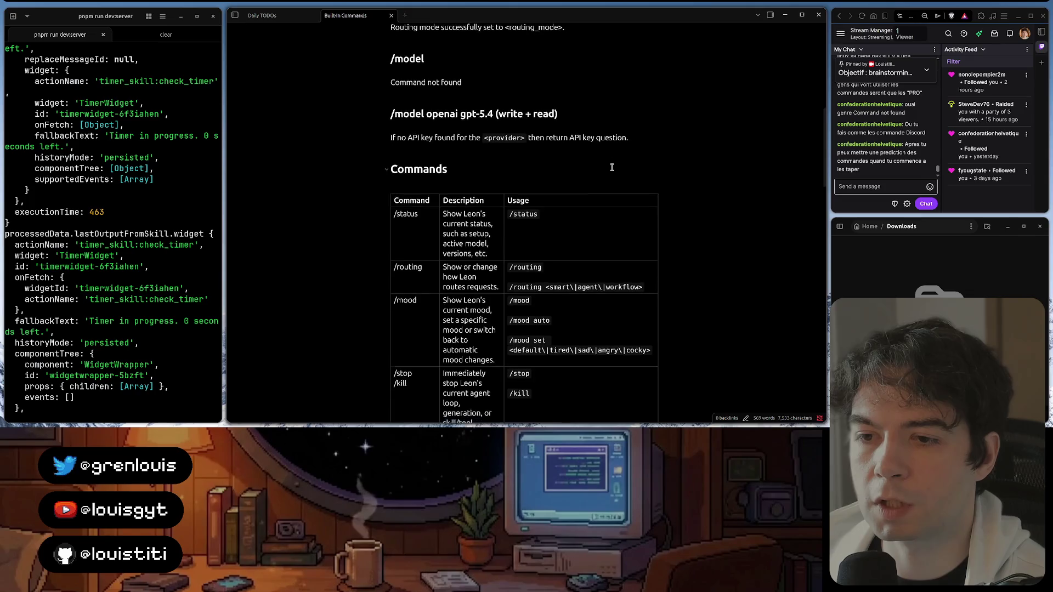
{"action": "scroll", "coordinate": [612, 167], "scroll_direction": "up", "scroll_amount": 8}
{"action": "scroll", "coordinate": [612, 167], "scroll_direction": "up", "scroll_amount": 2}
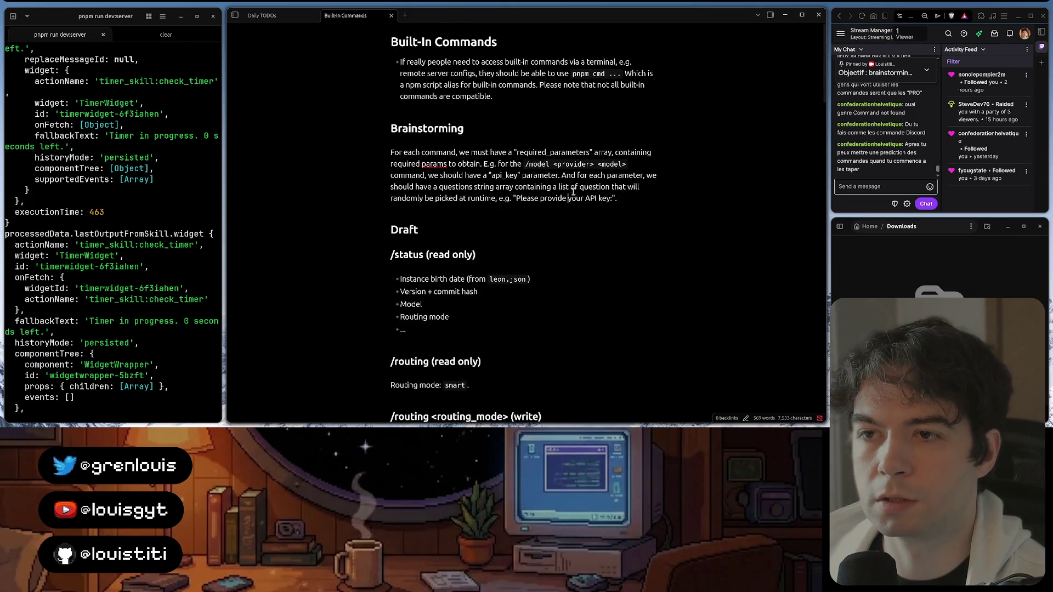
Look over the note's /model command line without editing, then bring the code editor forward
{"action": "left_click", "coordinate": [579, 163]}
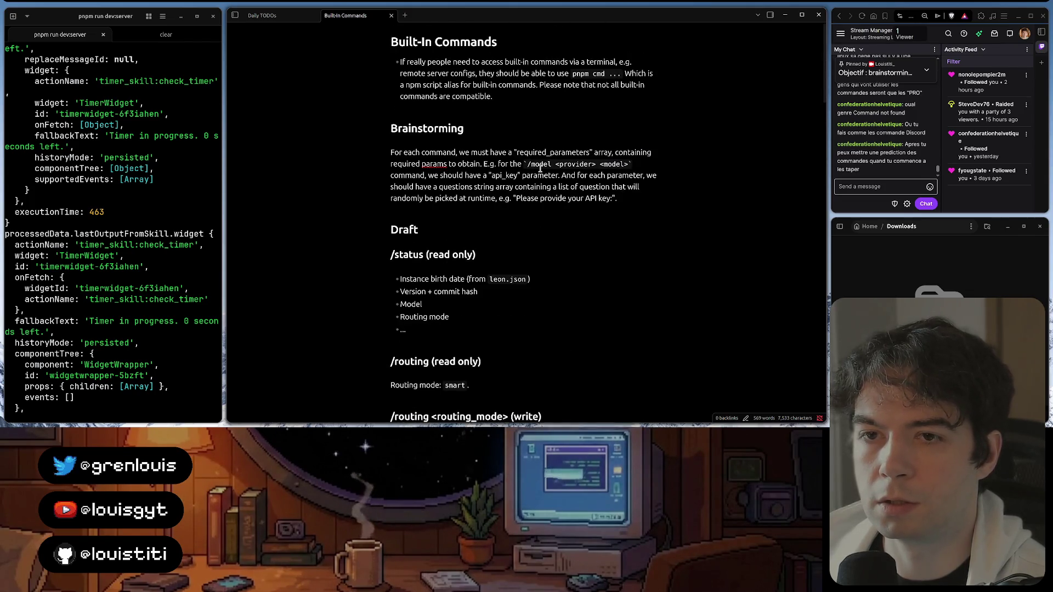
{"action": "left_click", "coordinate": [648, 195]}
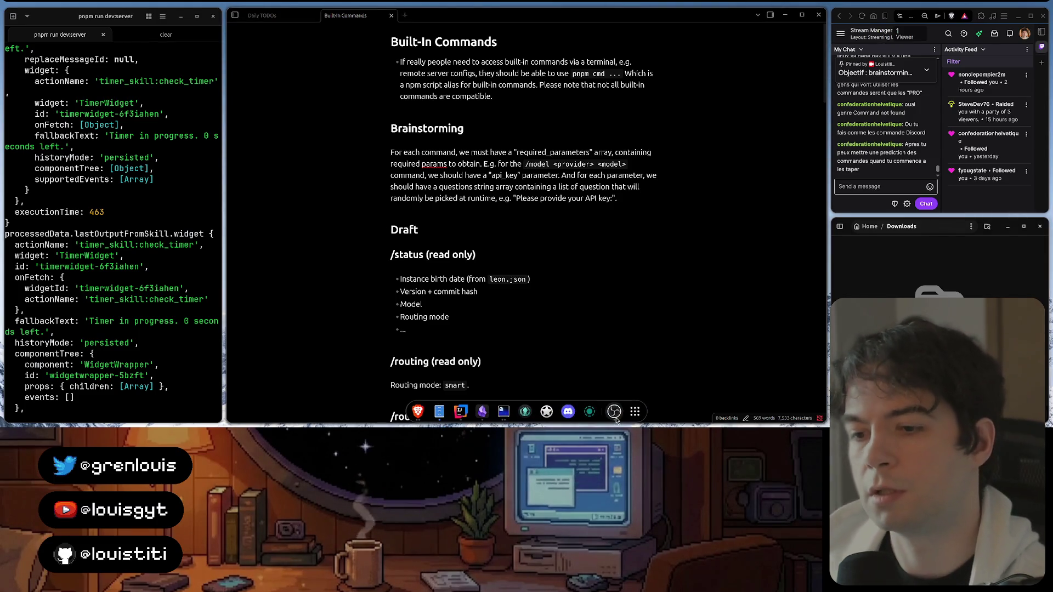
{"action": "left_click", "coordinate": [614, 413]}
{"action": "left_click", "coordinate": [461, 412]}
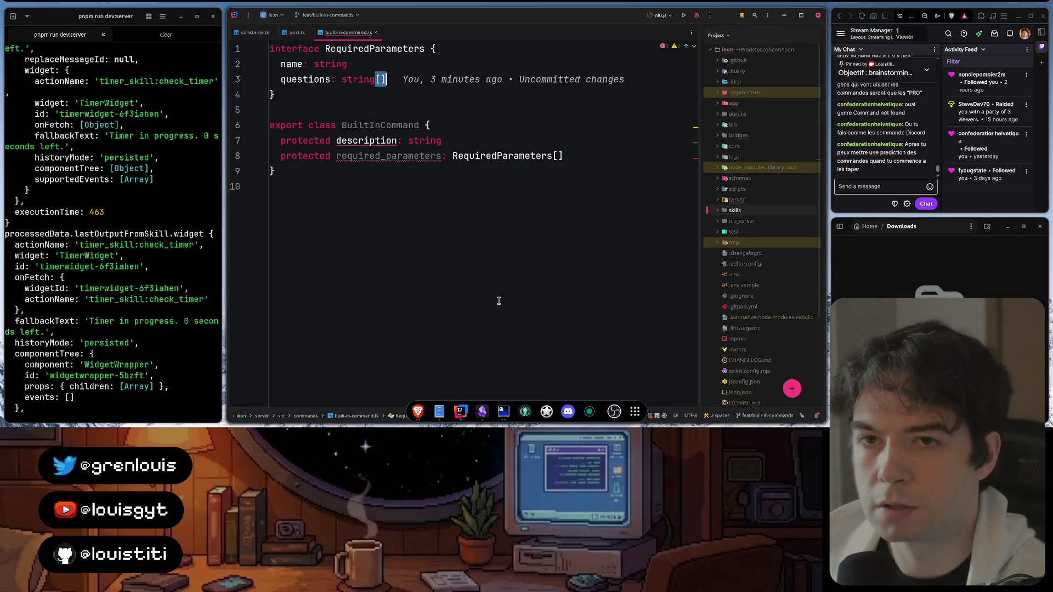
Briefly search within the Built-In Commands note, then return to built-in-command.ts
{"action": "left_click", "coordinate": [524, 412]}
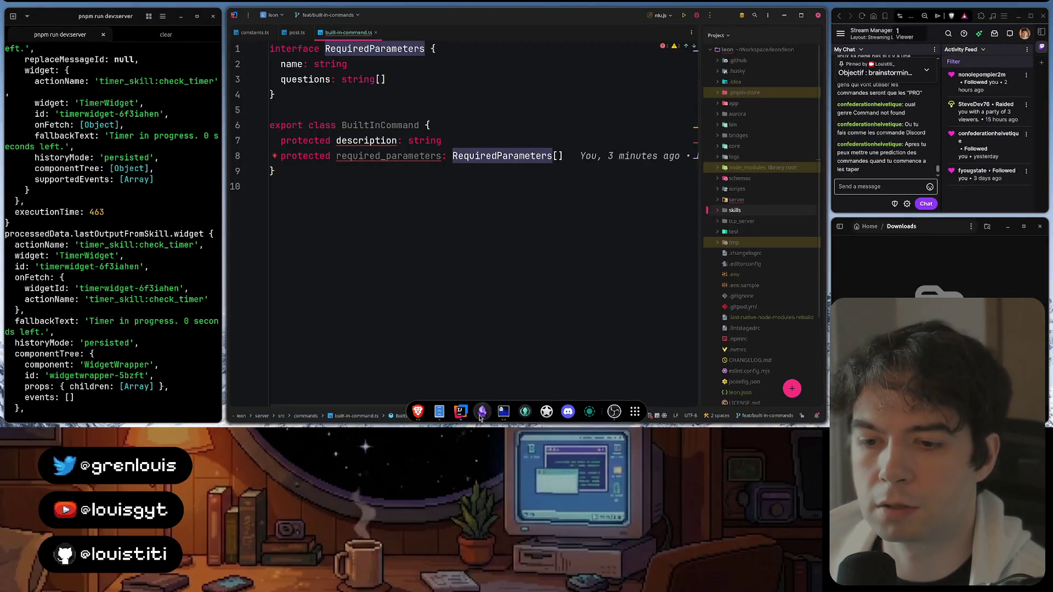
{"action": "left_click", "coordinate": [482, 411]}
{"action": "key", "text": "ctrl+f"}
{"action": "scroll", "coordinate": [543, 221], "scroll_direction": "down", "scroll_amount": 10}
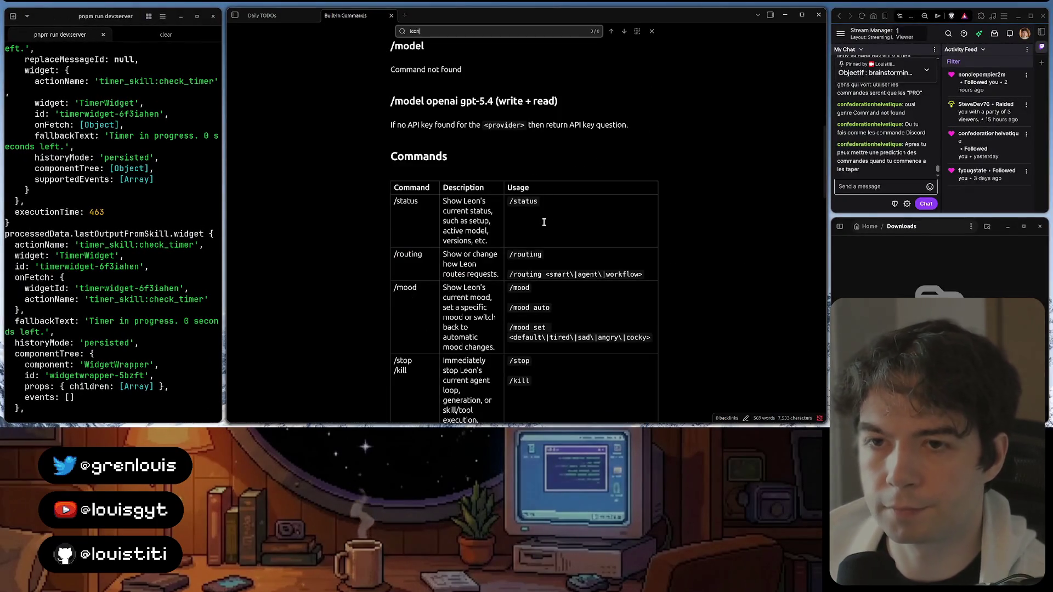
{"action": "key", "text": "BackSpace"}
{"action": "key", "text": "BackSpace"}
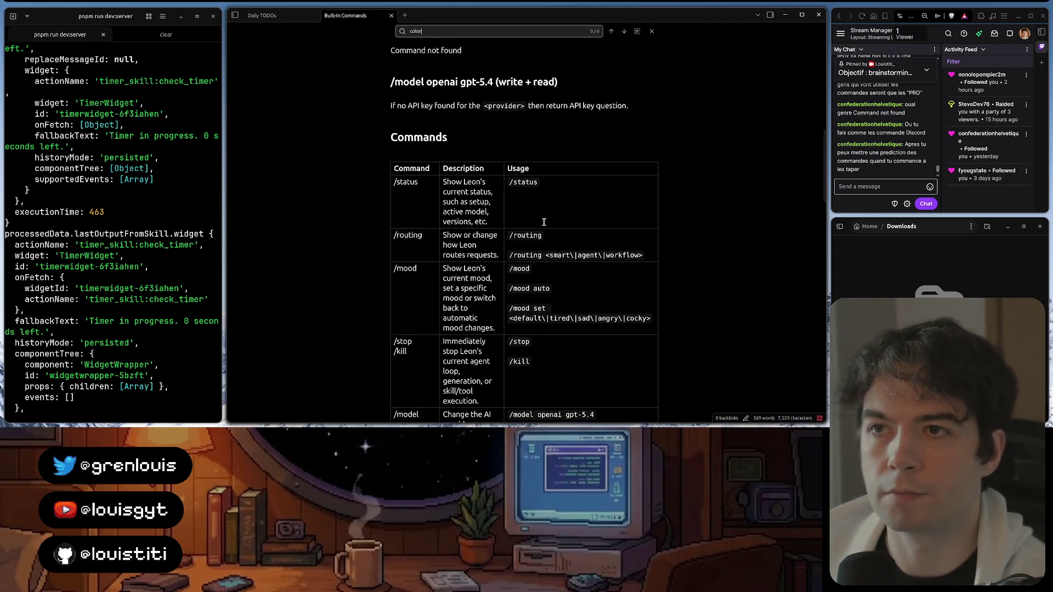
{"action": "key", "text": "Escape"}
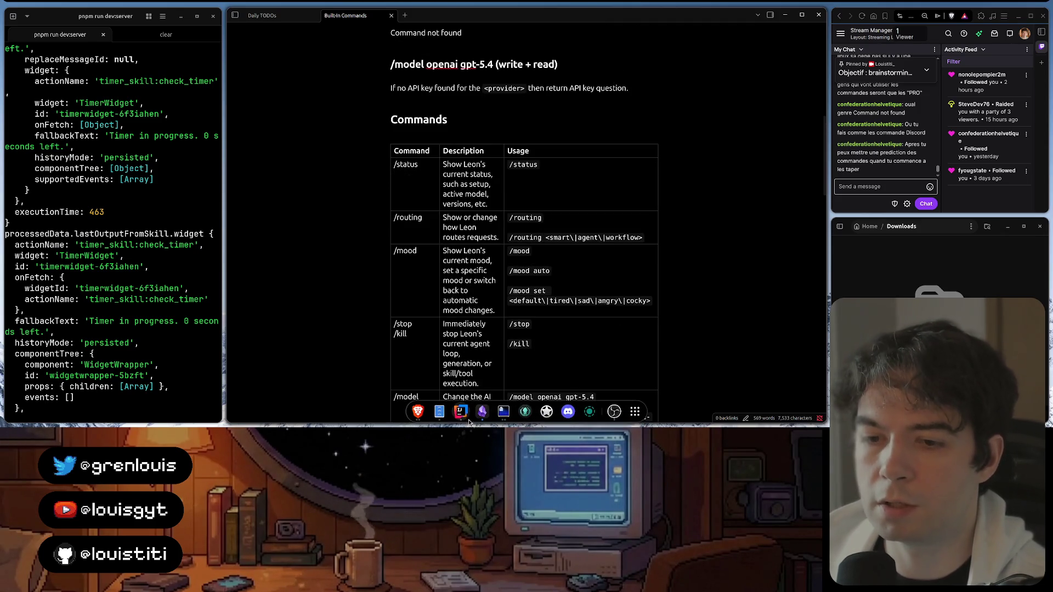
{"action": "left_click", "coordinate": [482, 411]}
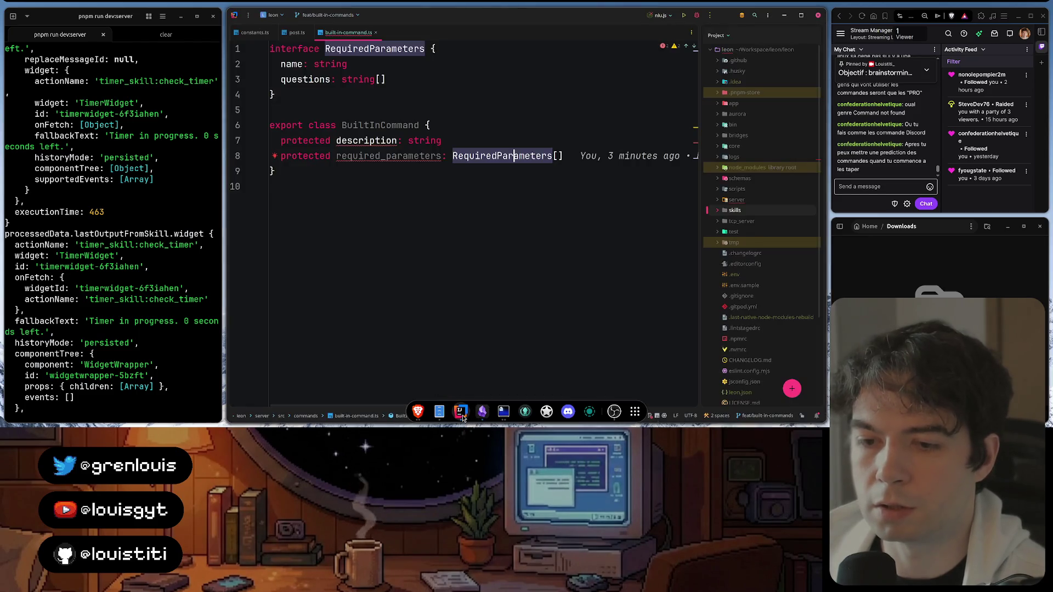
Add 'protected icon_name: string' after required_parameters in BuiltInCommand and tidy the blank line
{"action": "left_click", "coordinate": [559, 157]}
{"action": "left_click", "coordinate": [536, 126]}
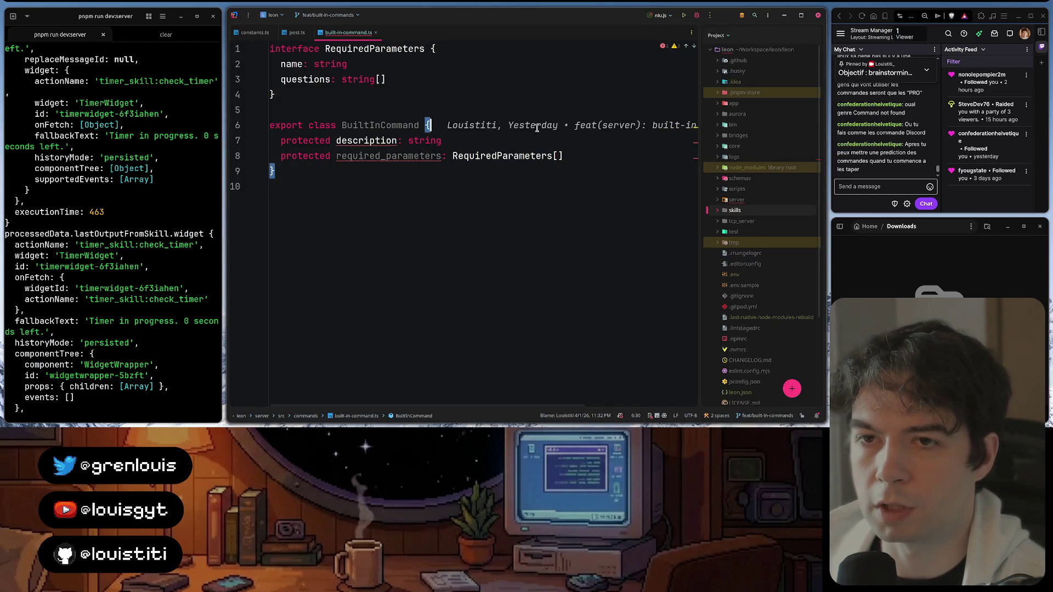
{"action": "key", "text": "Return"}
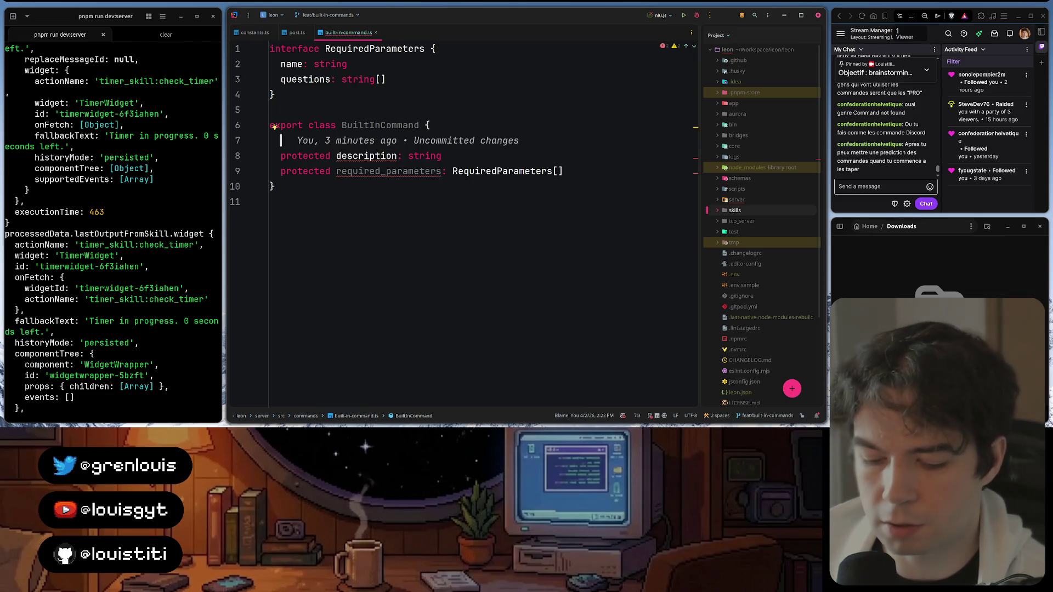
{"action": "type", "text": "pr"}
{"action": "key", "text": "Tab"}
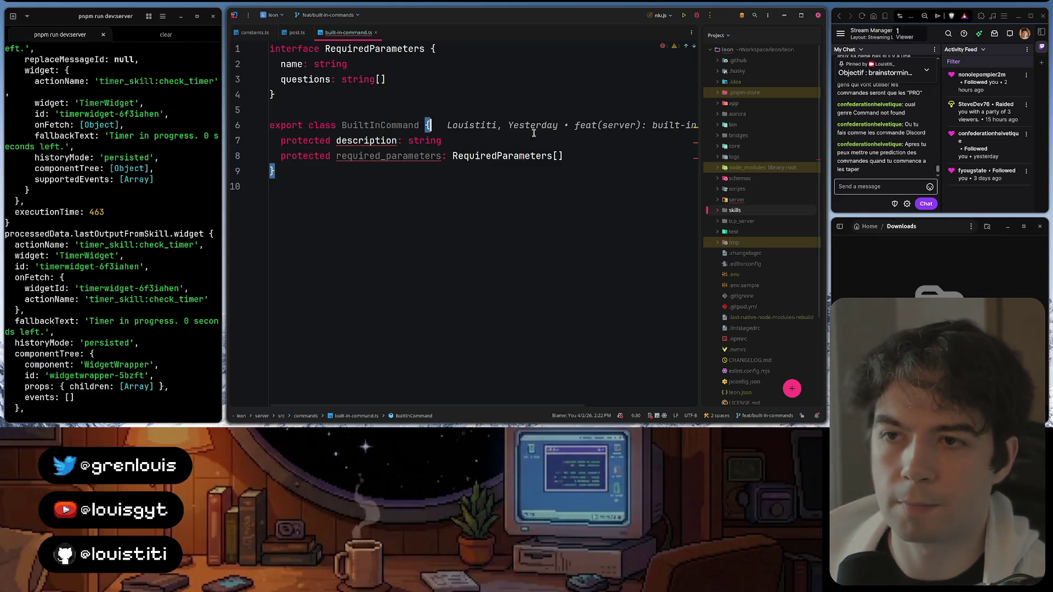
{"action": "left_click", "coordinate": [593, 151]}
{"action": "key", "text": "Return"}
{"action": "type", "text": "prote"}
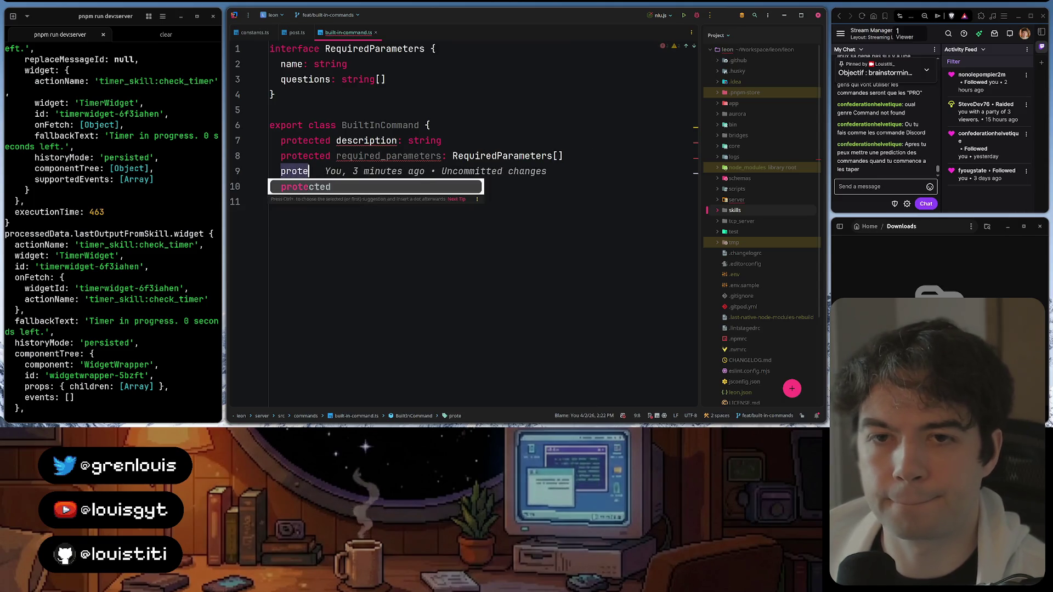
{"action": "key", "text": "Tab"}
{"action": "type", "text": "icon"}
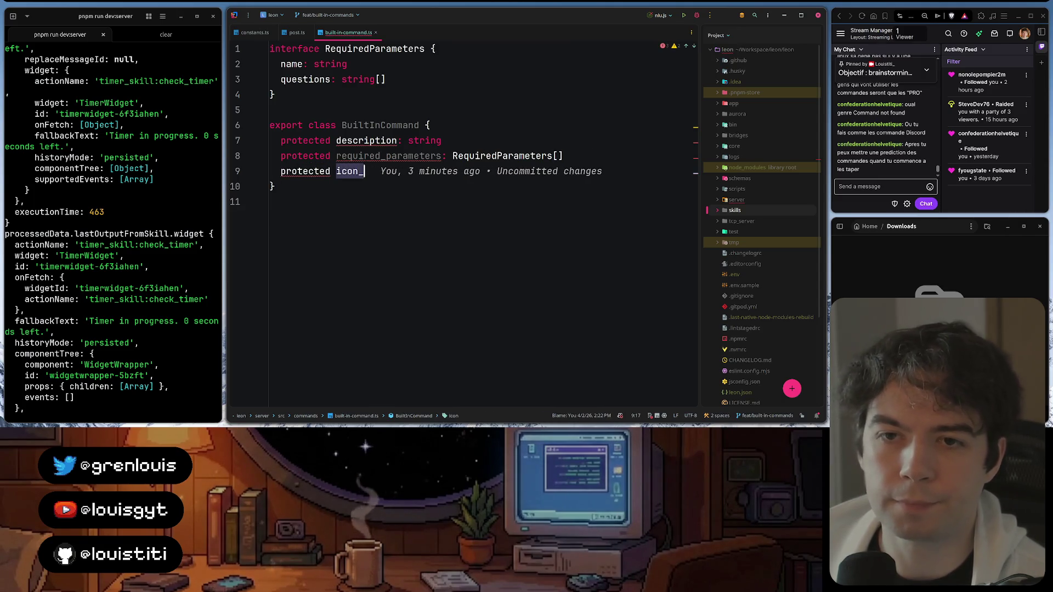
{"action": "type", "text": "_name"}
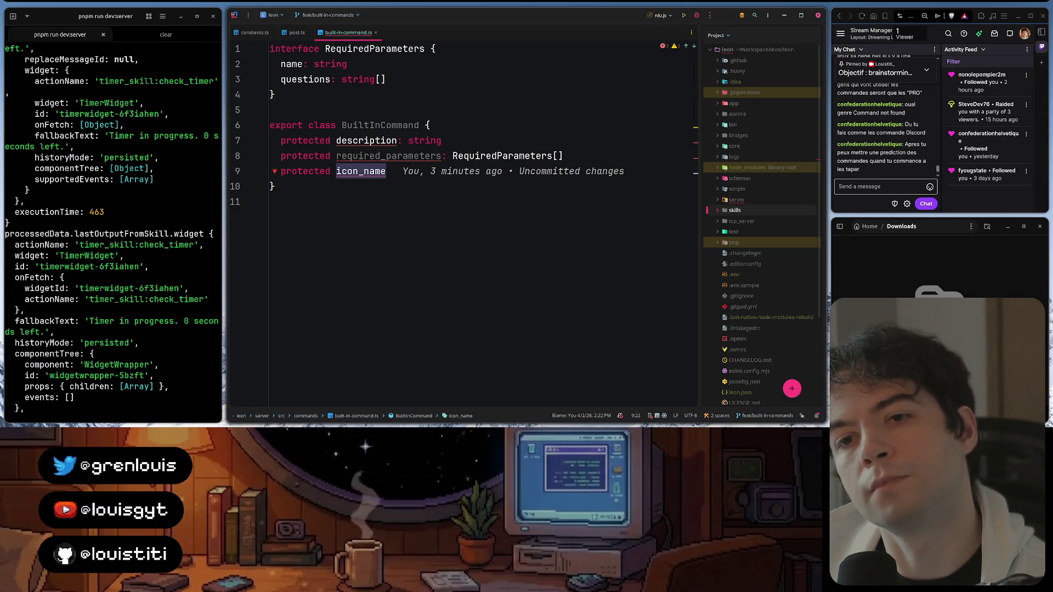
{"action": "type", "text": ": "}
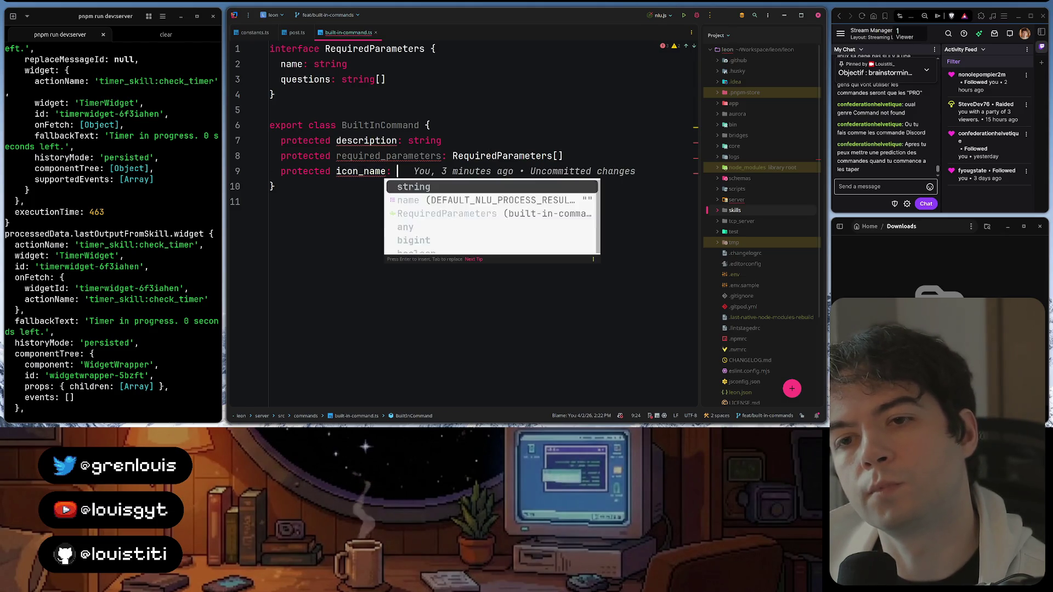
{"action": "type", "text": "string"}
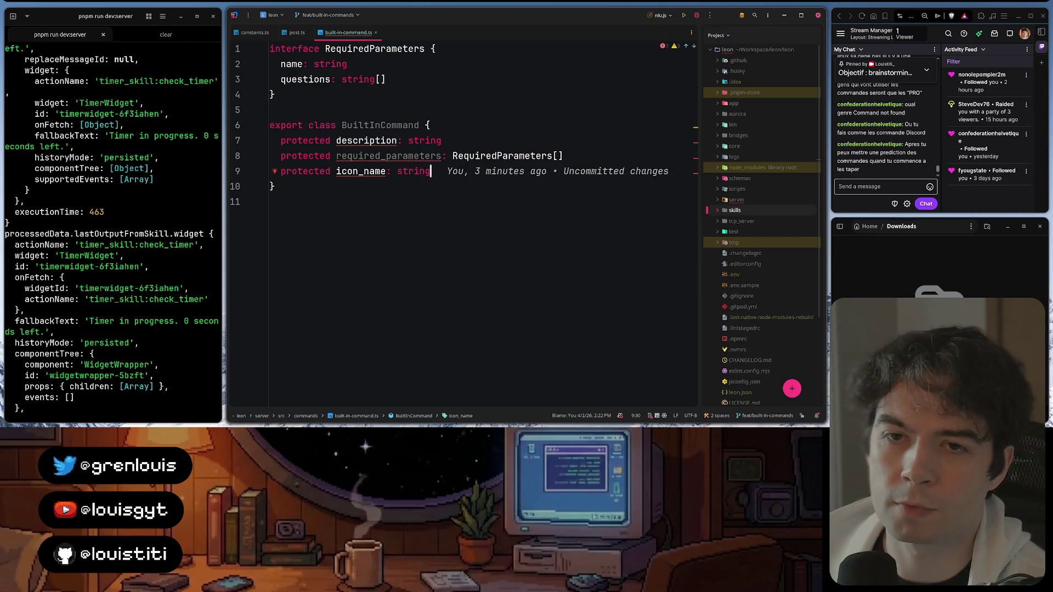
{"action": "key", "text": "Return"}
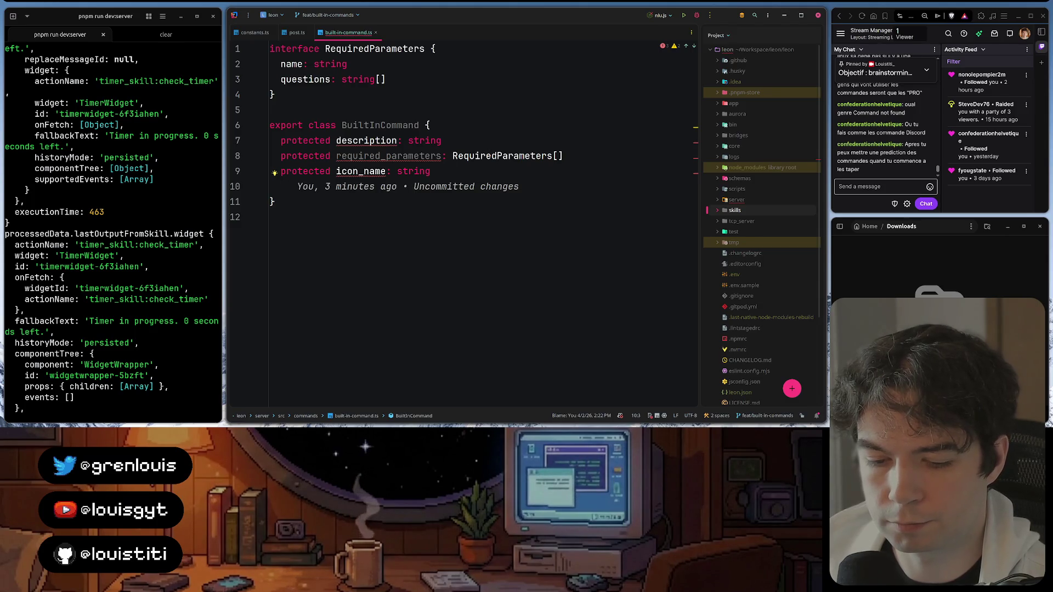
{"action": "key", "text": "BackSpace"}
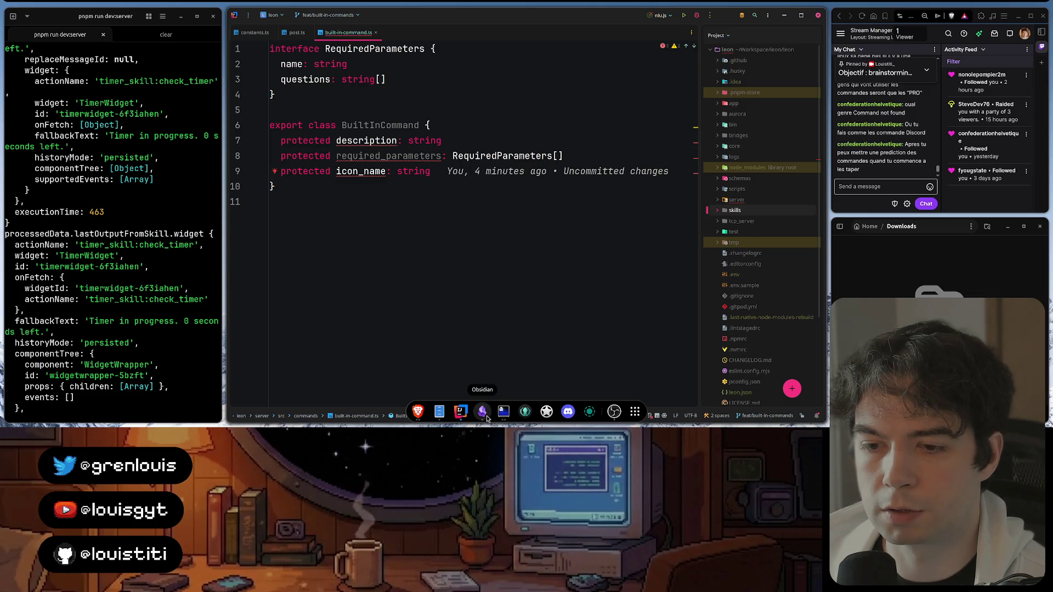
{"action": "left_click", "coordinate": [499, 417]}
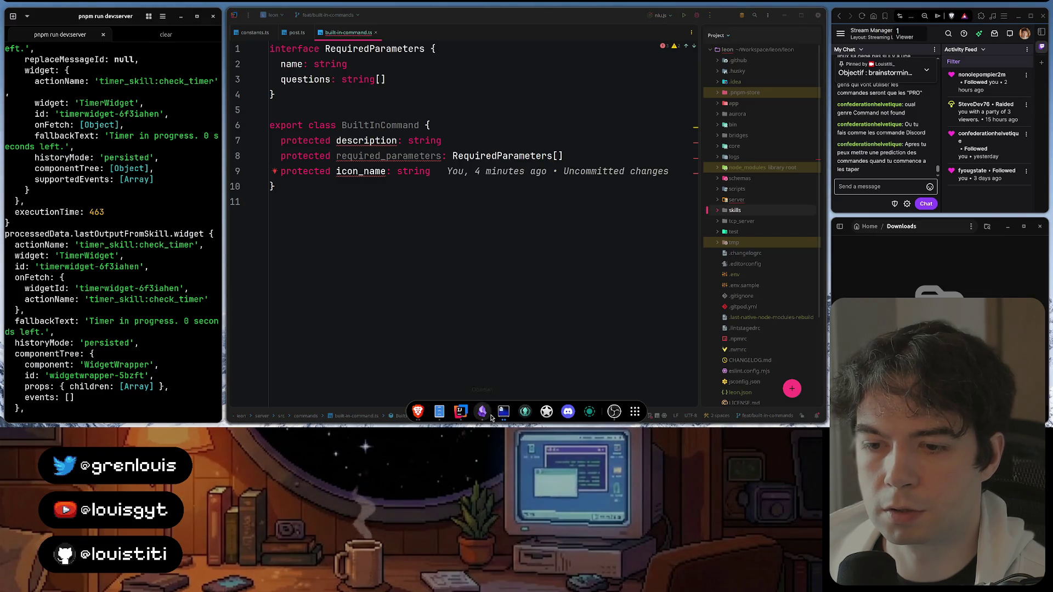
{"action": "scroll", "coordinate": [537, 144], "scroll_direction": "up", "scroll_amount": 5}
{"action": "scroll", "coordinate": [537, 144], "scroll_direction": "up", "scroll_amount": 1}
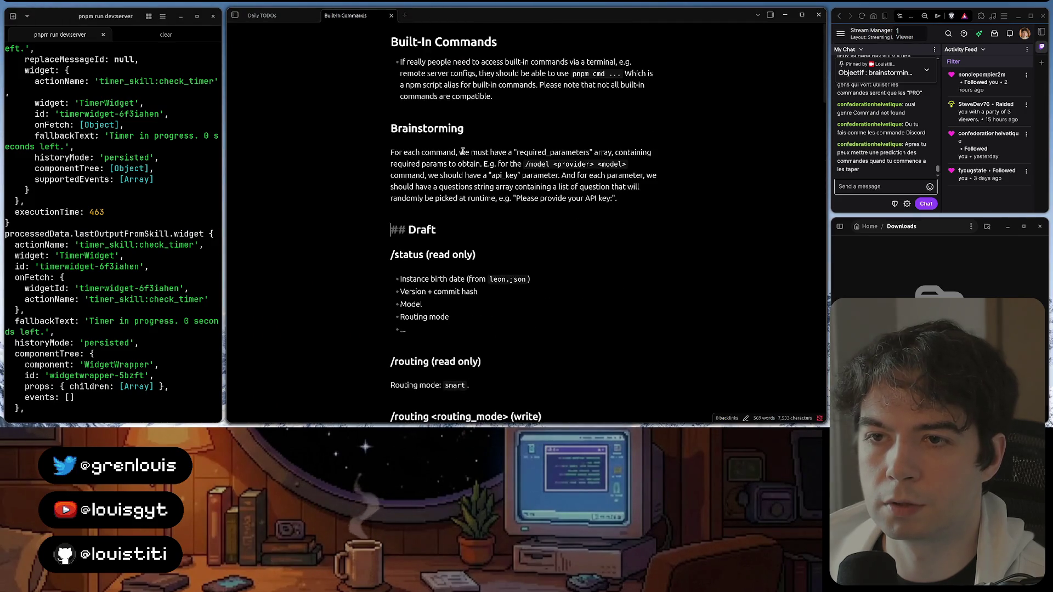
Break the Brainstorming sentence into its own capitalized bullet above the required_parameters item
{"action": "left_click", "coordinate": [507, 153]}
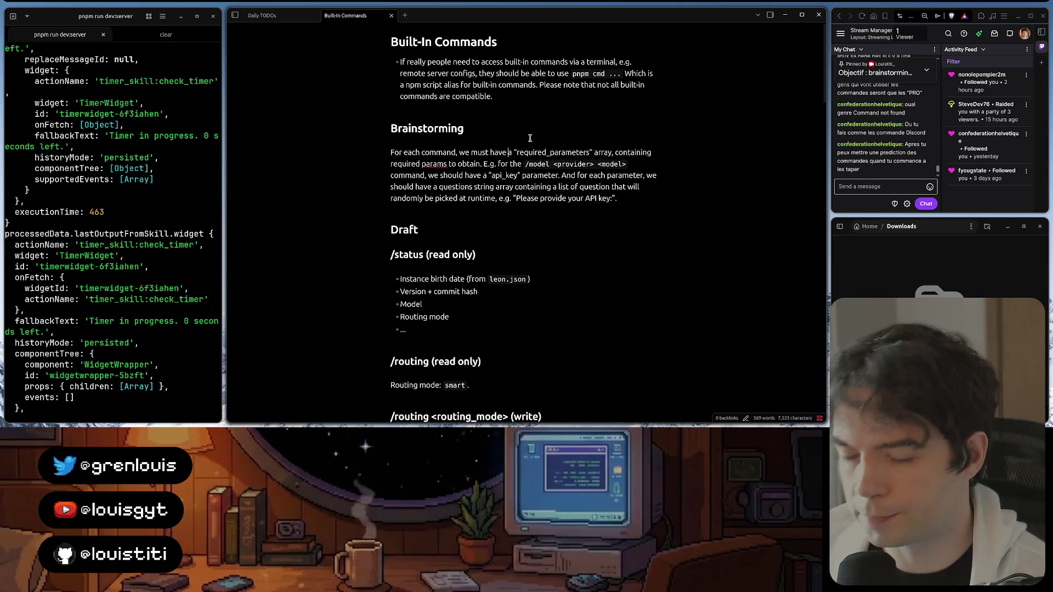
{"action": "key", "text": "Return"}
{"action": "type", "text": "-"}
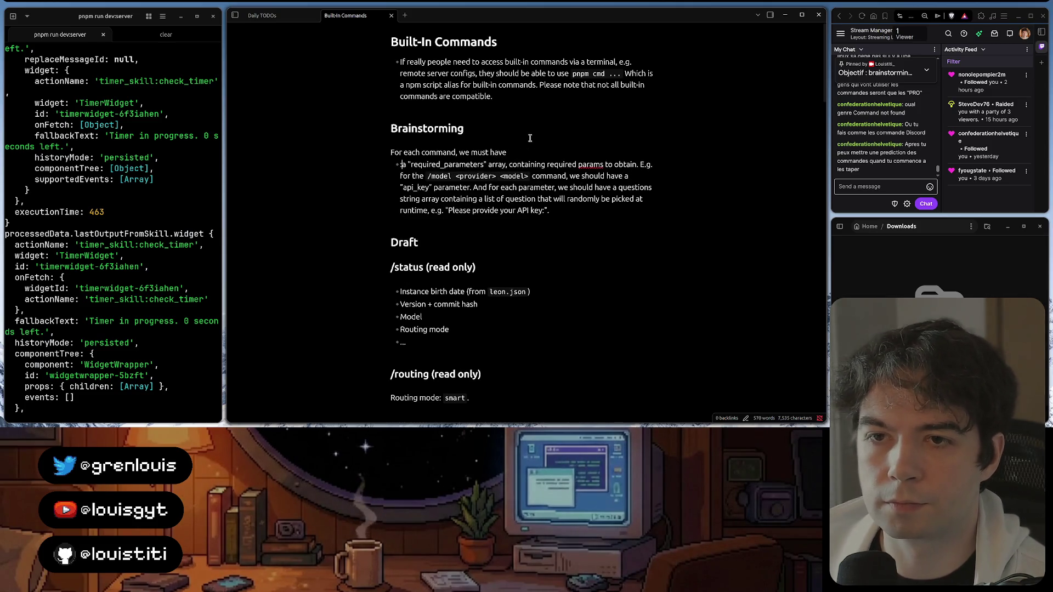
{"action": "key", "text": "Delete"}
{"action": "type", "text": "A"}
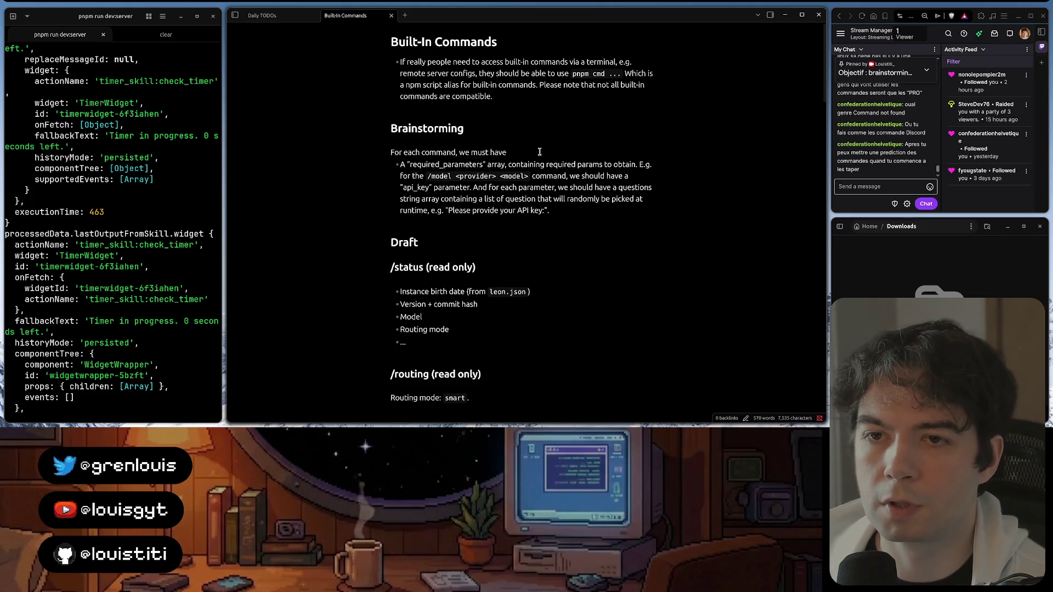
{"action": "type", "text": ":"}
{"action": "key", "text": "Return"}
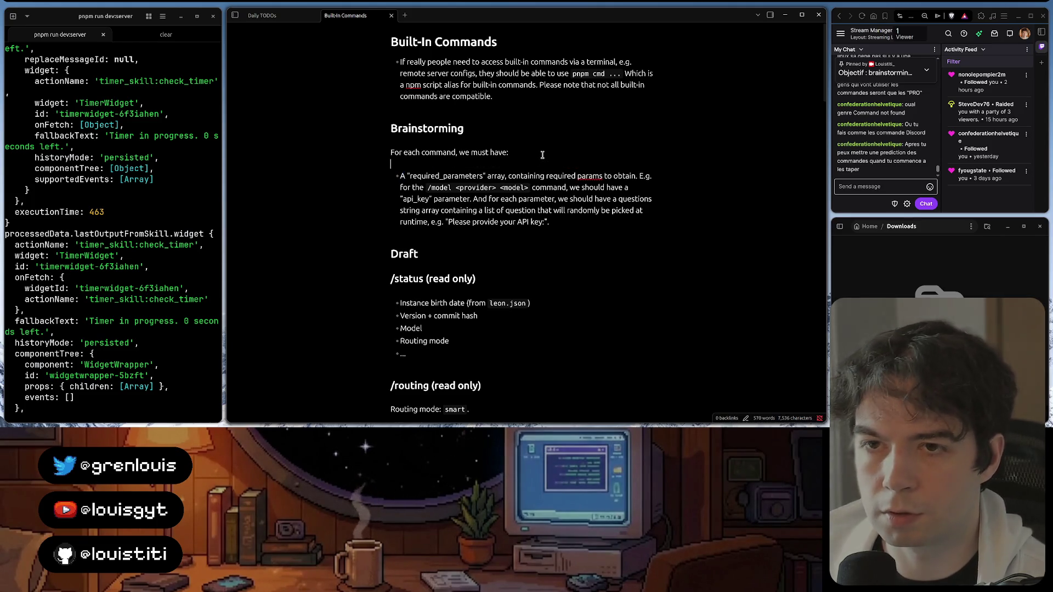
{"action": "type", "text": "-  desc"}
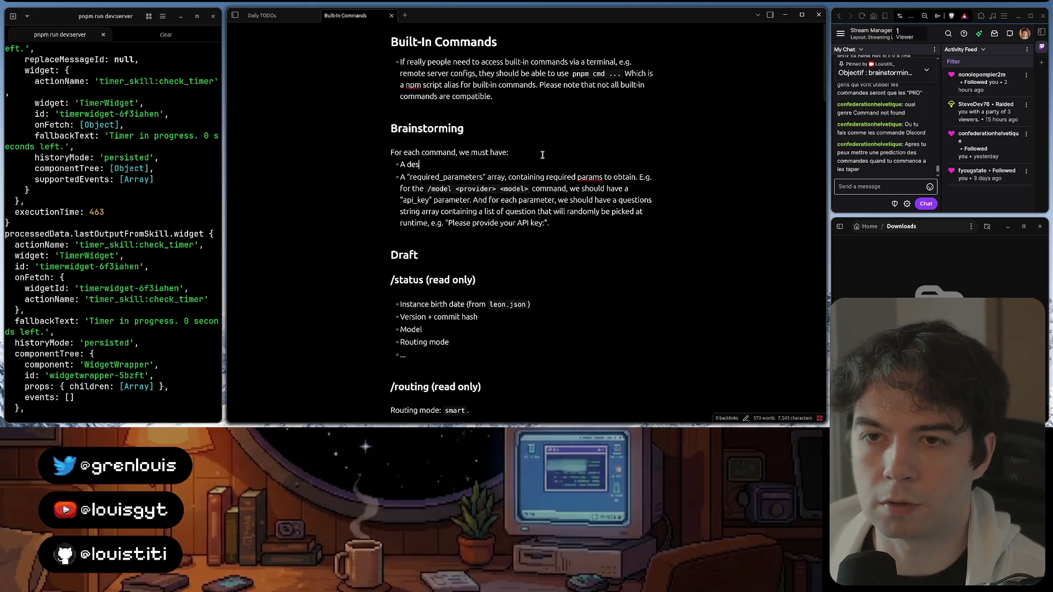
{"action": "type", "text": "ription"}
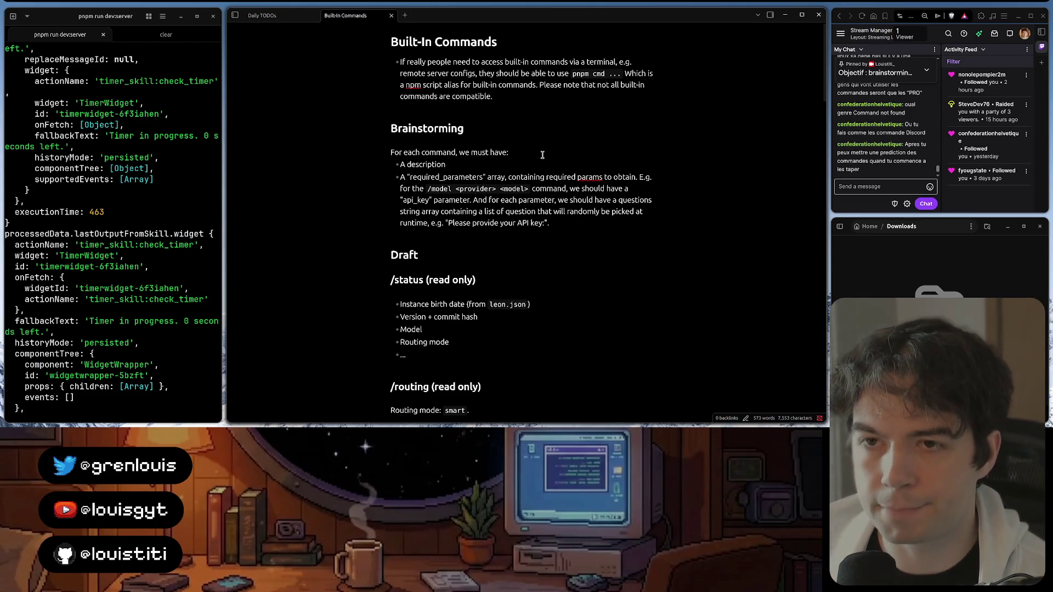
{"action": "type", "text": " of what this command d"}
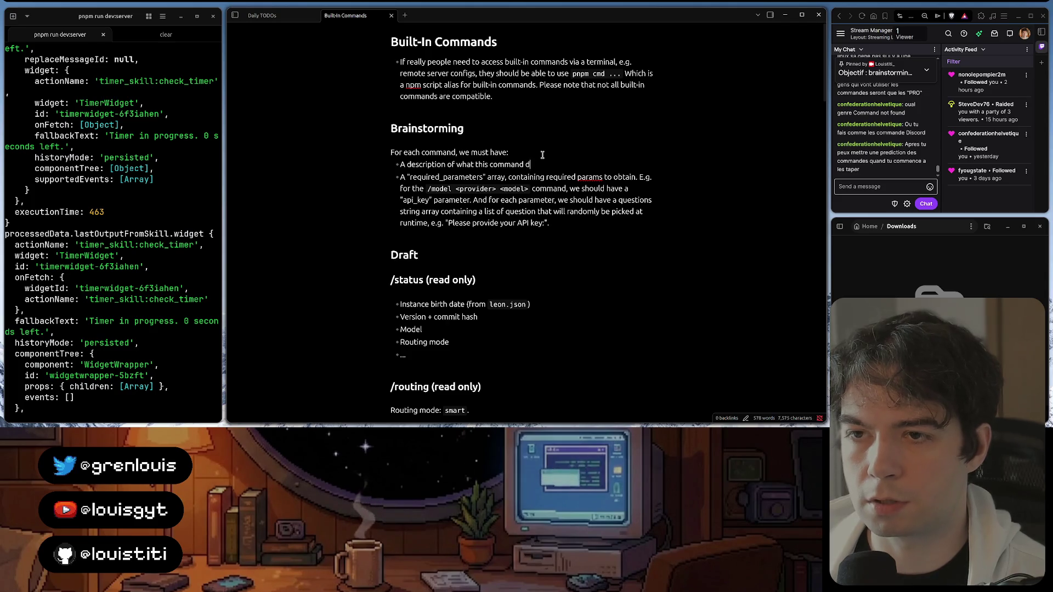
{"action": "type", "text": "oes. "}
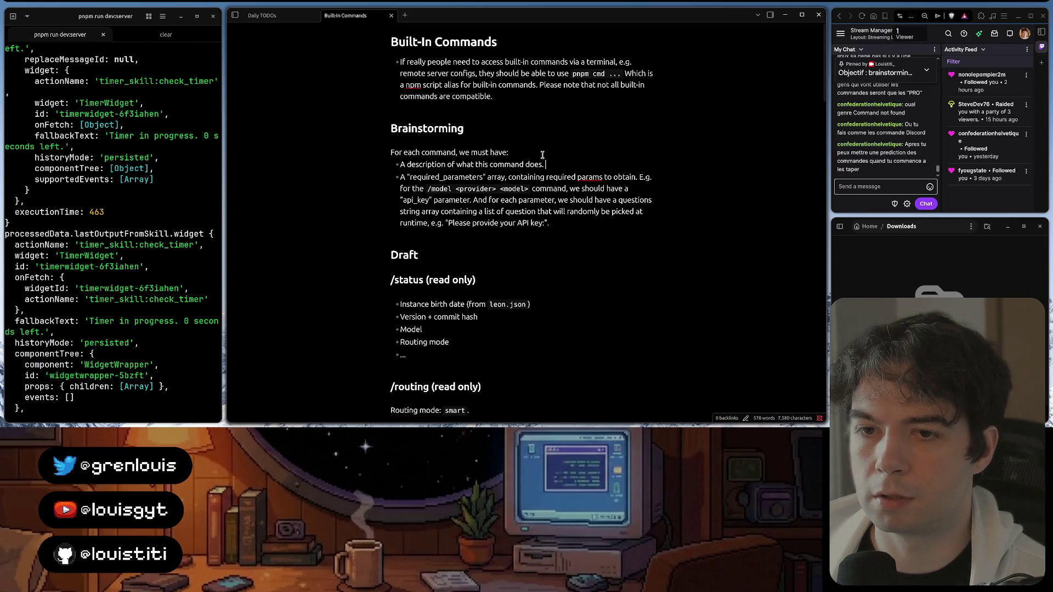
{"action": "type", "text": "This one"}
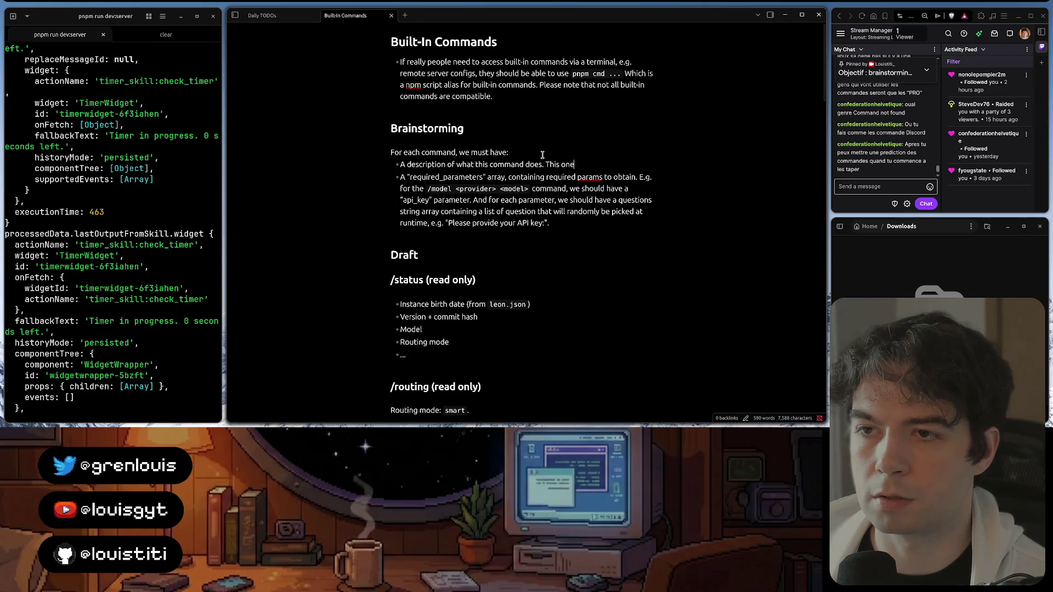
{"action": "type", "text": " can be reused for `/"}
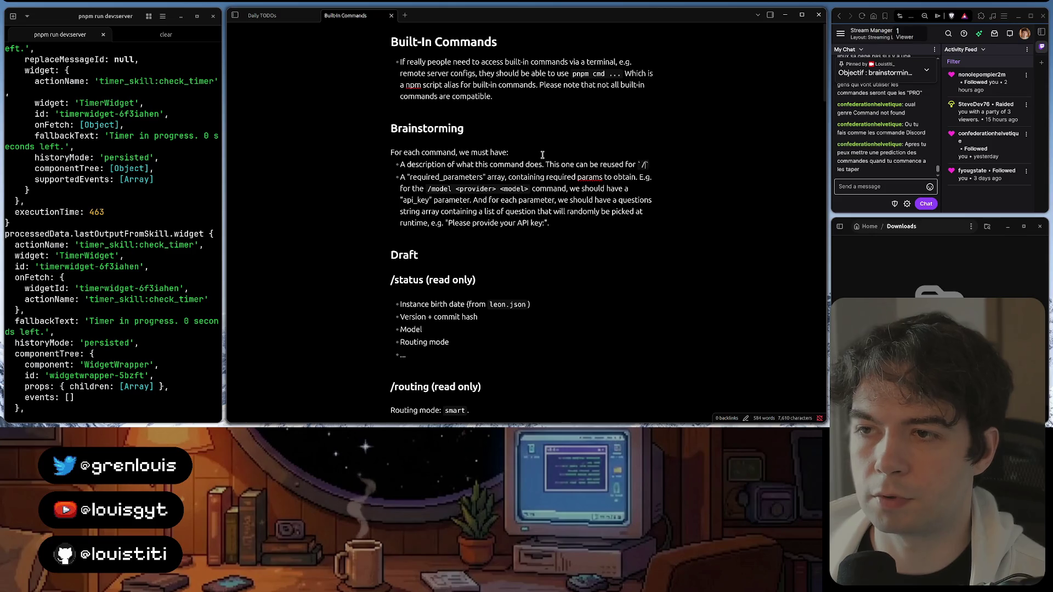
{"action": "type", "text": "hh"}
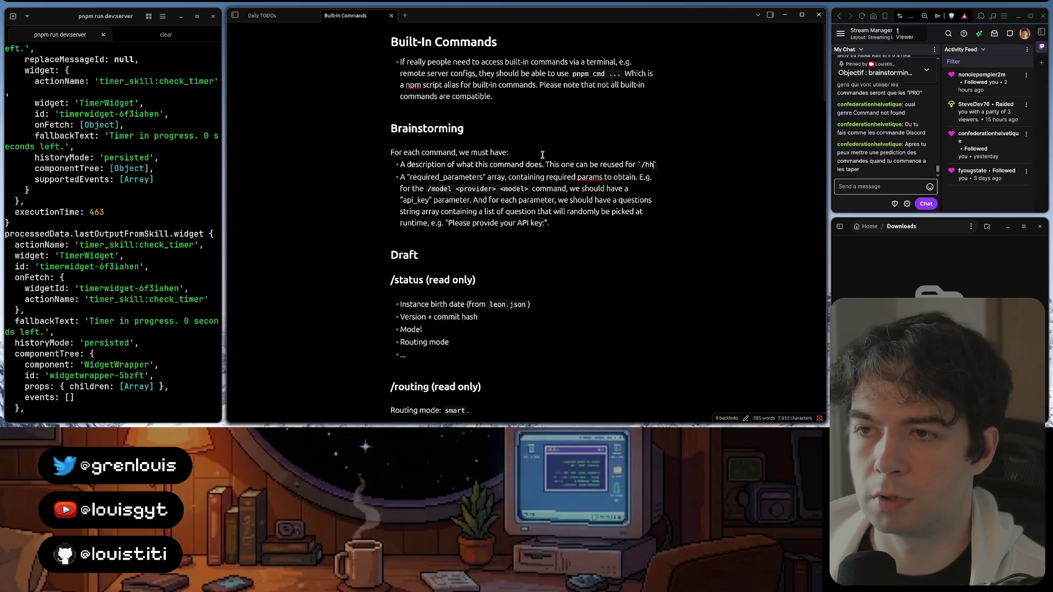
{"action": "type", "text": "lp command."}
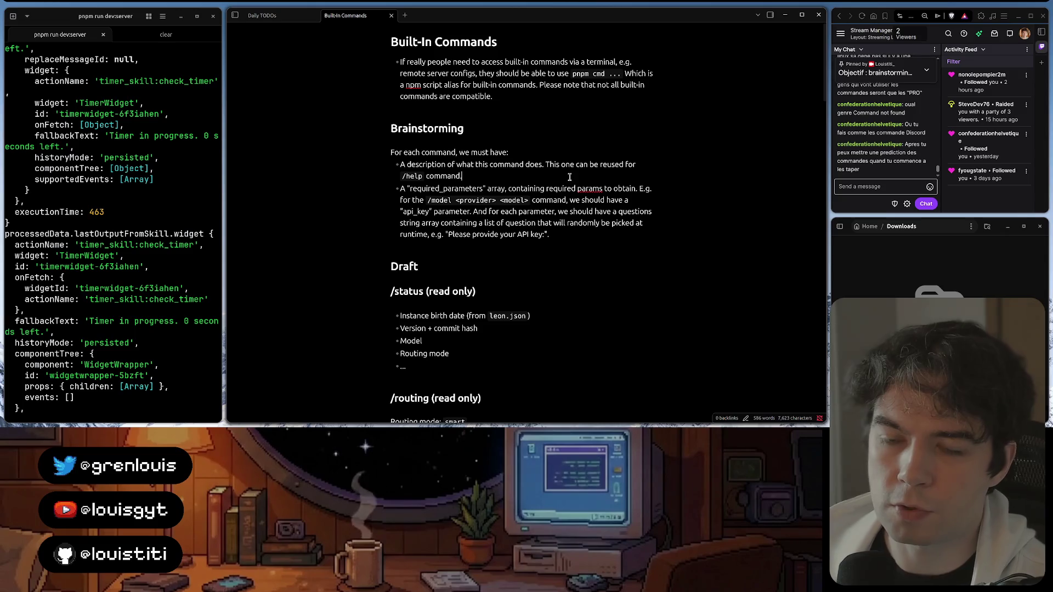
Start a new bullet after the API key line for the icon description 'A icon'
{"action": "left_click", "coordinate": [583, 237]}
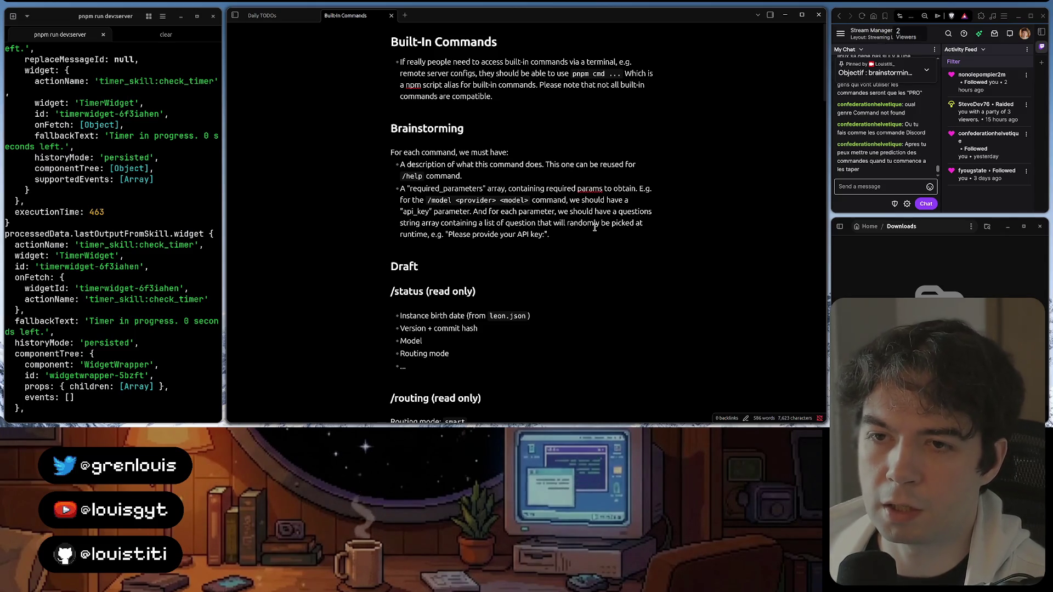
{"action": "key", "text": "Return"}
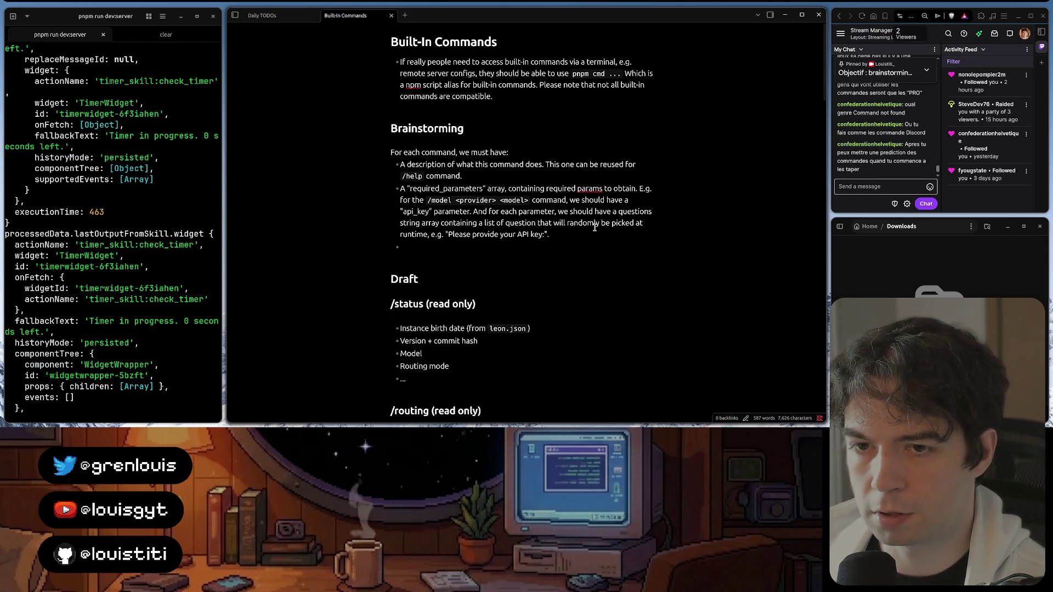
{"action": "type", "text": "A "}
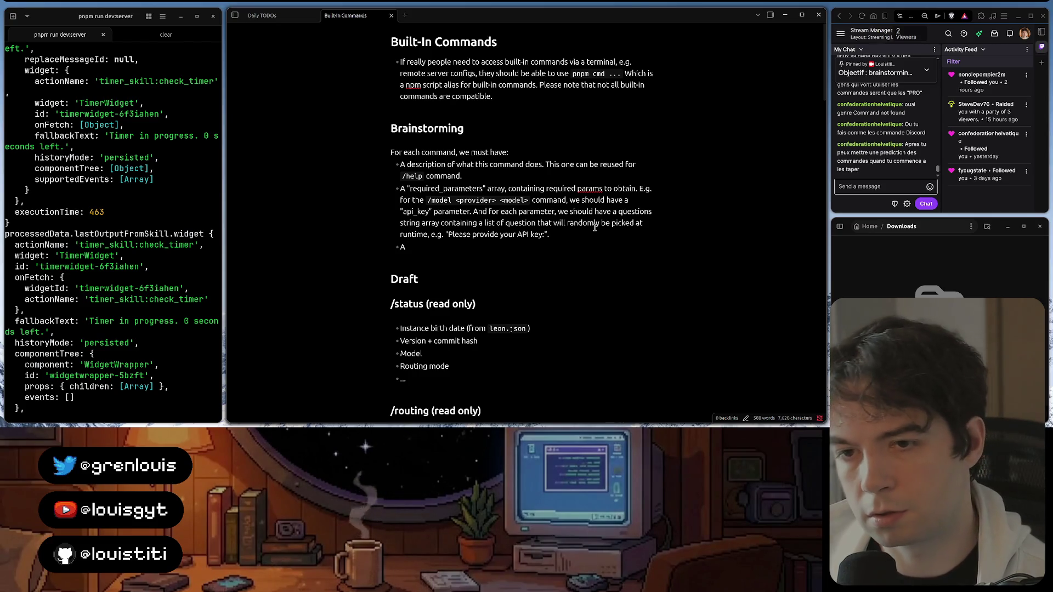
{"action": "type", "text": "icon for"}
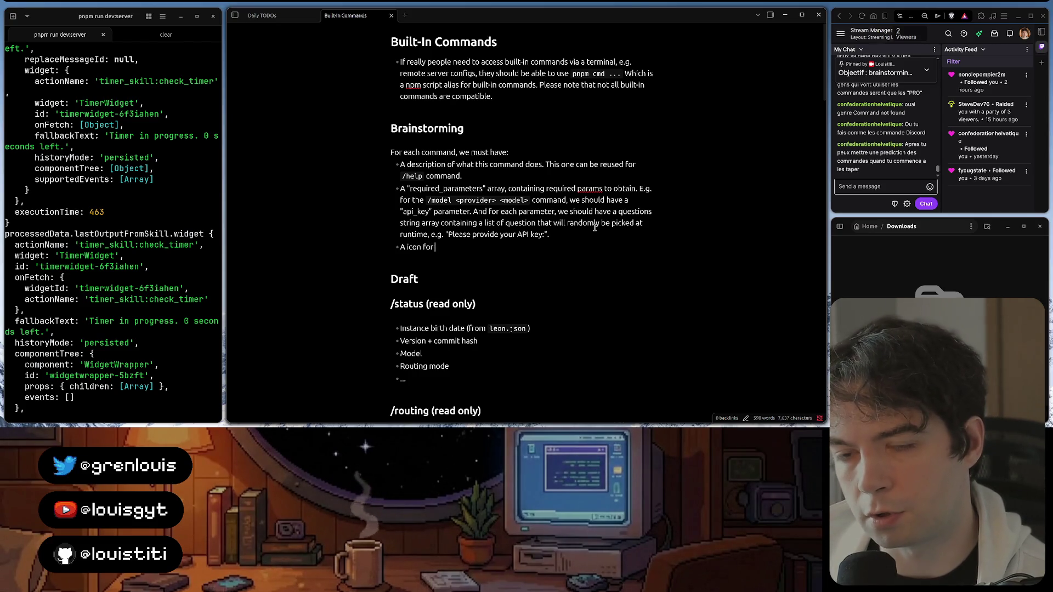
Confirm in WebStorm's package.json that remixicon is a project dependency
{"action": "key", "text": "BackSpace"}
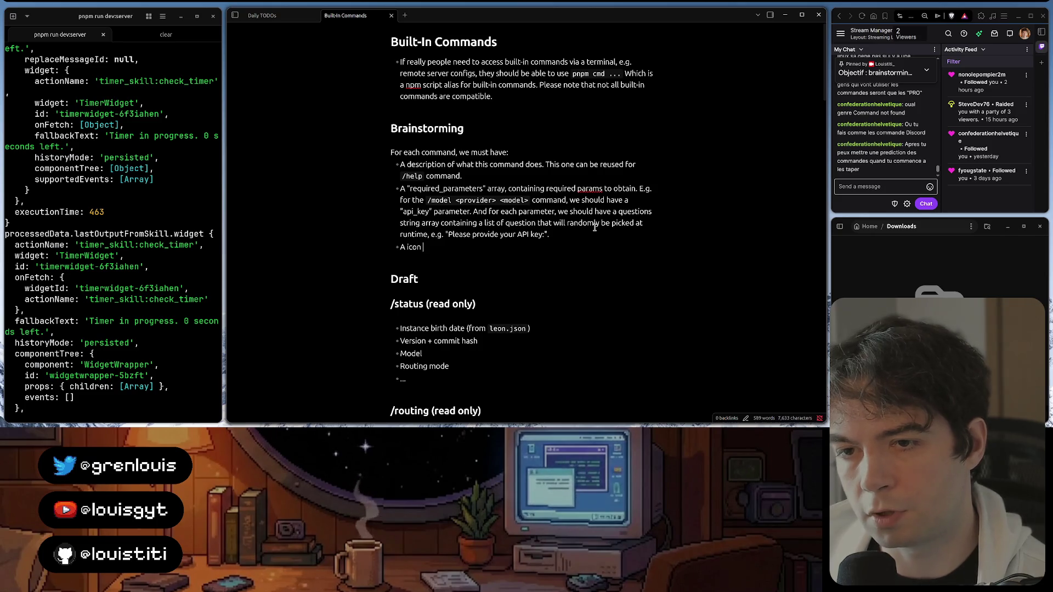
{"action": "type", "text": "using"}
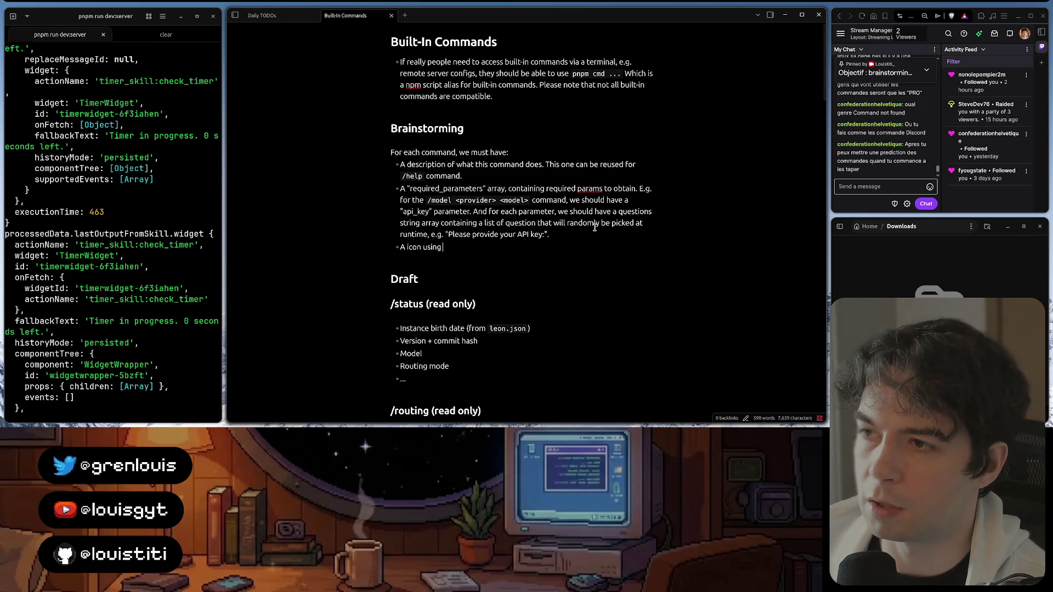
{"action": "left_click", "coordinate": [461, 416]}
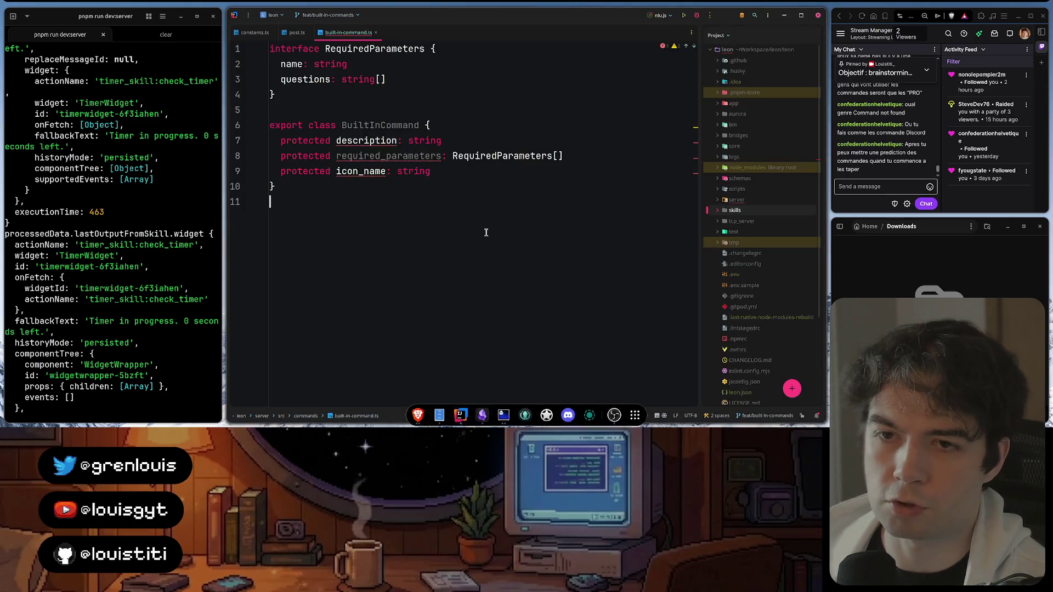
{"action": "key", "text": "ctrl+shift+n"}
{"action": "type", "text": "package"}
{"action": "key", "text": "Return"}
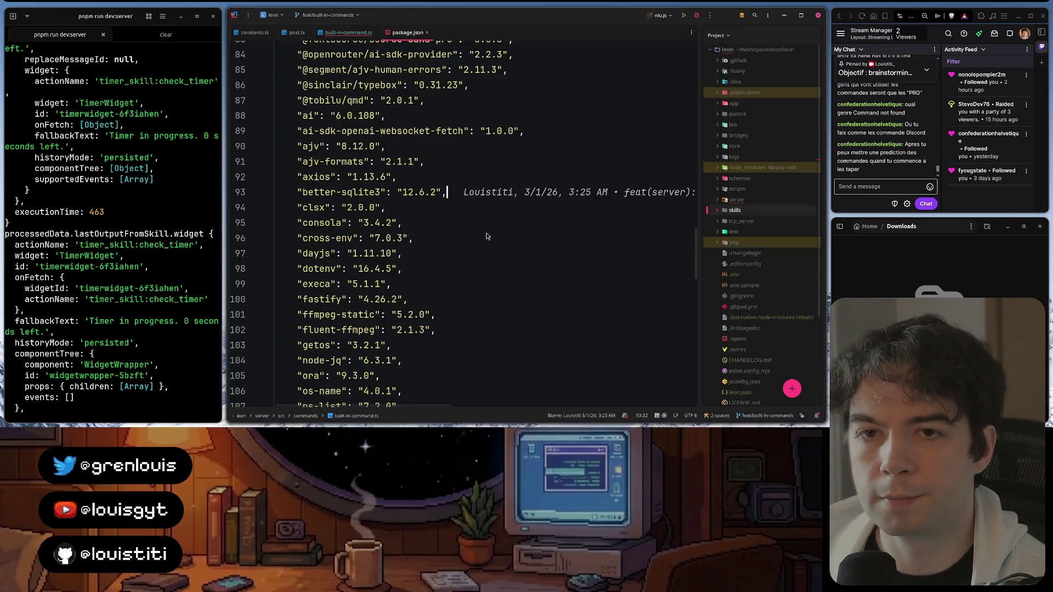
{"action": "key", "text": "ctrl+f"}
{"action": "type", "text": "remix"}
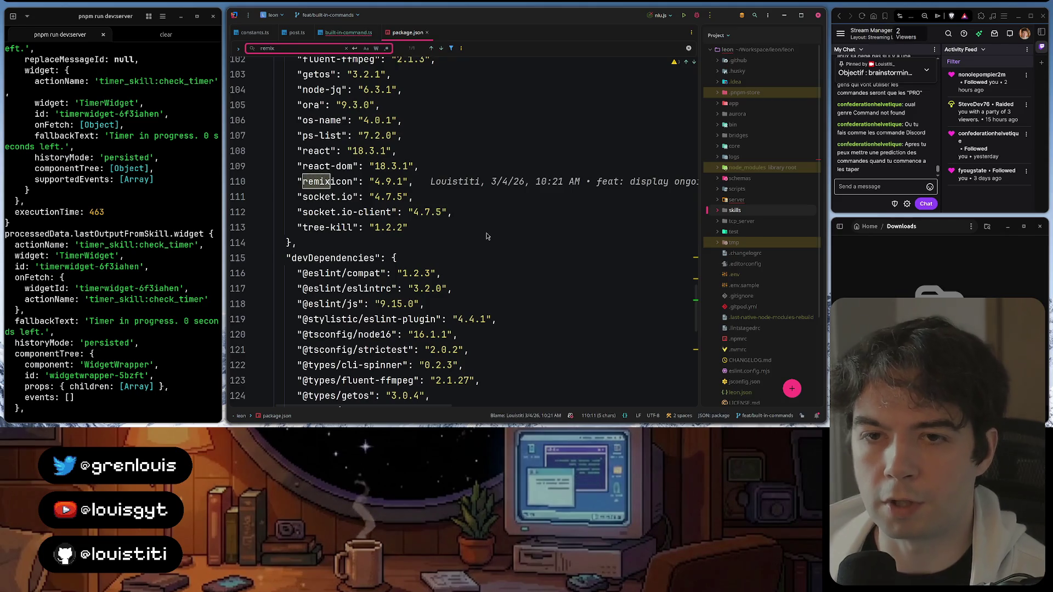
{"action": "key", "text": "Escape"}
Complete the bullet as 'A icon using remixicon' in Obsidian, then check the react-dom line's annotation in package.json
{"action": "key", "text": "alt+Tab"}
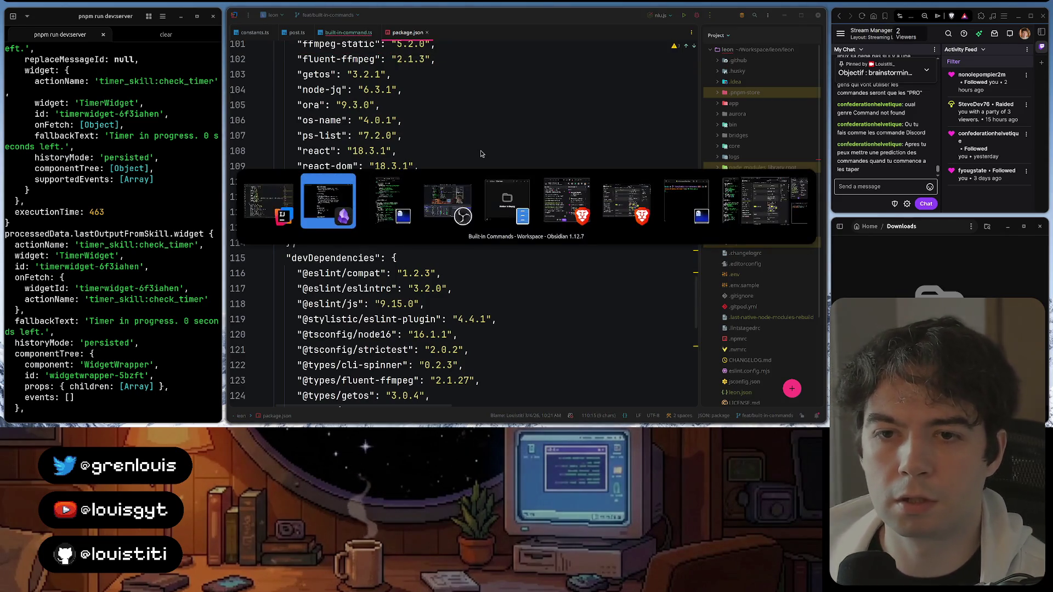
{"action": "key", "text": "alt+Tab"}
{"action": "key", "text": "alt+shift+Tab"}
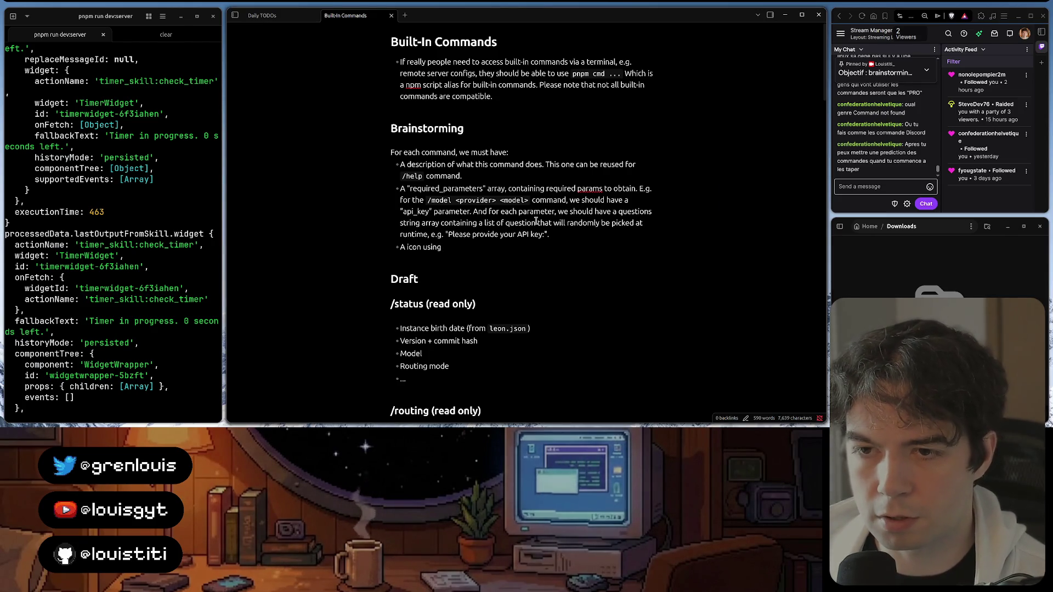
{"action": "type", "text": "remixicon"}
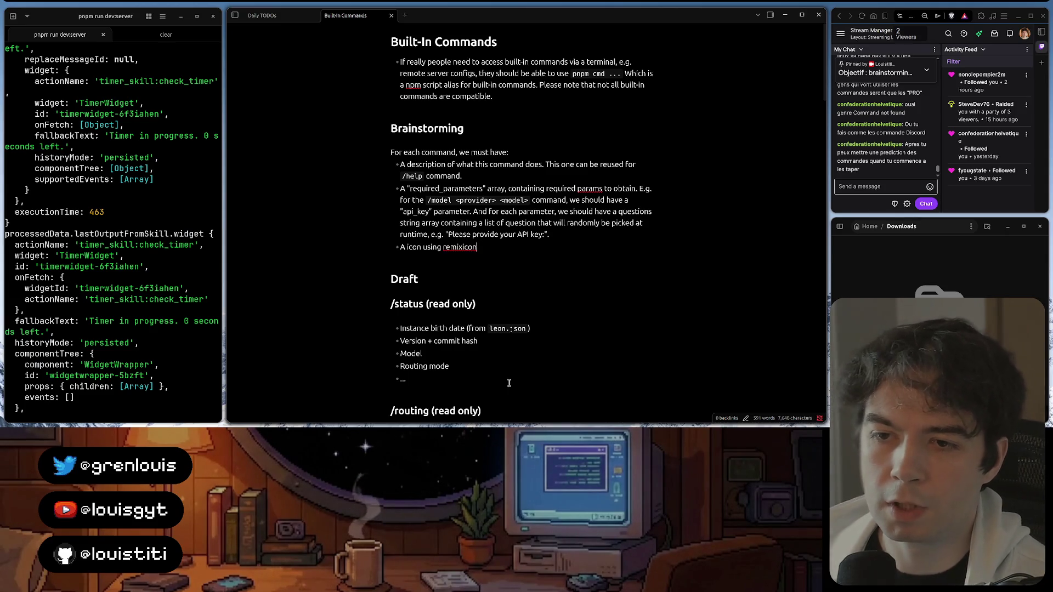
{"action": "key", "text": "alt+Tab"}
{"action": "left_click", "coordinate": [484, 174]}
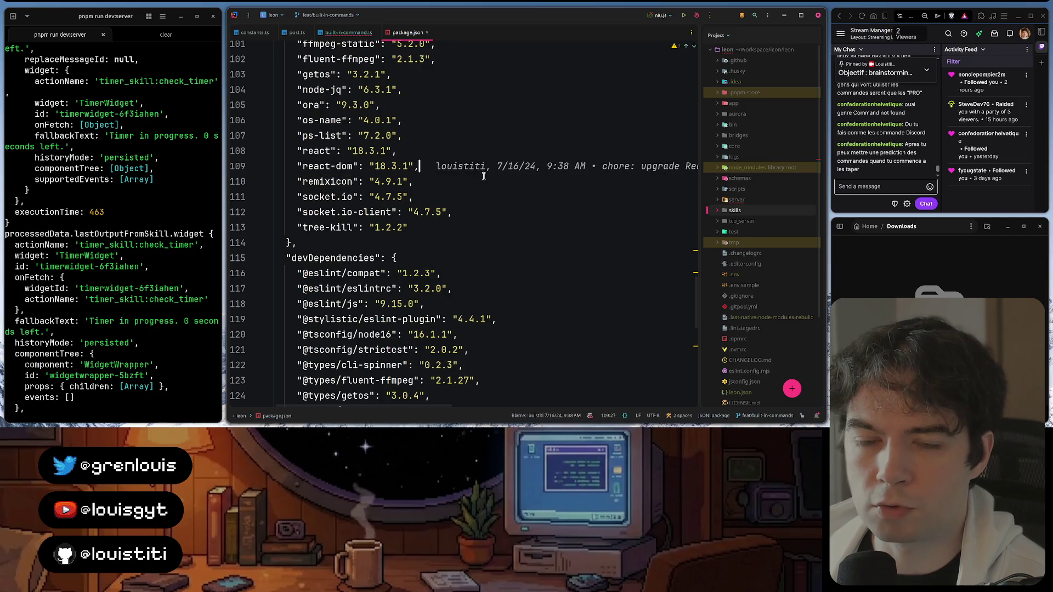
{"action": "left_click", "coordinate": [575, 196]}
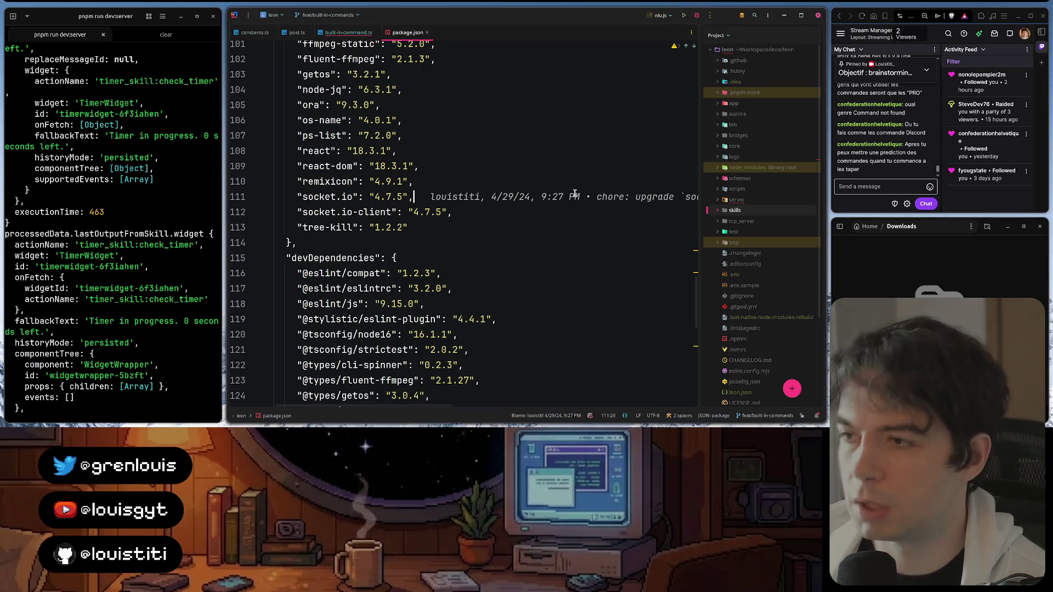
{"action": "key", "text": "super"}
{"action": "key", "text": "super"}
{"action": "left_click", "coordinate": [568, 181]}
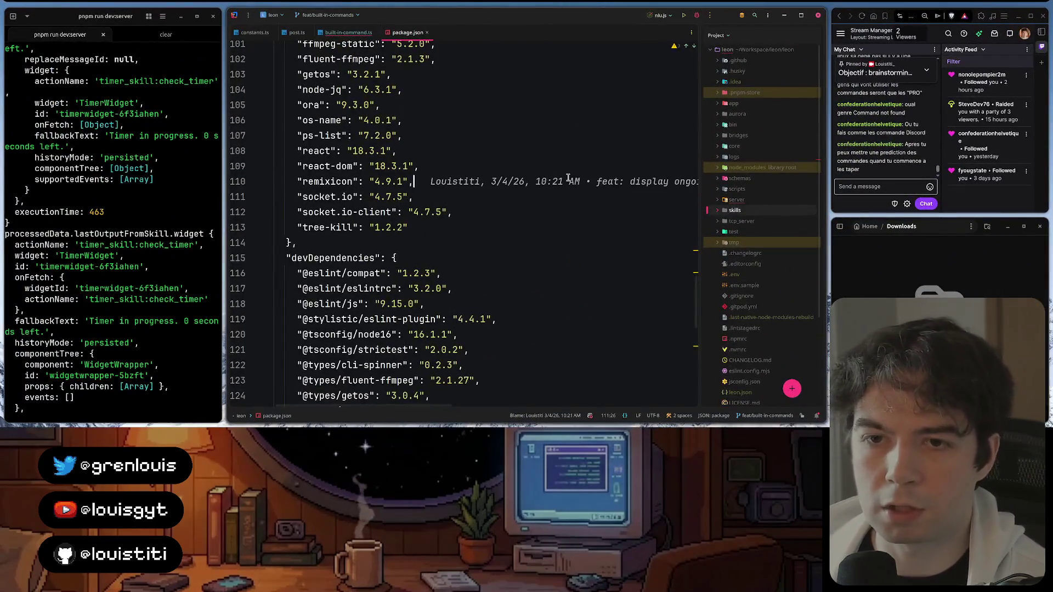
{"action": "key", "text": "ctrl+shift+f"}
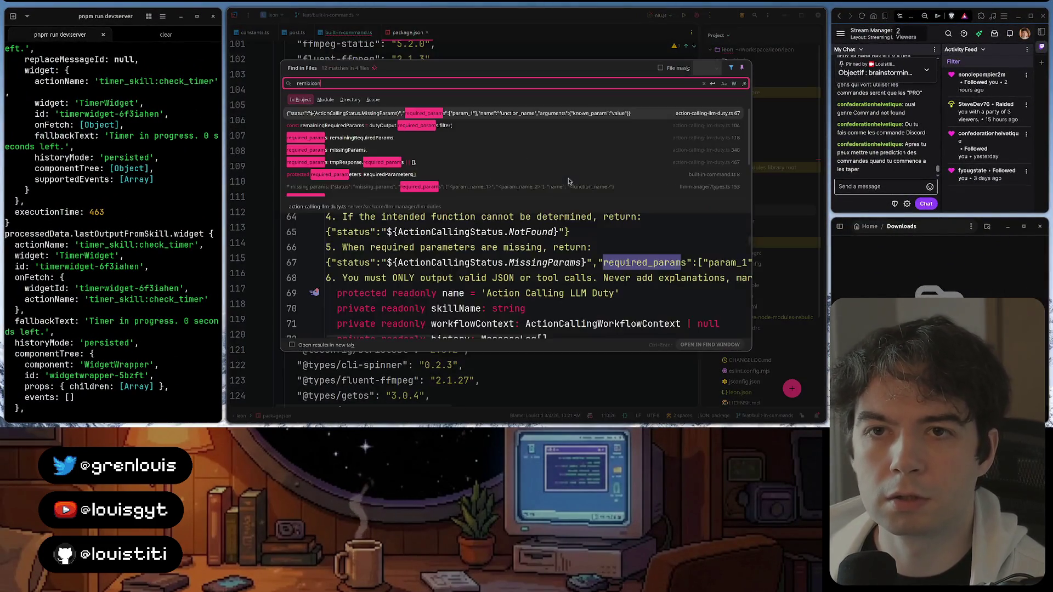
{"action": "type", "text": "remixicon"}
{"action": "scroll", "coordinate": [501, 141], "scroll_direction": "down", "scroll_amount": 3}
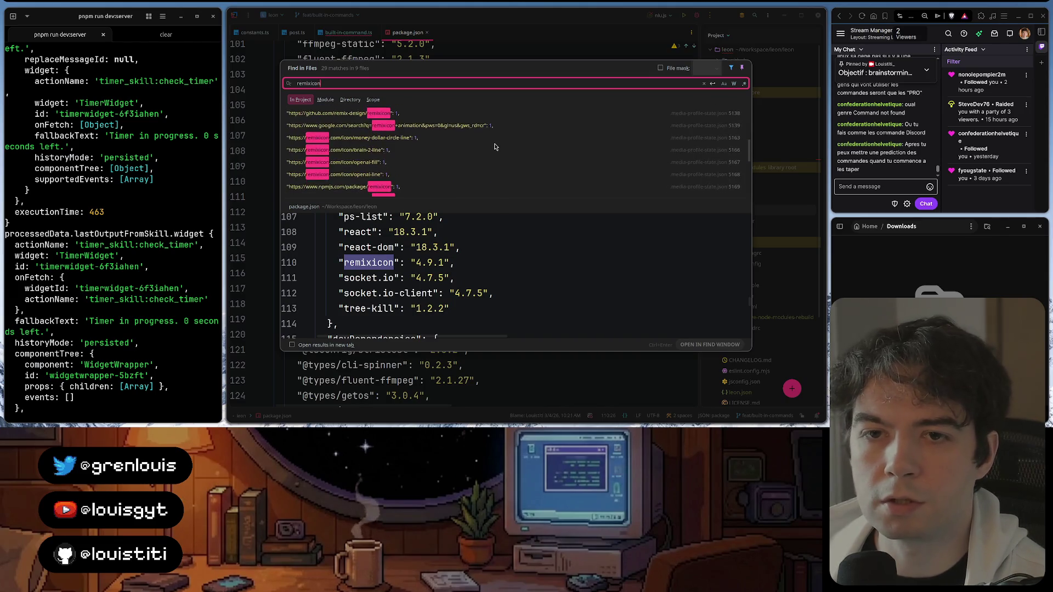
{"action": "scroll", "coordinate": [498, 143], "scroll_direction": "down", "scroll_amount": 2}
{"action": "scroll", "coordinate": [494, 147], "scroll_direction": "down", "scroll_amount": 3}
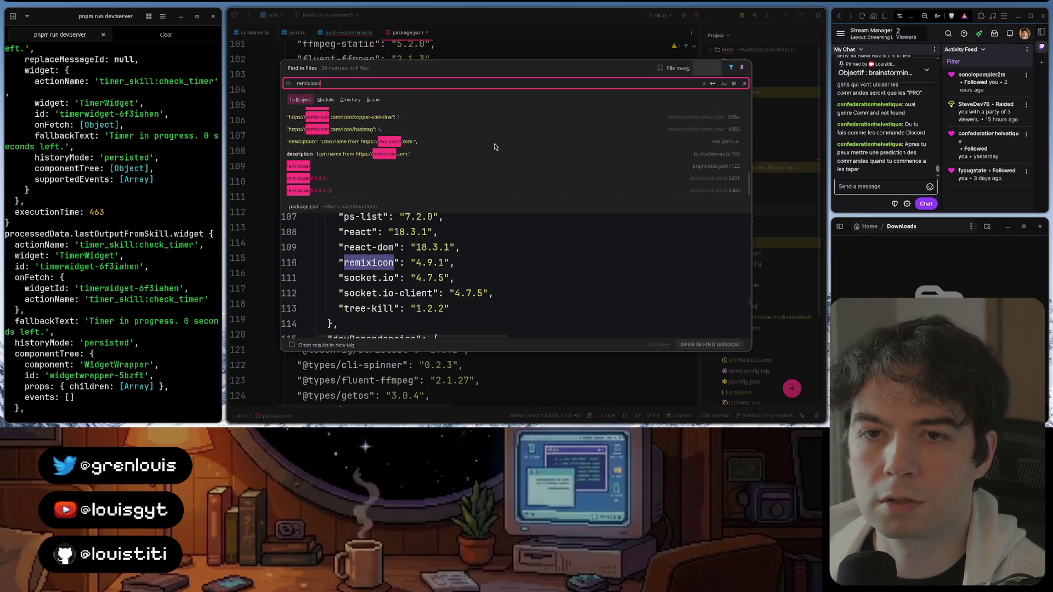
{"action": "scroll", "coordinate": [494, 147], "scroll_direction": "up", "scroll_amount": 8}
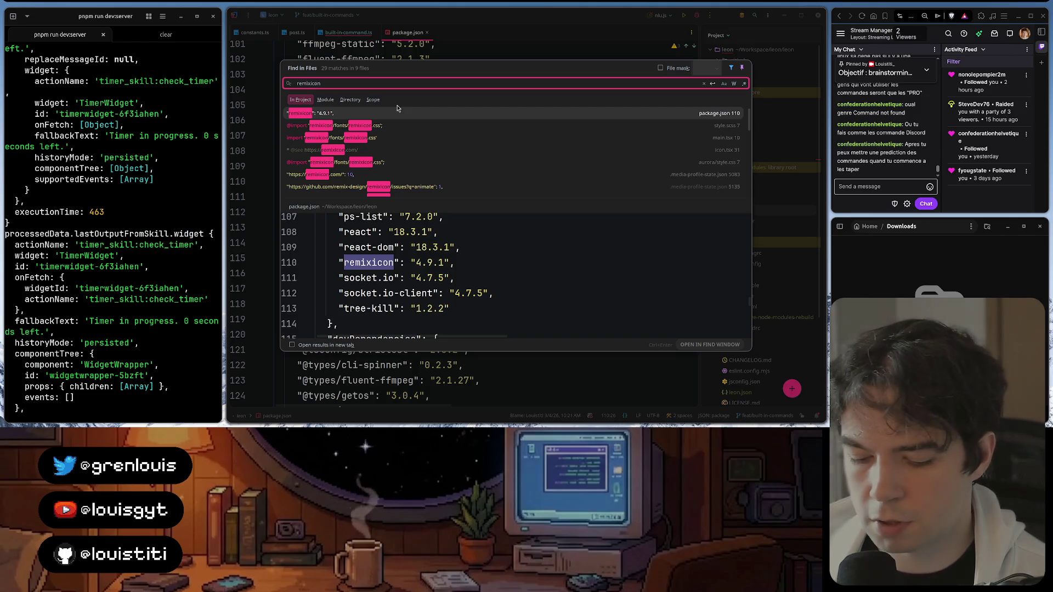
{"action": "key", "text": "ctrl+a"}
{"action": "key", "text": "BackSpace"}
{"action": "type", "text": "-line"}
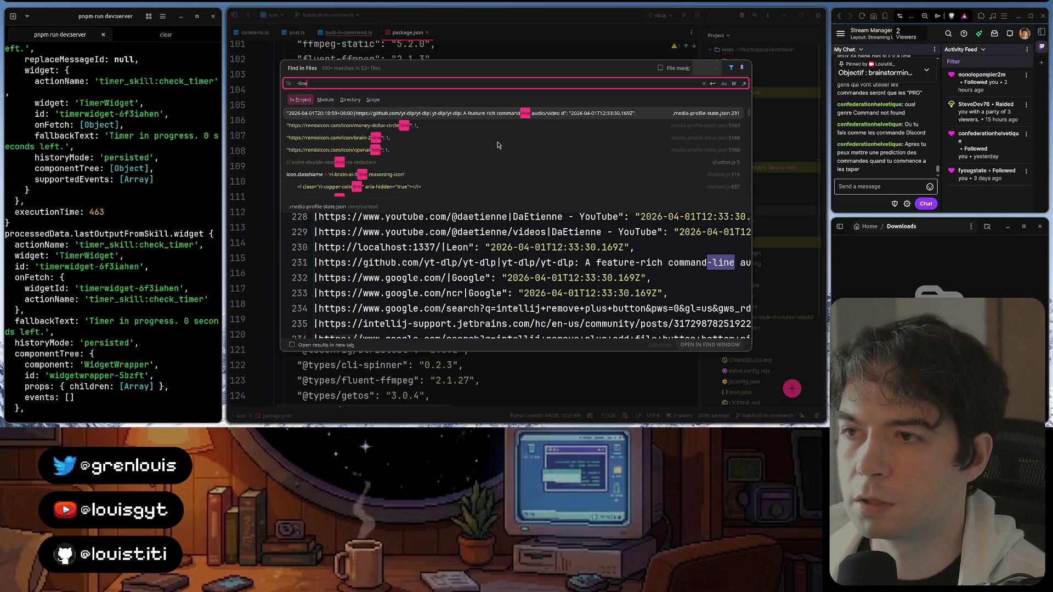
{"action": "scroll", "coordinate": [497, 145], "scroll_direction": "down", "scroll_amount": 1}
{"action": "scroll", "coordinate": [498, 145], "scroll_direction": "down", "scroll_amount": 2}
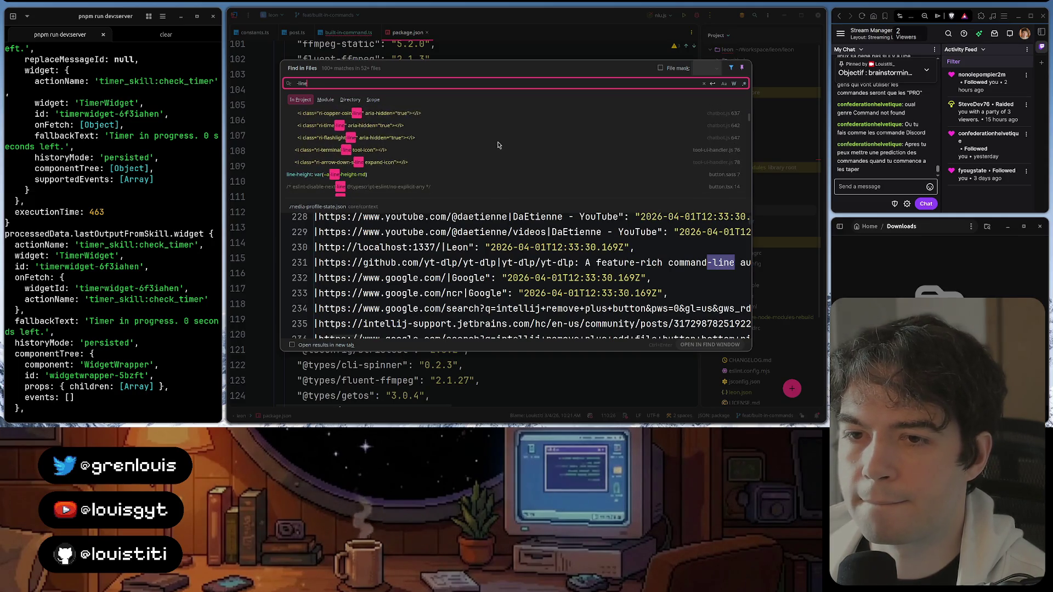
{"action": "scroll", "coordinate": [498, 146], "scroll_direction": "down", "scroll_amount": 2}
{"action": "scroll", "coordinate": [498, 145], "scroll_direction": "down", "scroll_amount": 2}
{"action": "scroll", "coordinate": [498, 146], "scroll_direction": "down", "scroll_amount": 2}
{"action": "scroll", "coordinate": [498, 147], "scroll_direction": "down", "scroll_amount": 2}
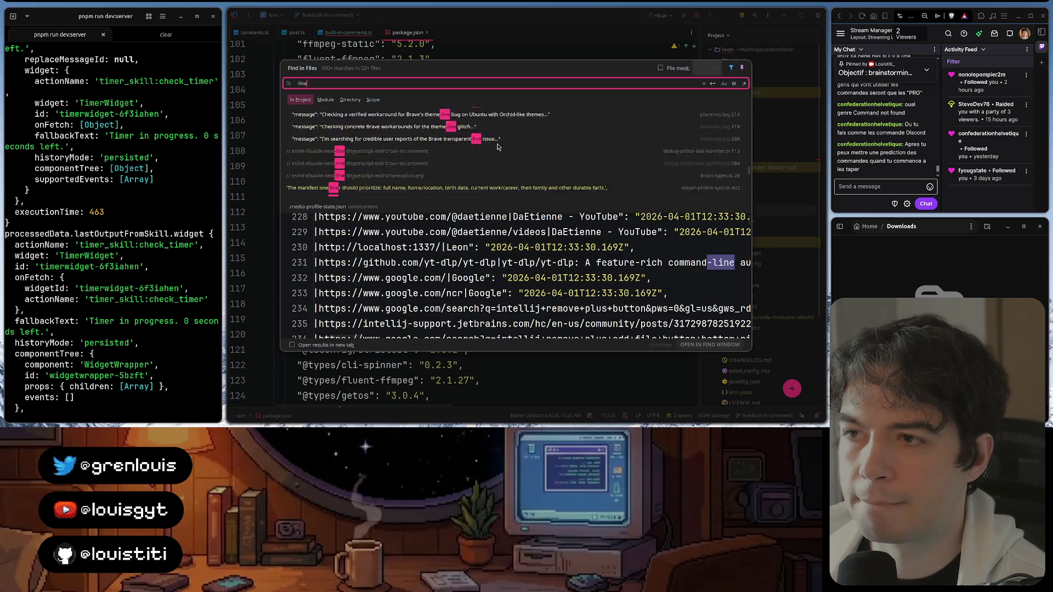
{"action": "scroll", "coordinate": [498, 146], "scroll_direction": "down", "scroll_amount": 2}
{"action": "scroll", "coordinate": [499, 146], "scroll_direction": "down", "scroll_amount": 2}
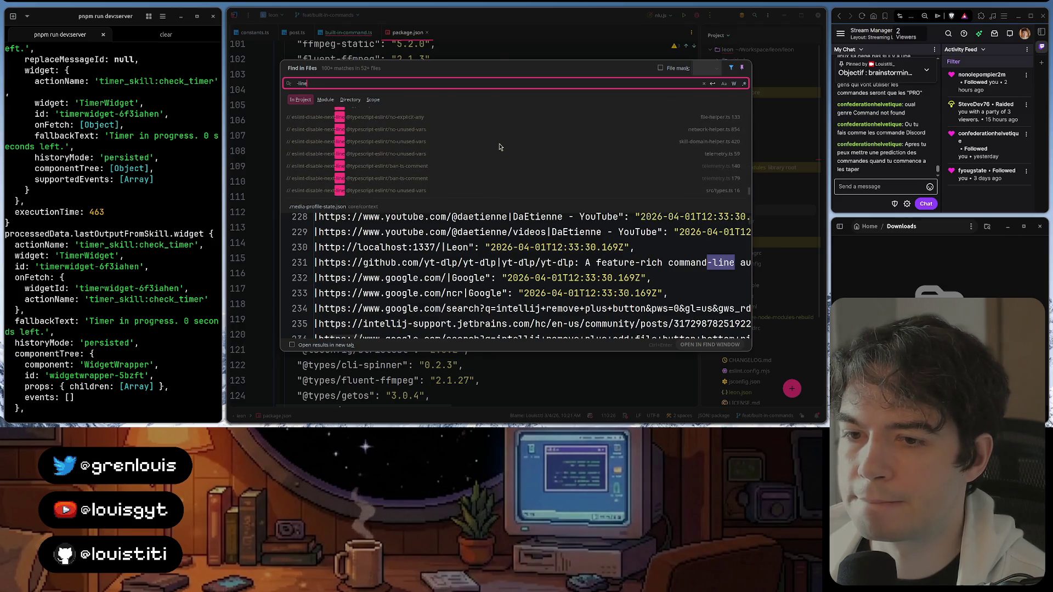
{"action": "key", "text": "BackSpace"}
{"action": "key", "text": "BackSpace"}
{"action": "key", "text": "BackSpace"}
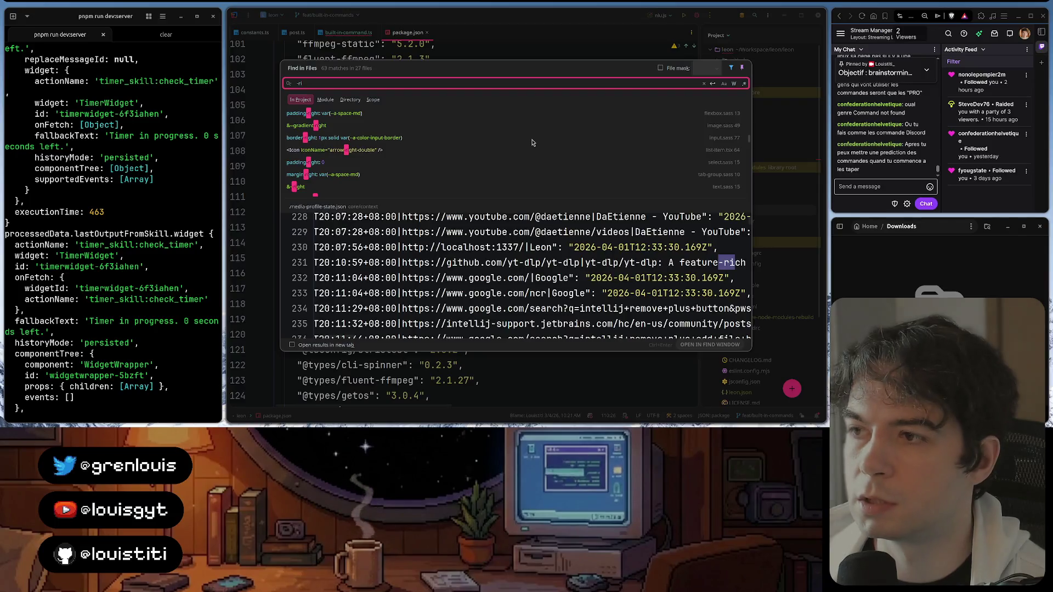
{"action": "type", "text": "ri"}
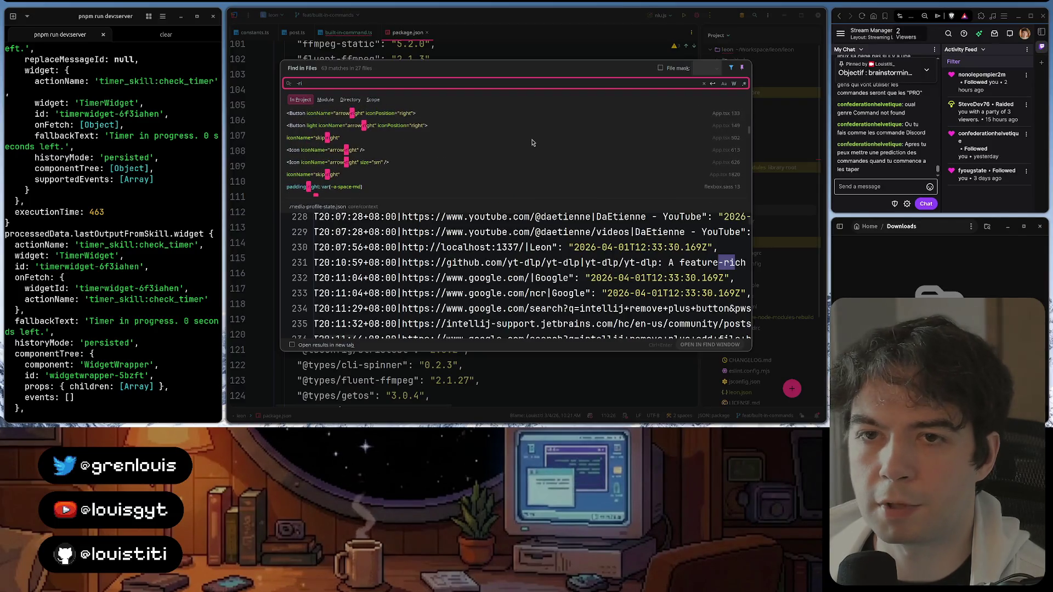
{"action": "key", "text": "Escape"}
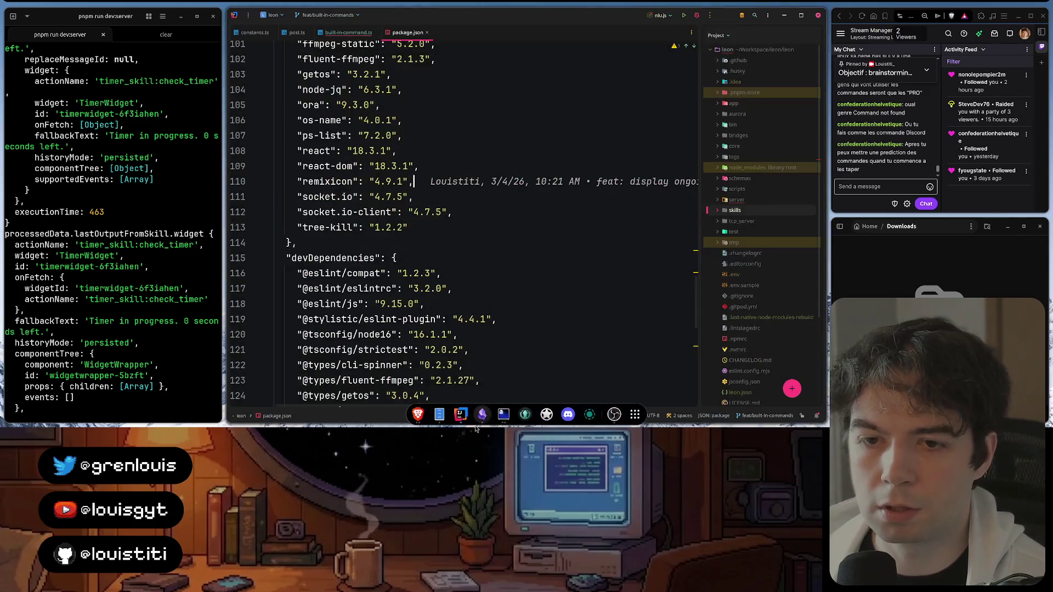
Inspect the Leon weather card's location icon in DevTools, finding its ri-map-pin-line class
{"action": "left_click", "coordinate": [418, 411]}
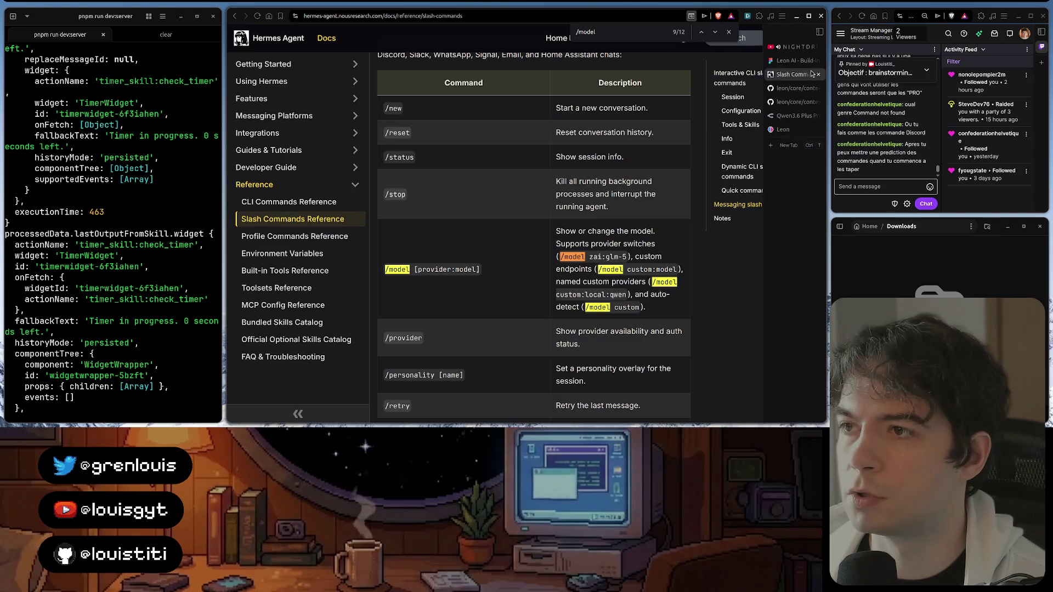
{"action": "left_click", "coordinate": [786, 129]}
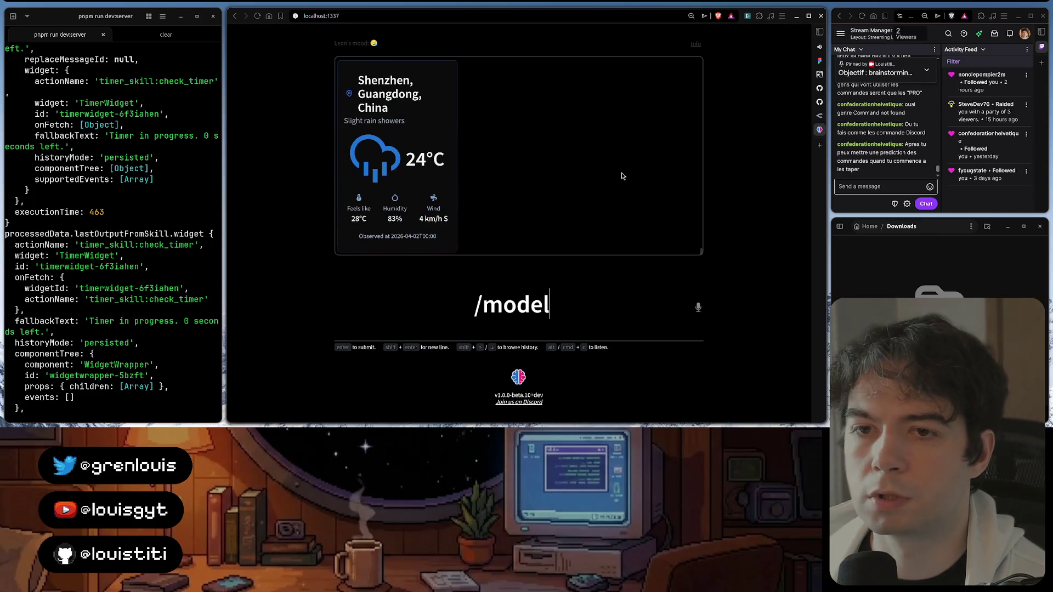
{"action": "key", "text": "ctrl+shift+i"}
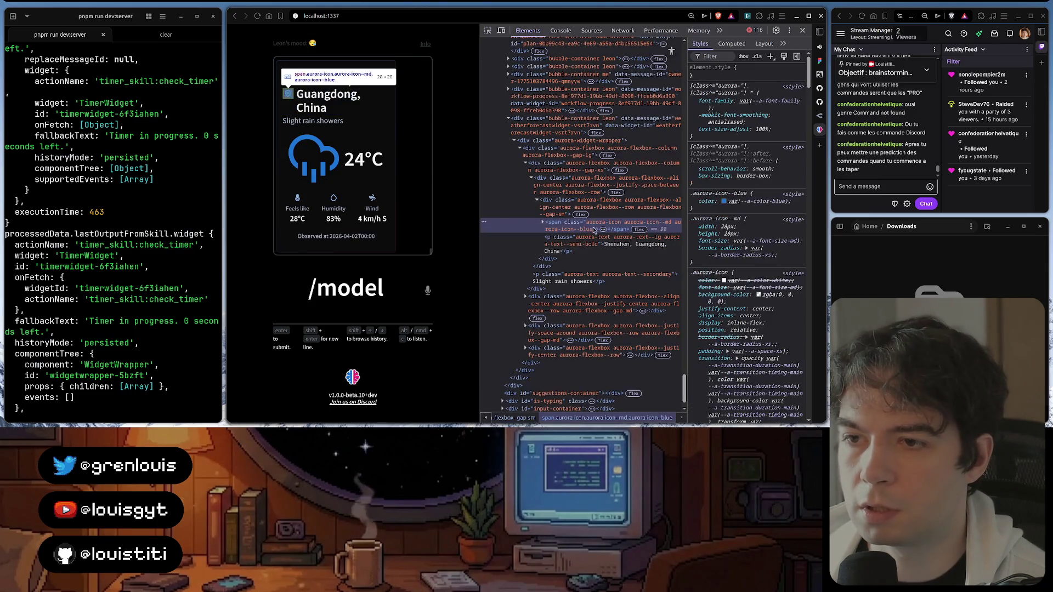
{"action": "key", "text": "Right"}
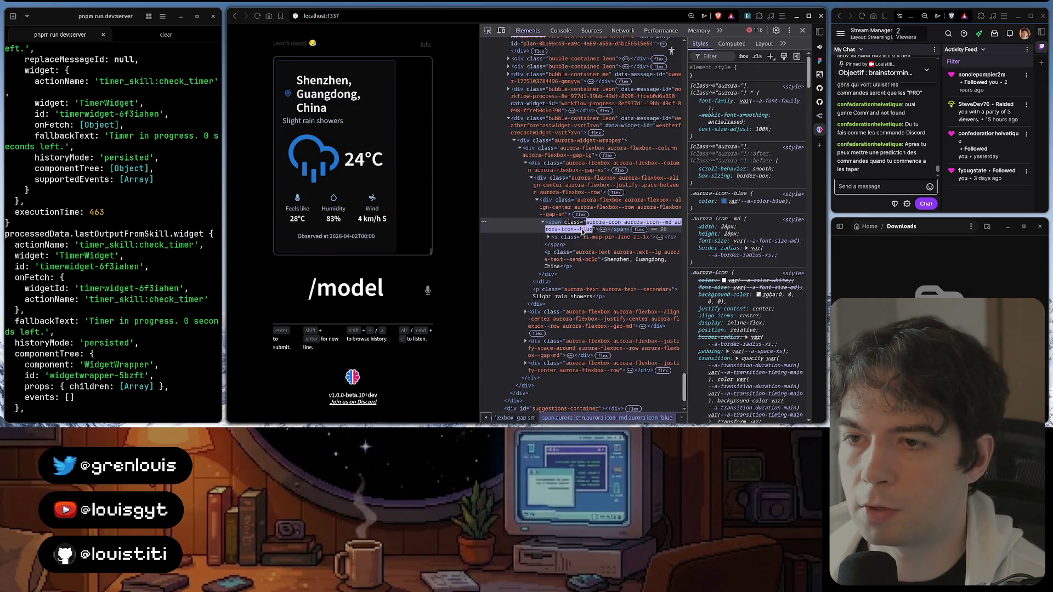
{"action": "left_click", "coordinate": [590, 238]}
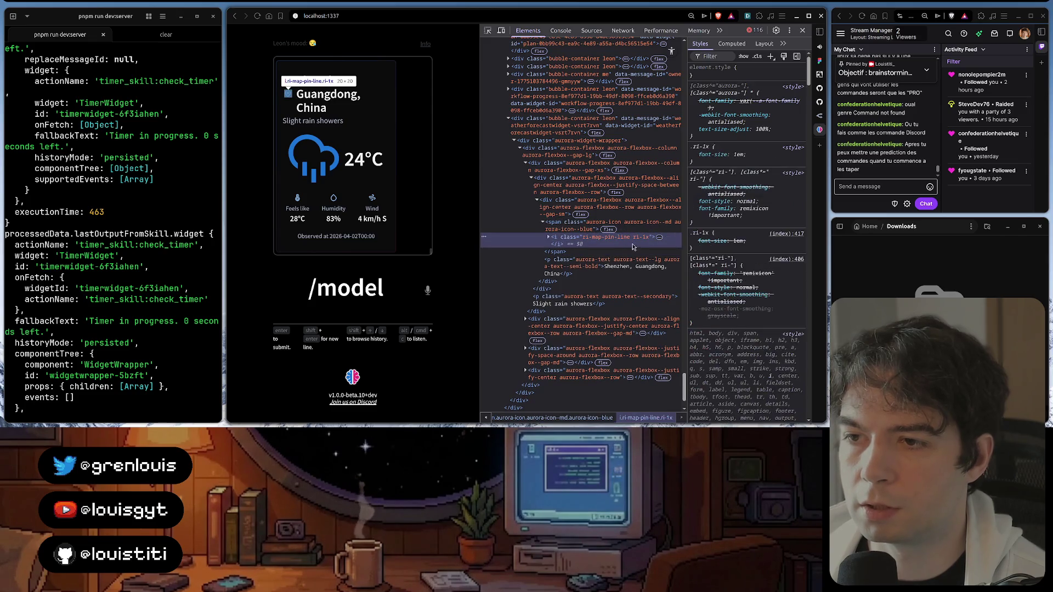
{"action": "double_click", "coordinate": [616, 239]}
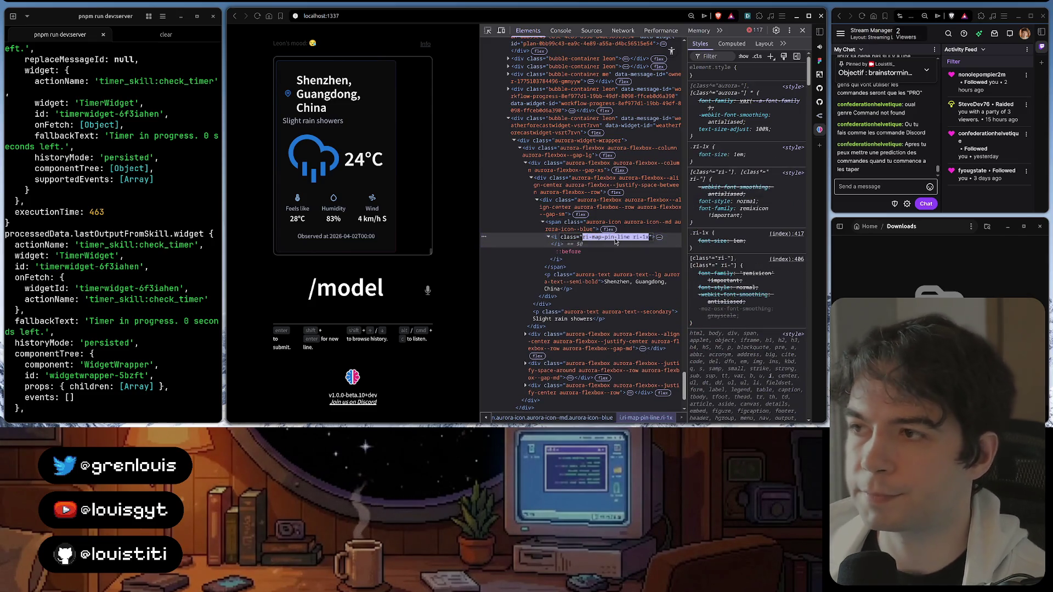
{"action": "left_click", "coordinate": [613, 237]}
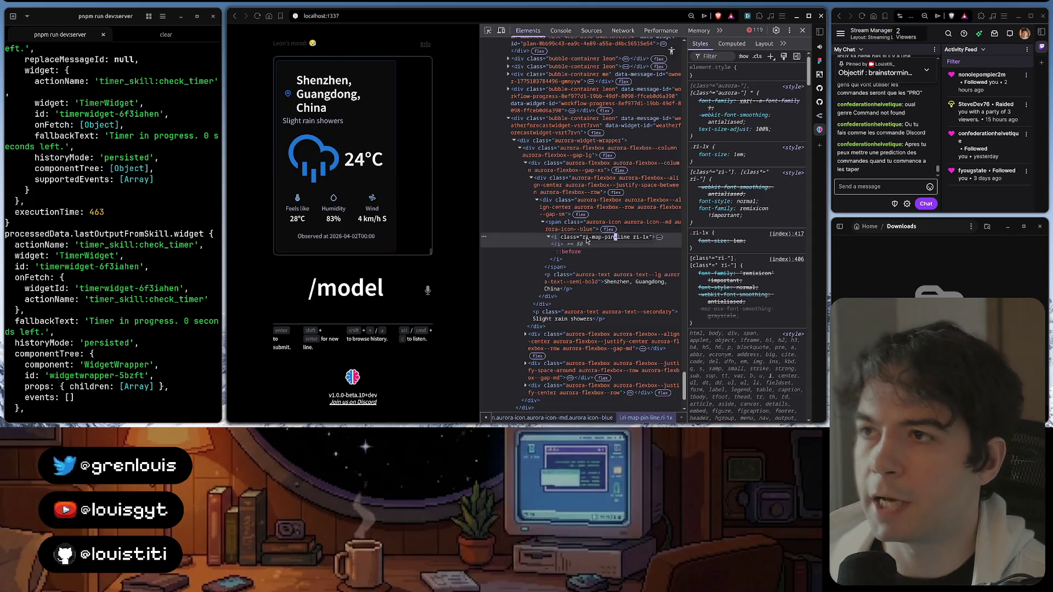
Close DevTools and move to the OpenRouter tab to reuse it
{"action": "key", "text": "F12"}
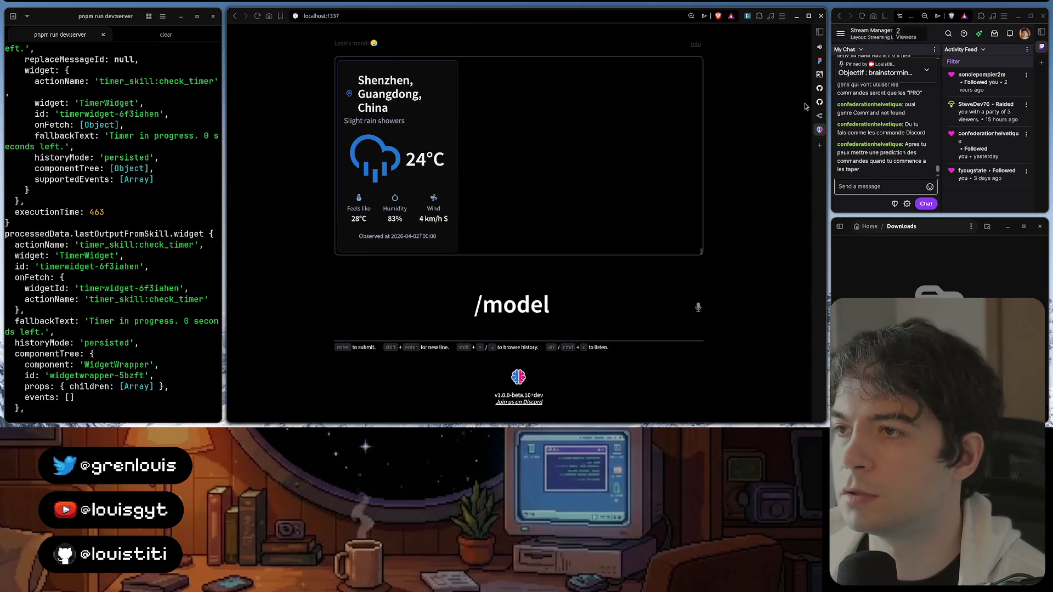
{"action": "left_click", "coordinate": [788, 116]}
Load remixicon.com, filter to the Arrows category and view the arrow-left-long-fill icon details
{"action": "left_click", "coordinate": [489, 13]}
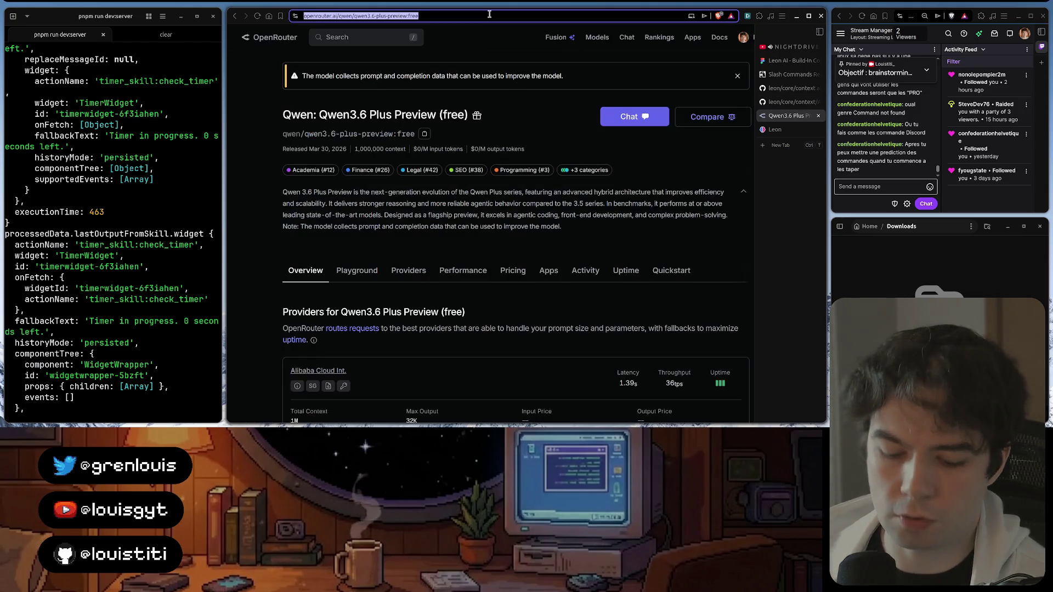
{"action": "type", "text": "remixicon.com"}
{"action": "key", "text": "Return"}
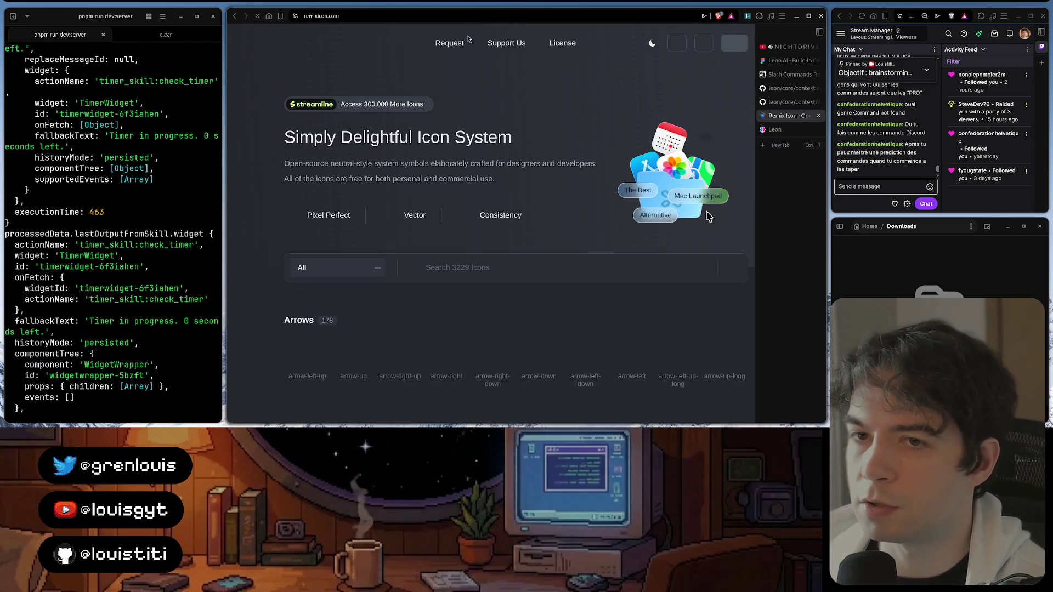
{"action": "scroll", "coordinate": [708, 32], "scroll_direction": "down", "scroll_amount": 2}
{"action": "scroll", "coordinate": [348, 210], "scroll_direction": "up", "scroll_amount": 1}
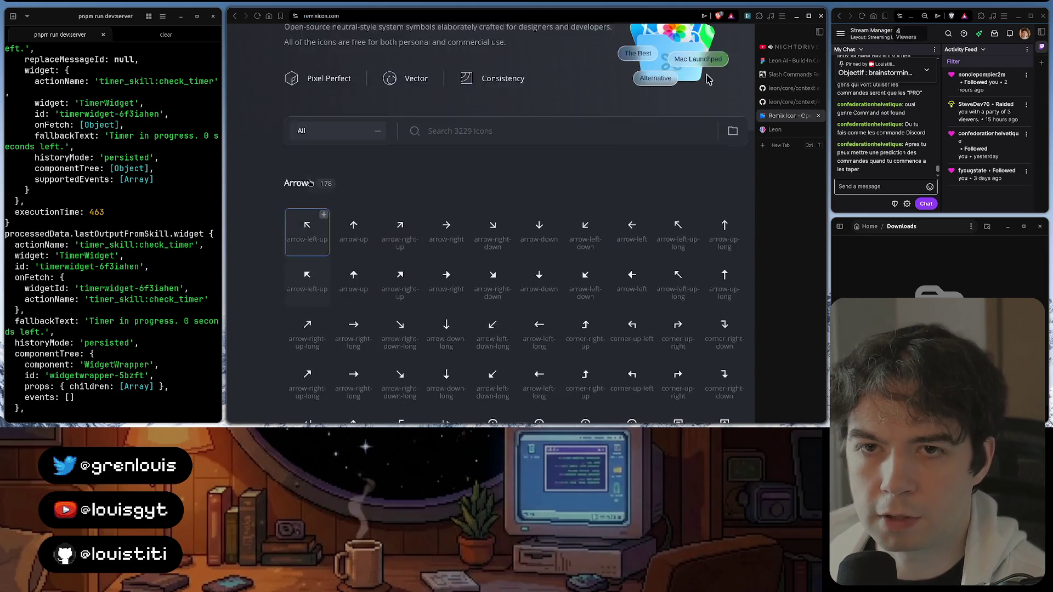
{"action": "left_click", "coordinate": [338, 177]}
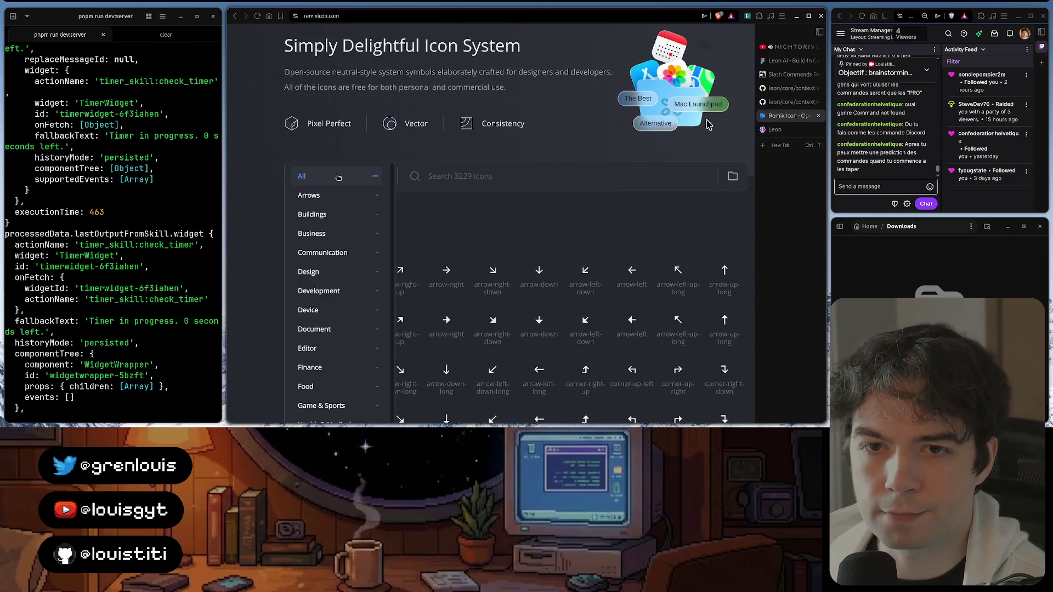
{"action": "left_click", "coordinate": [329, 196]}
{"action": "scroll", "coordinate": [368, 214], "scroll_direction": "down", "scroll_amount": 3}
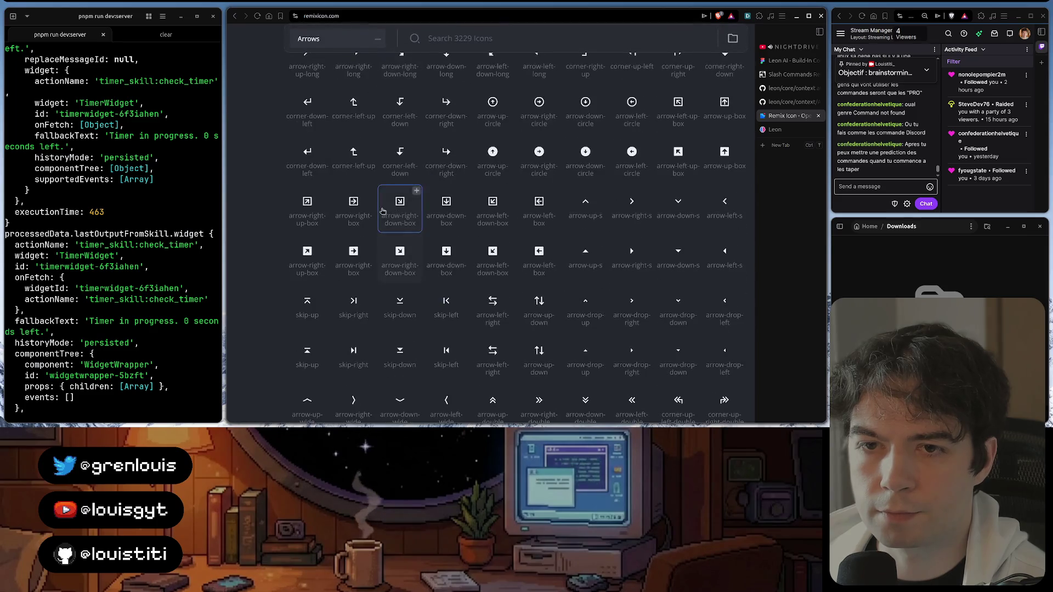
{"action": "scroll", "coordinate": [369, 213], "scroll_direction": "up", "scroll_amount": 1}
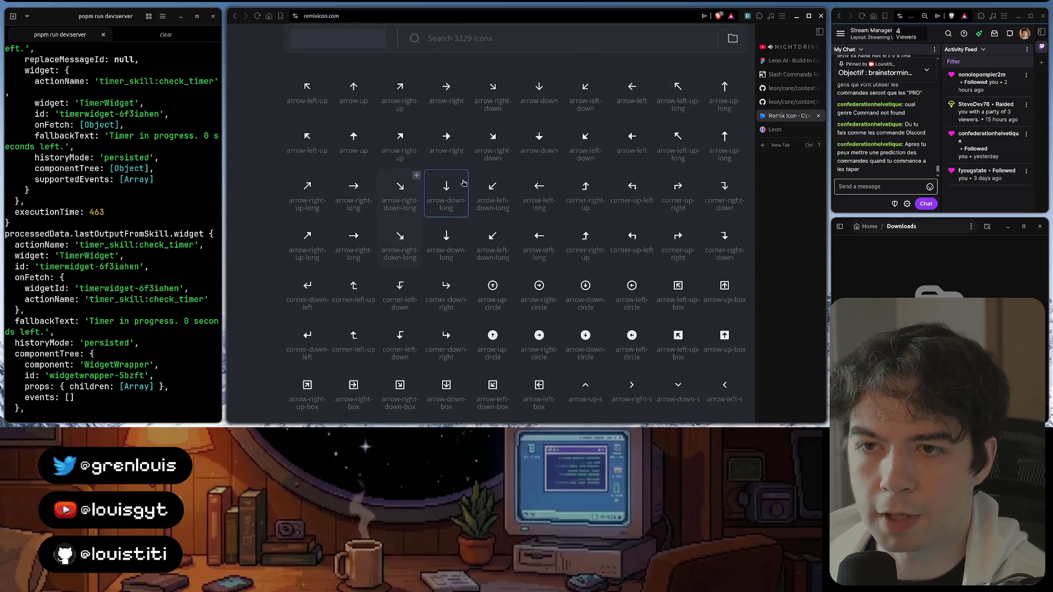
{"action": "left_click", "coordinate": [546, 249]}
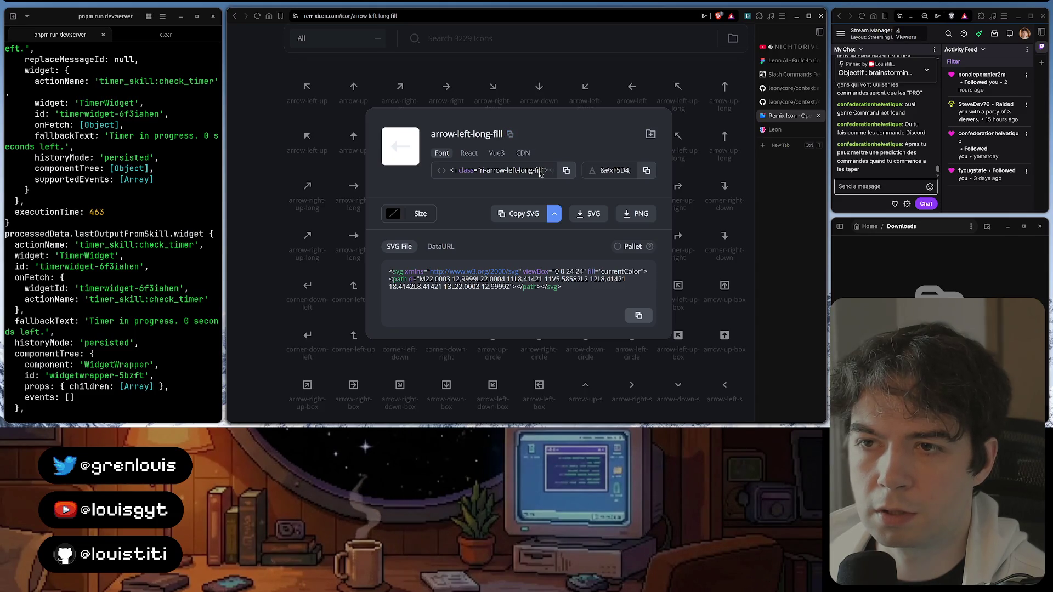
{"action": "key", "text": "Escape"}
{"action": "scroll", "coordinate": [580, 293], "scroll_direction": "down", "scroll_amount": 5}
{"action": "scroll", "coordinate": [580, 293], "scroll_direction": "down", "scroll_amount": 5}
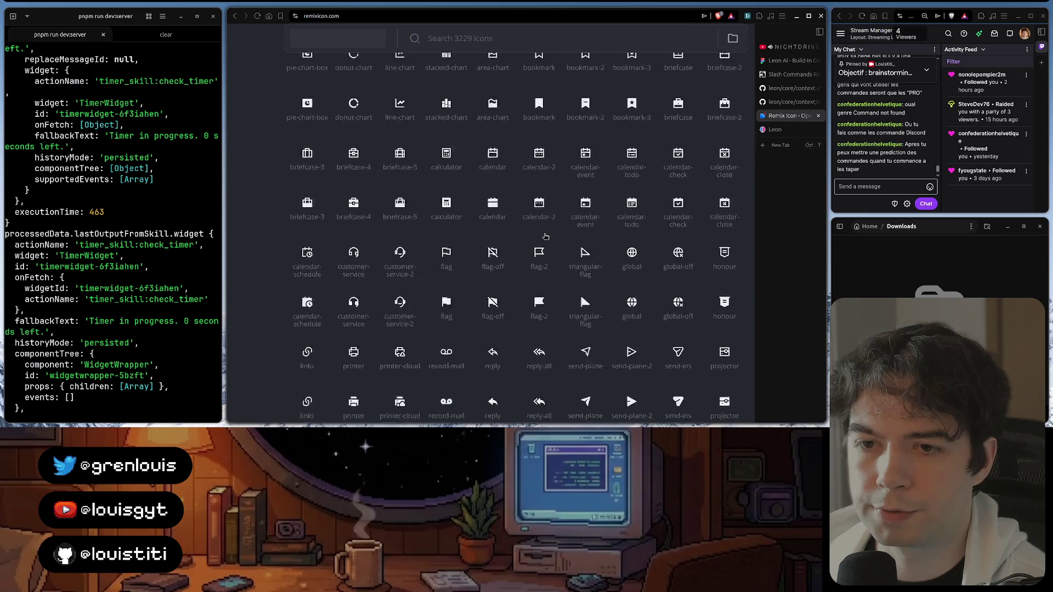
{"action": "scroll", "coordinate": [544, 237], "scroll_direction": "up", "scroll_amount": 3}
Check the archive-2-fill icon's ri-archive-2-fill class name and close its details
{"action": "left_click", "coordinate": [446, 157]}
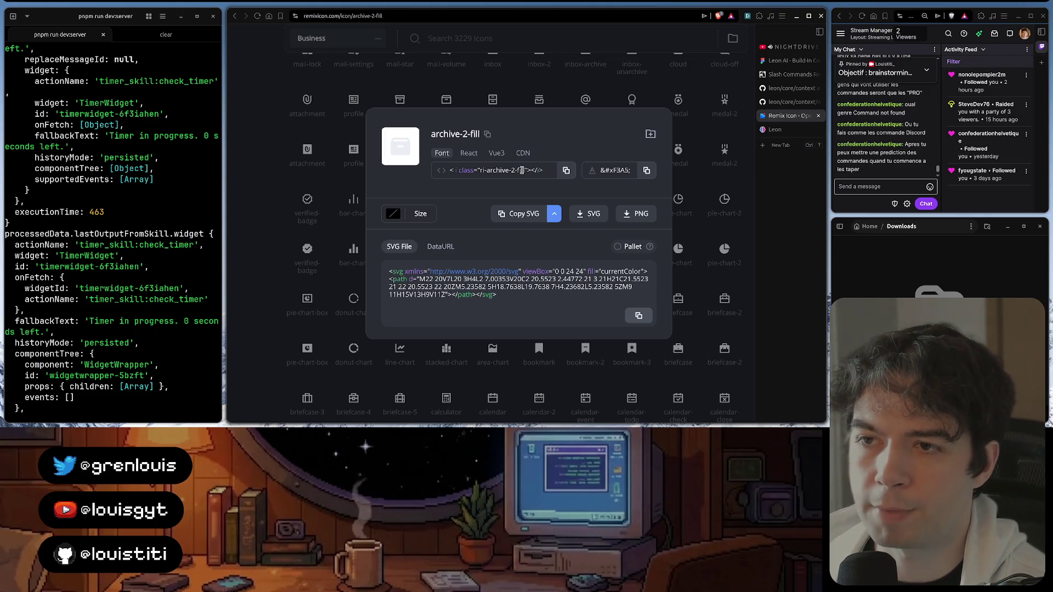
{"action": "double_click", "coordinate": [520, 169]}
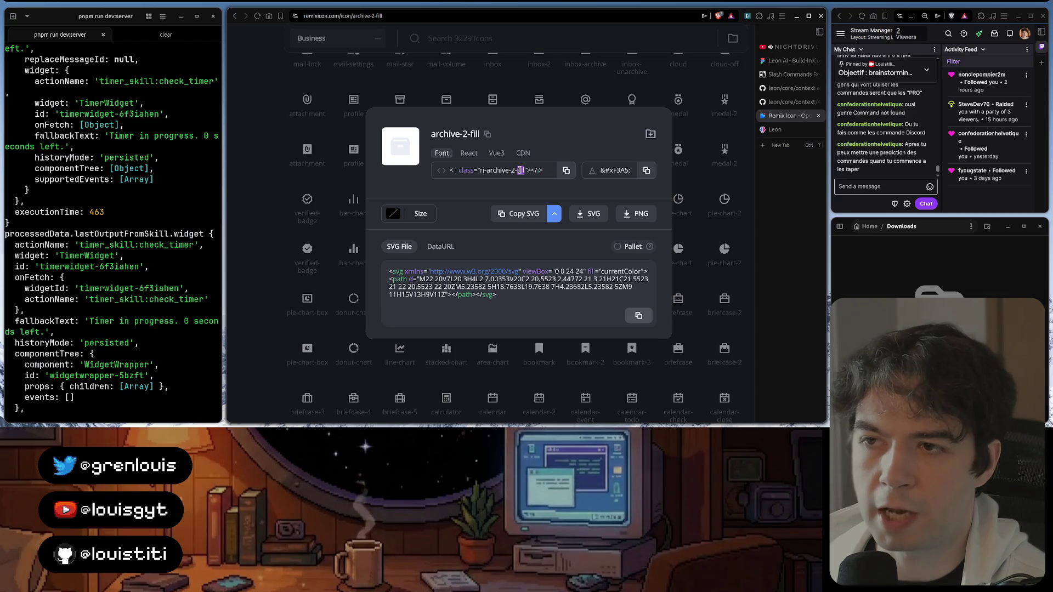
{"action": "left_click", "coordinate": [573, 96]}
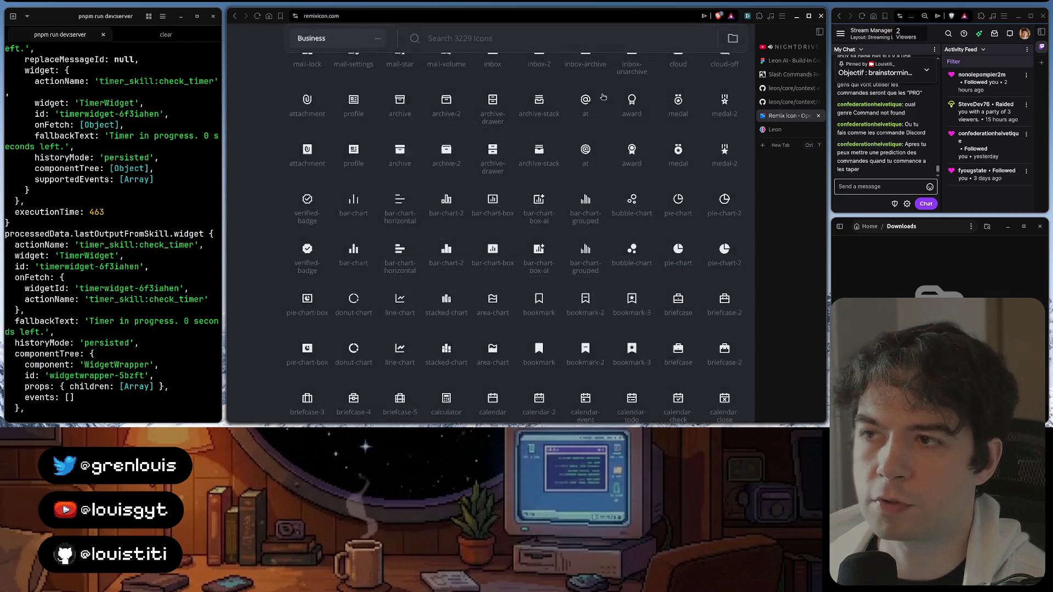
Bring WebStorm forward again with package.json focused
{"action": "left_click", "coordinate": [417, 411]}
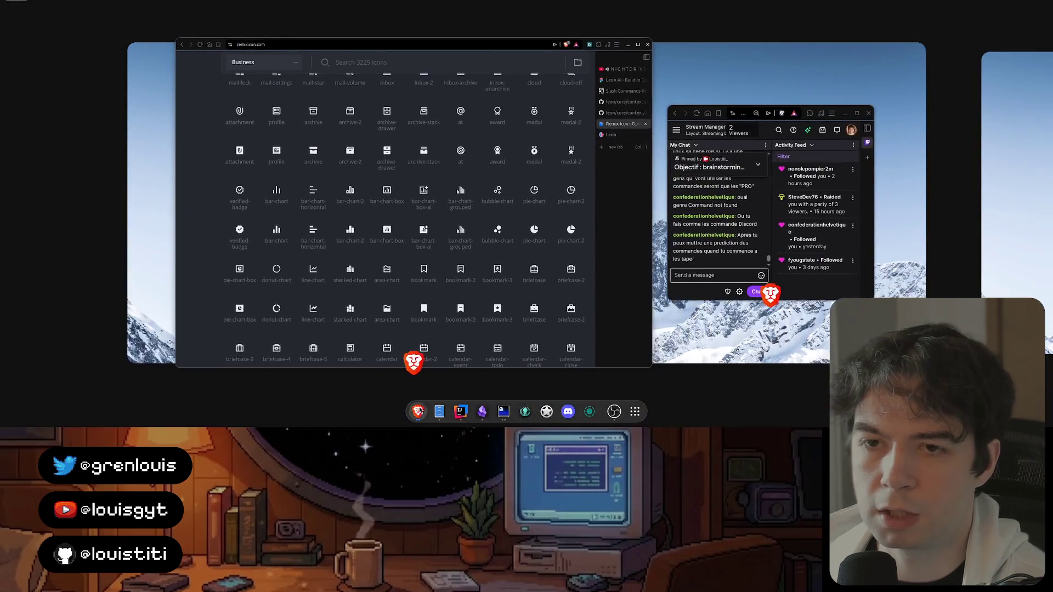
{"action": "left_click", "coordinate": [420, 206]}
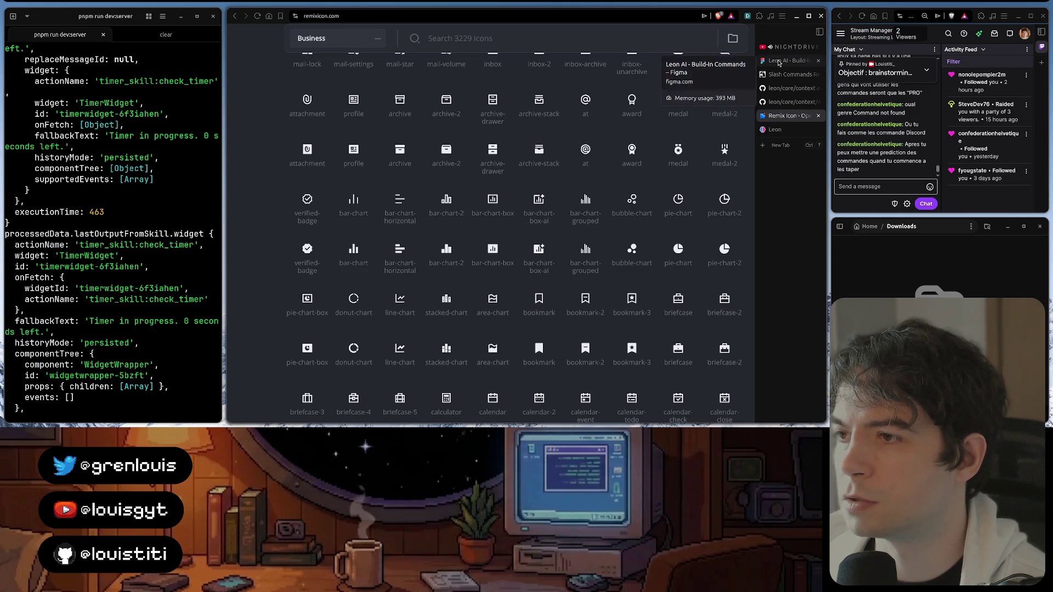
{"action": "scroll", "coordinate": [580, 355], "scroll_direction": "down", "scroll_amount": 2}
{"action": "scroll", "coordinate": [563, 266], "scroll_direction": "down", "scroll_amount": 2}
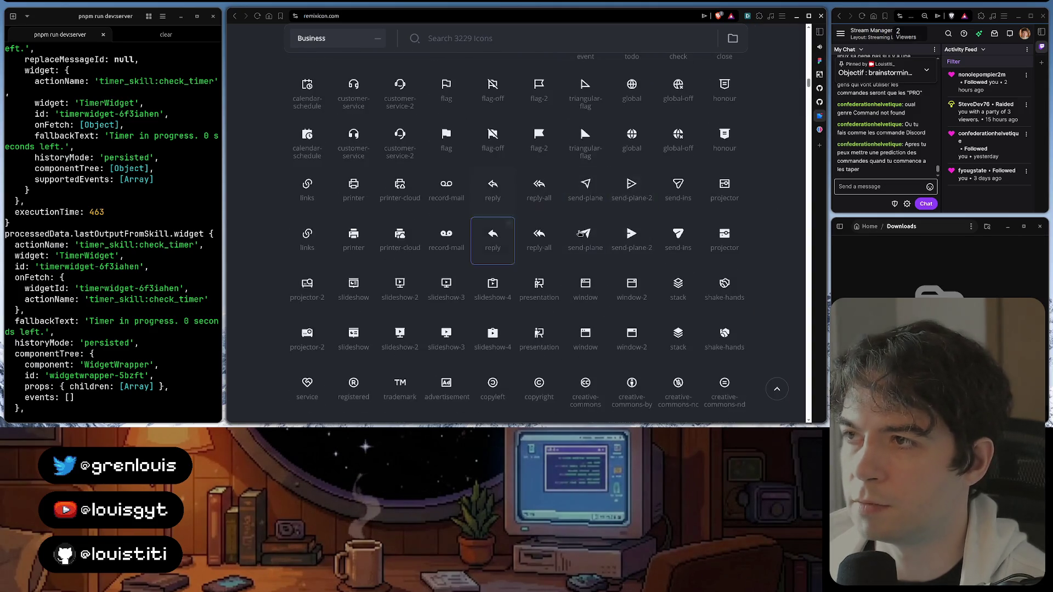
{"action": "left_click", "coordinate": [460, 411]}
{"action": "left_click", "coordinate": [460, 242]}
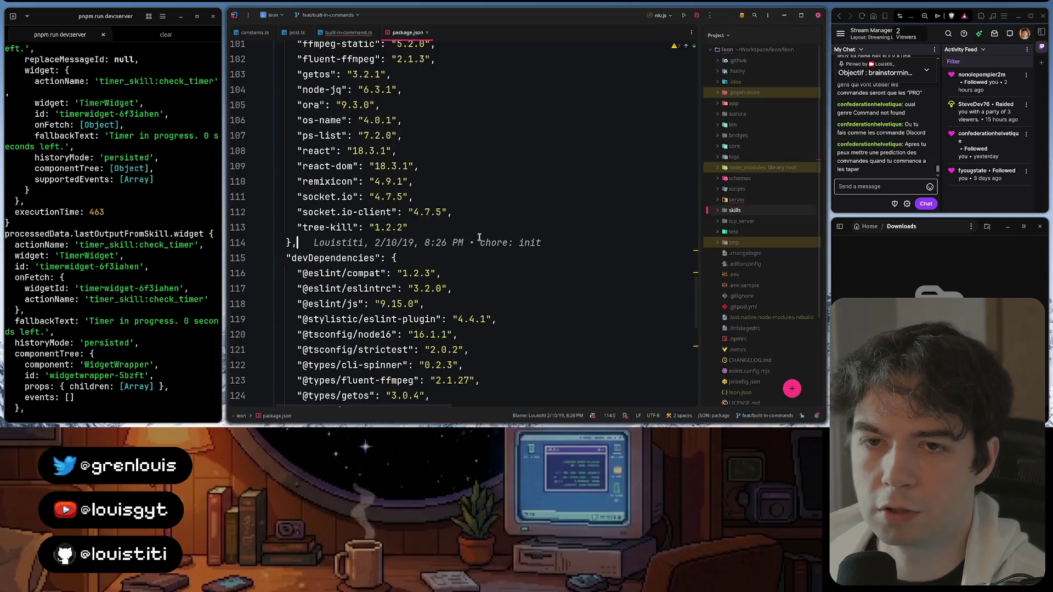
Close package.json, review BuiltInCommand's RequiredParameters and icon_name lines unchanged, then switch to Obsidian
{"action": "left_click", "coordinate": [459, 165]}
{"action": "key", "text": "ctrl+w"}
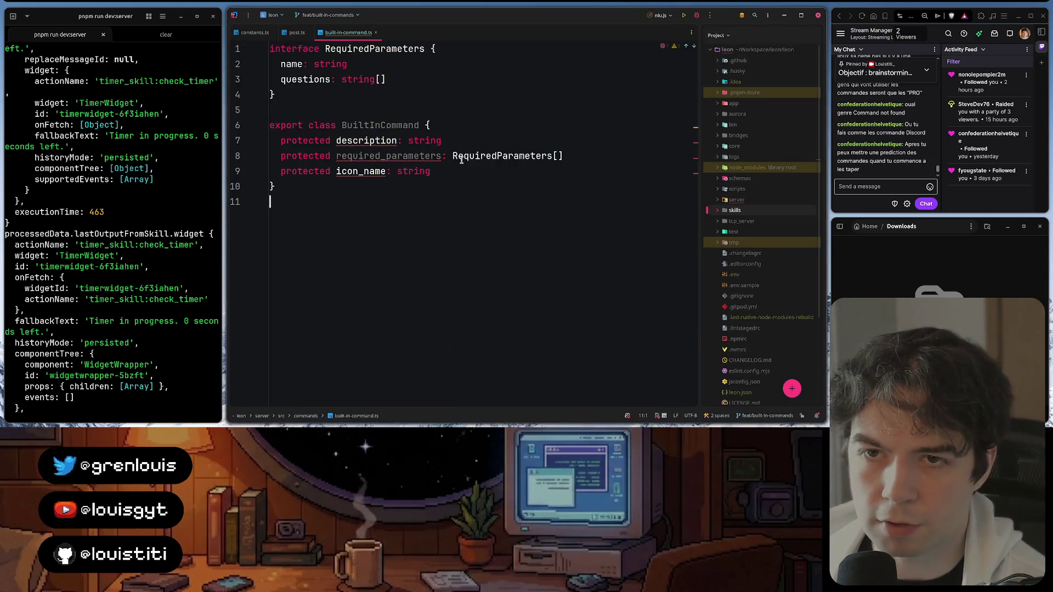
{"action": "left_click", "coordinate": [503, 155]}
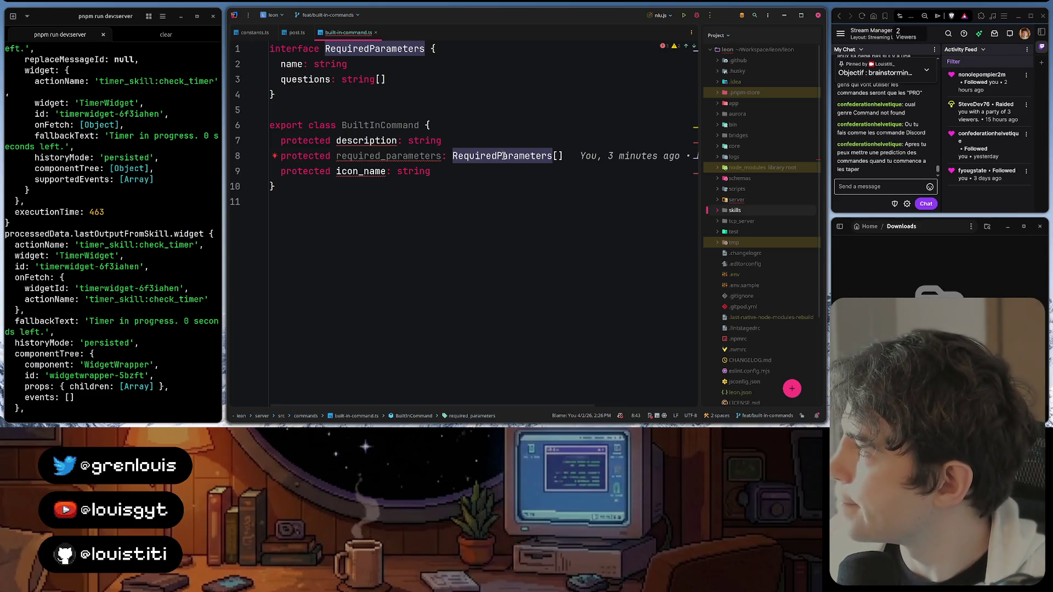
{"action": "key", "text": "Down"}
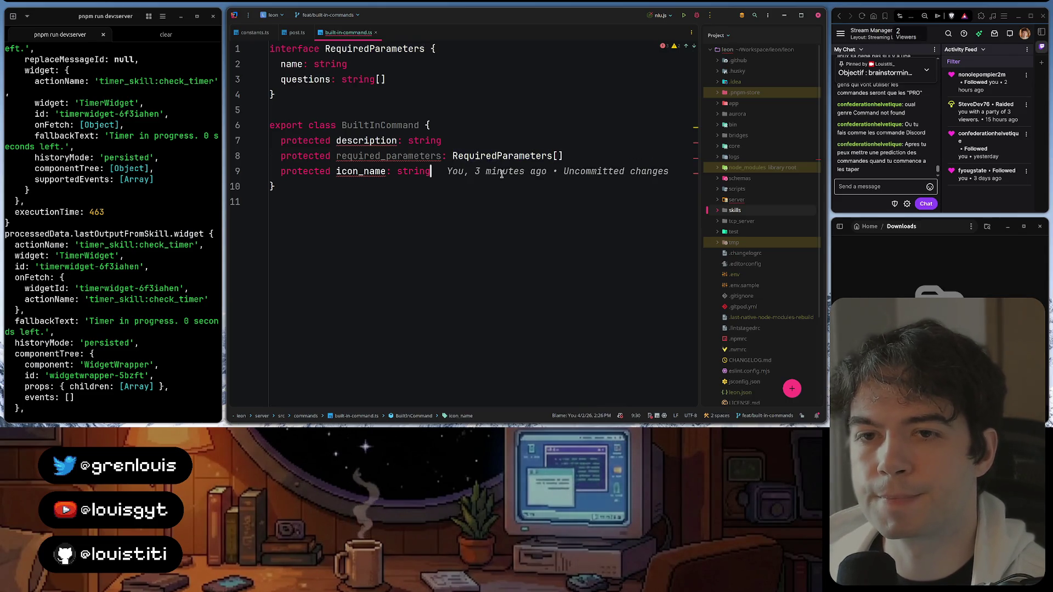
{"action": "key", "text": "alt+Tab"}
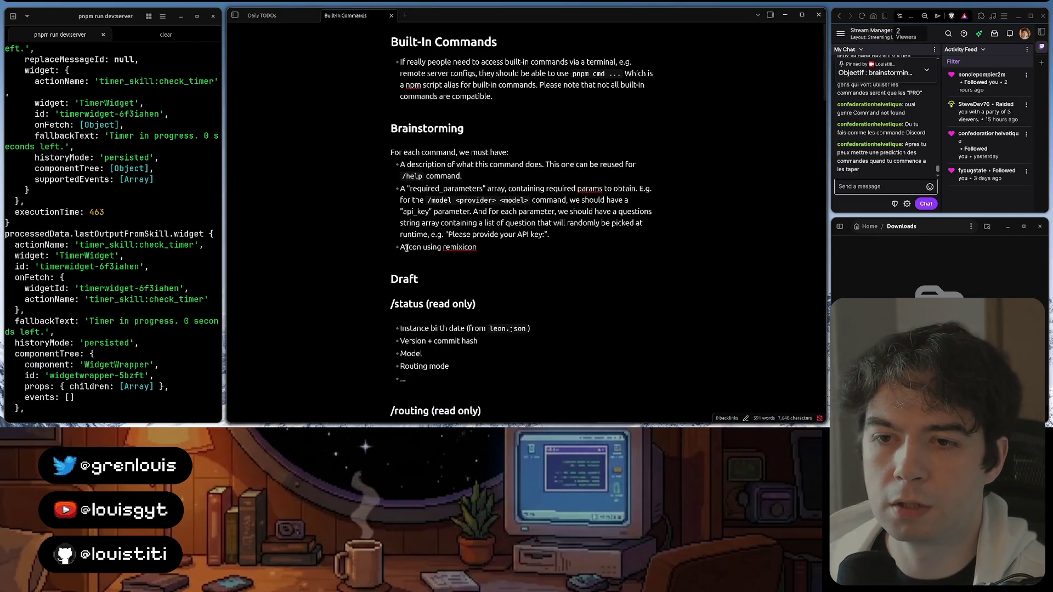
{"action": "type", "text": "n"}
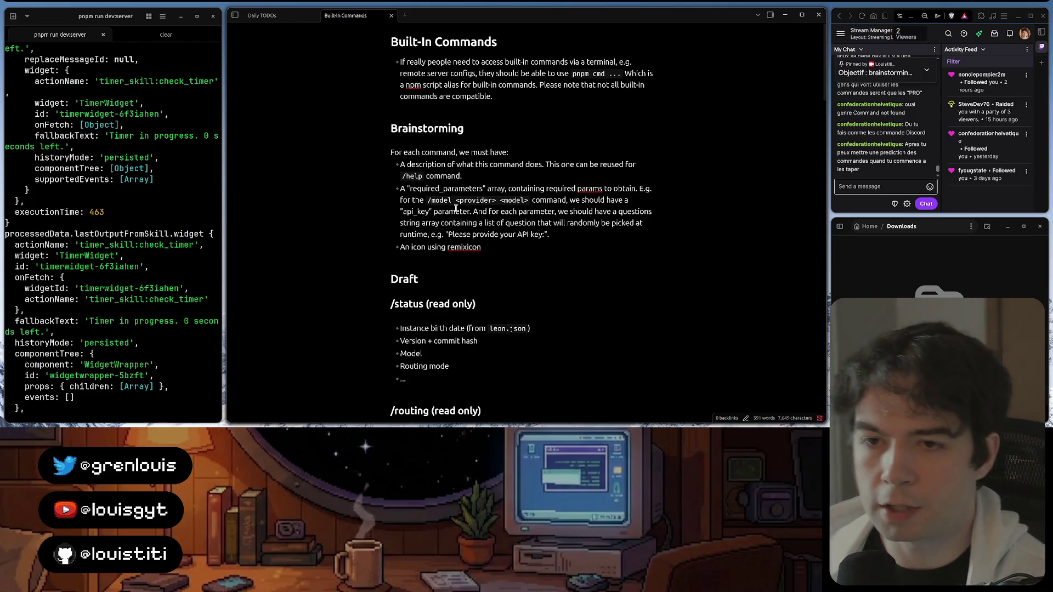
Reword the bullet to 'An icon using remixicon with `-line` suffix and `ri-` prefix', then return to Brave
{"action": "key", "text": "Down"}
{"action": "key", "text": "Down"}
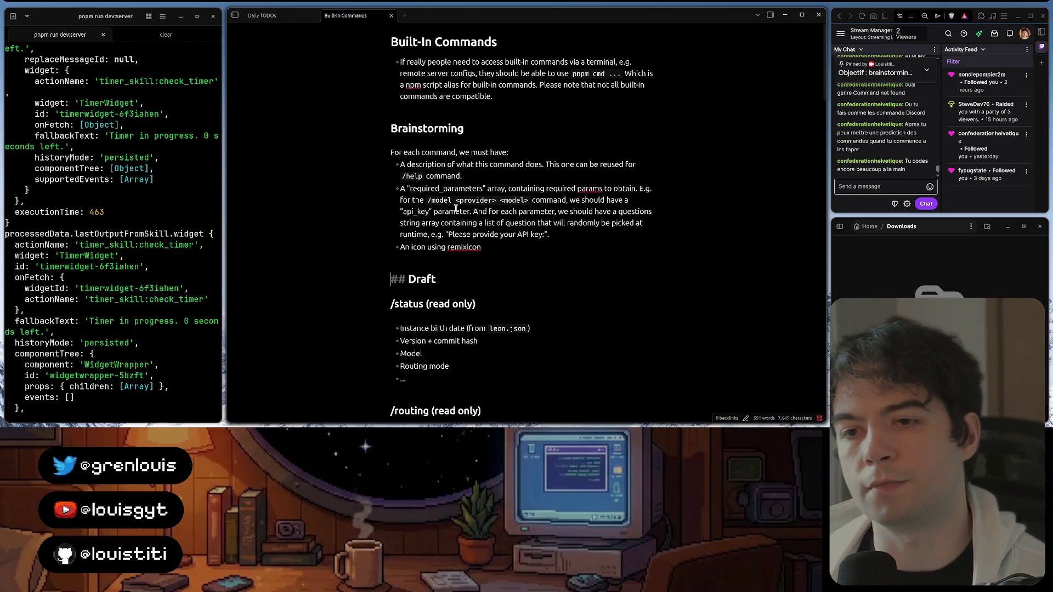
{"action": "key", "text": "Up"}
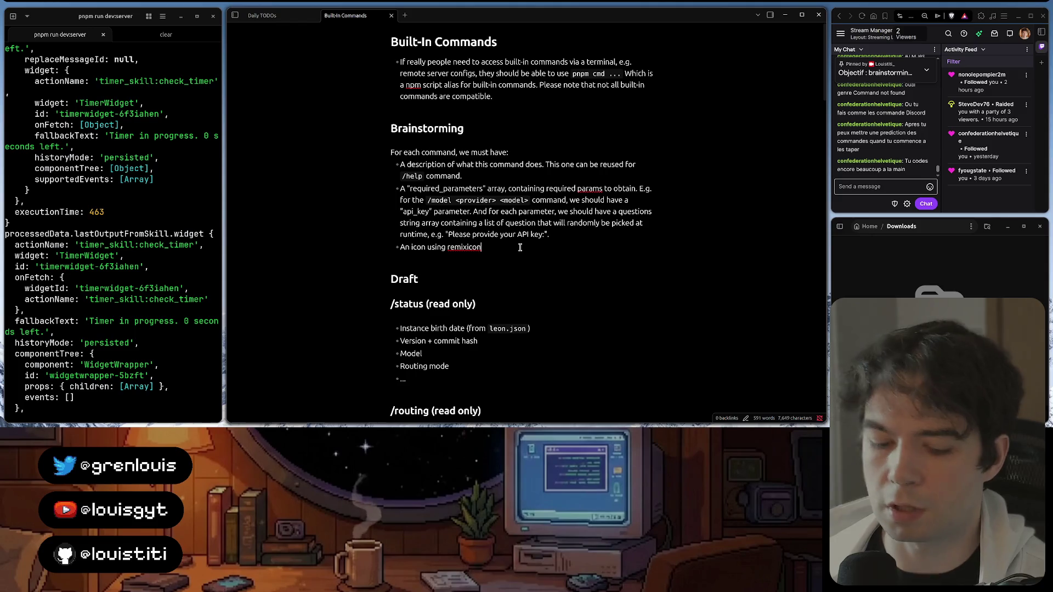
{"action": "type", "text": " with `-"}
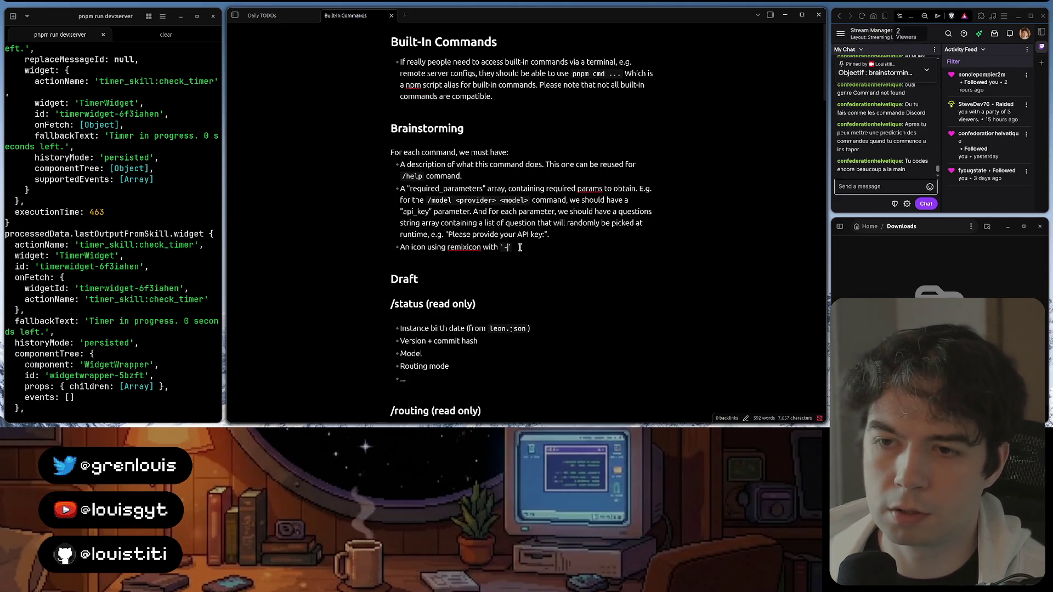
{"action": "type", "text": "e` suf"}
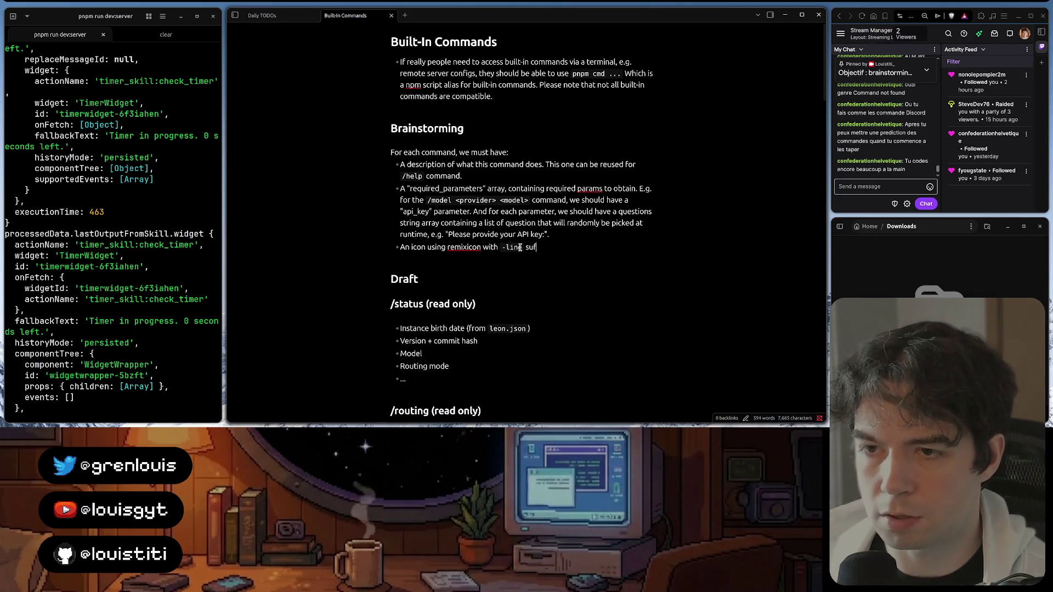
{"action": "type", "text": "x "}
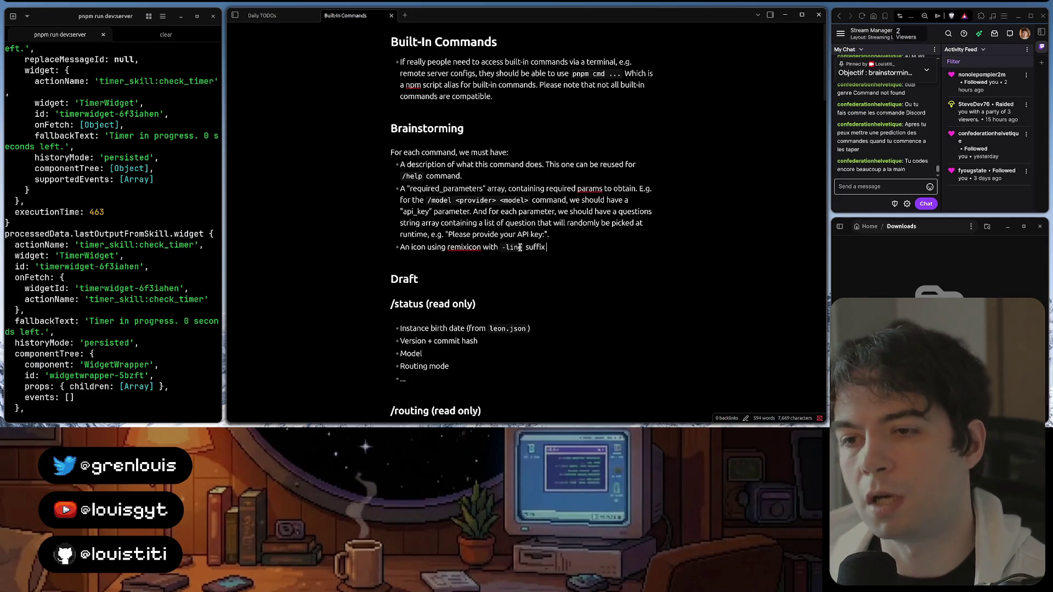
{"action": "type", "text": "and `ri"}
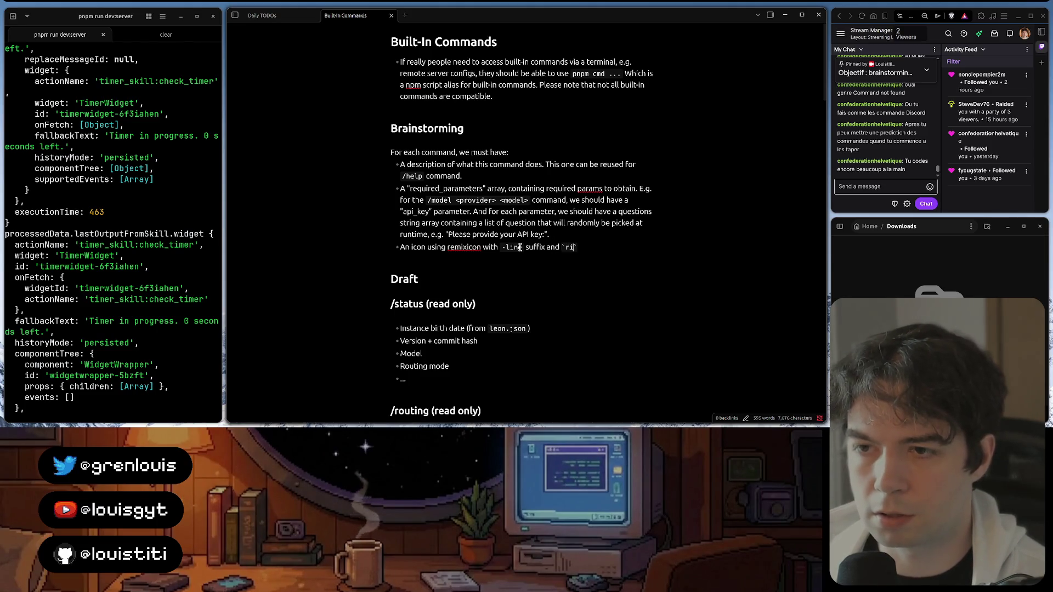
{"action": "type", "text": "-"}
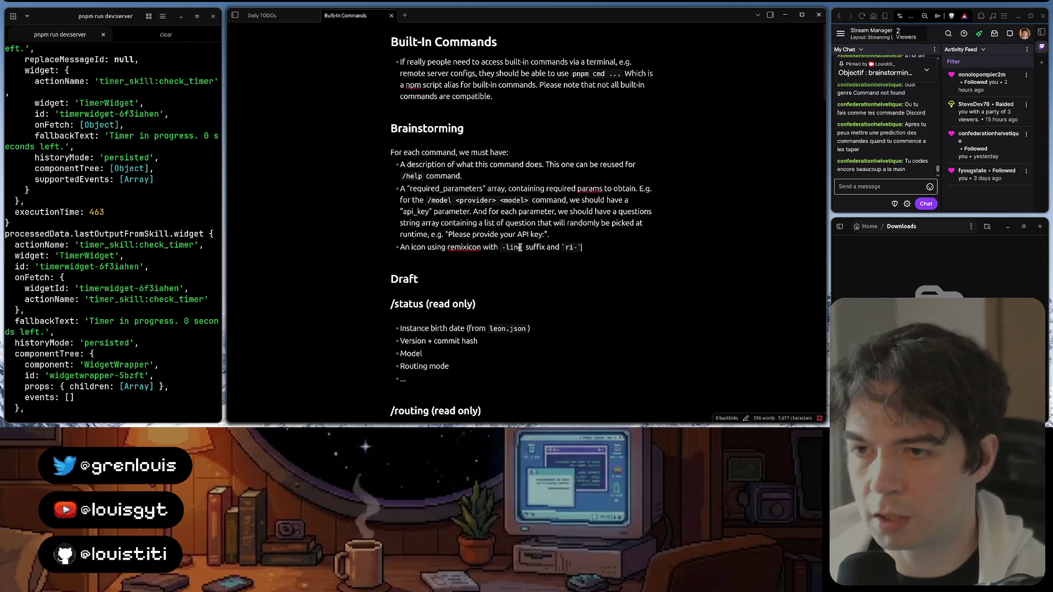
{"action": "type", "text": "` prefix."}
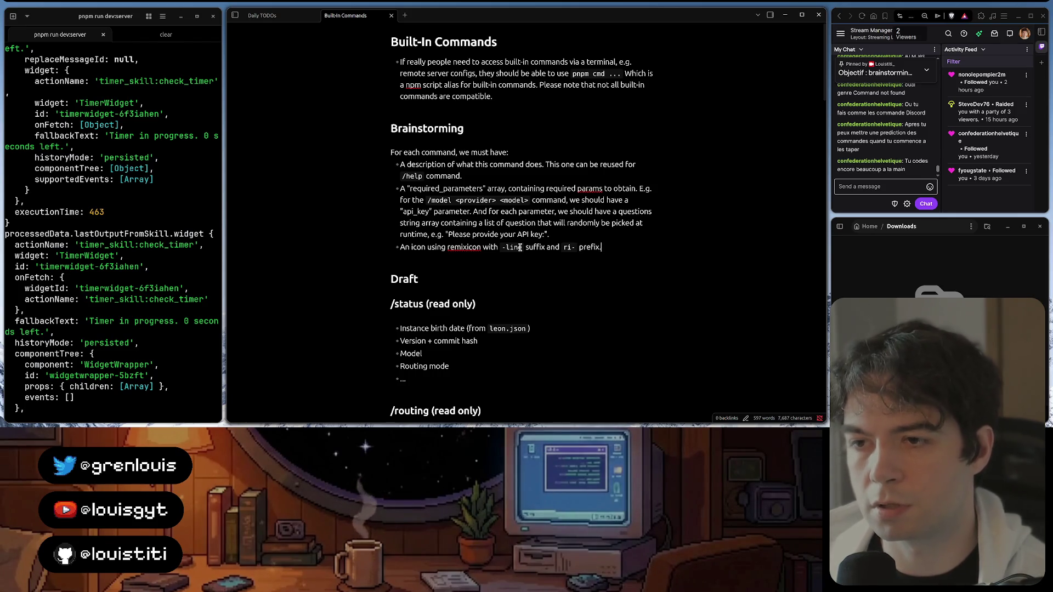
{"action": "left_click", "coordinate": [438, 412]}
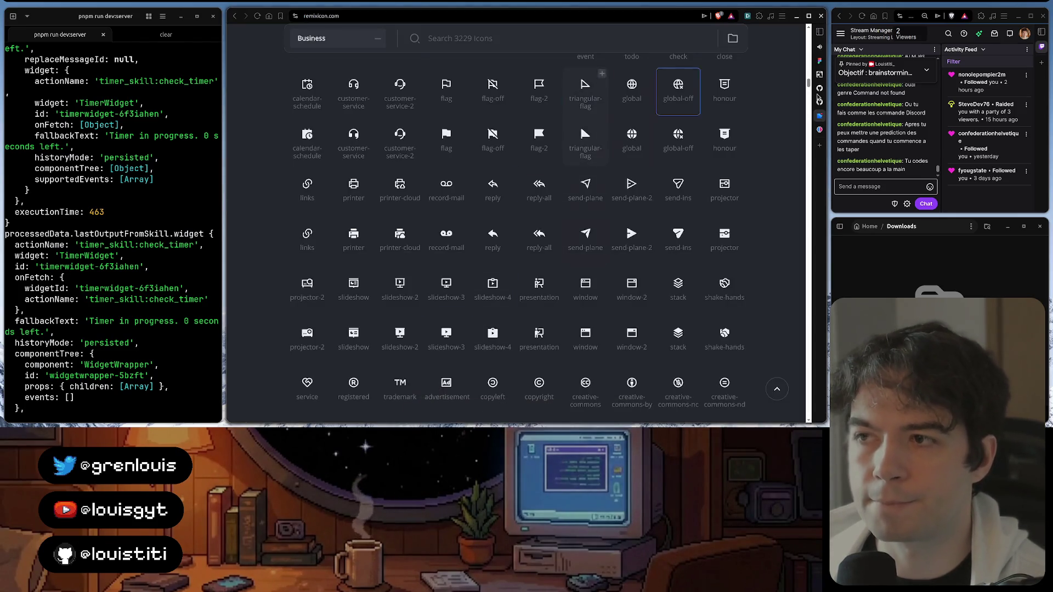
Inspect the Leon weather icon to confirm its ri-heavy-showers-line class, then return to the notes
{"action": "left_click", "coordinate": [778, 129]}
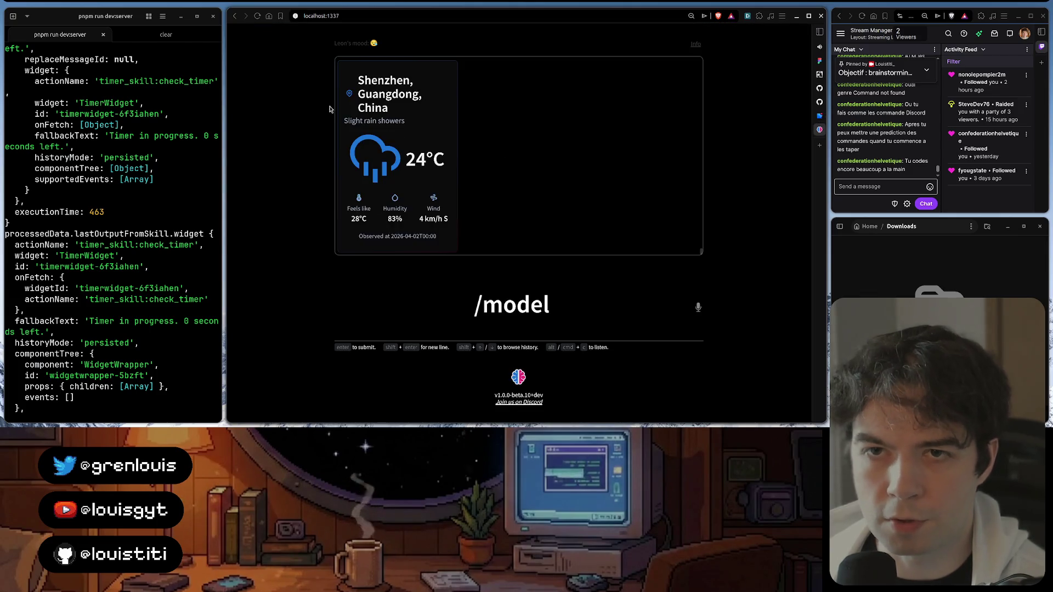
{"action": "key", "text": "ctrl+shift+c"}
{"action": "left_click", "coordinate": [305, 134]}
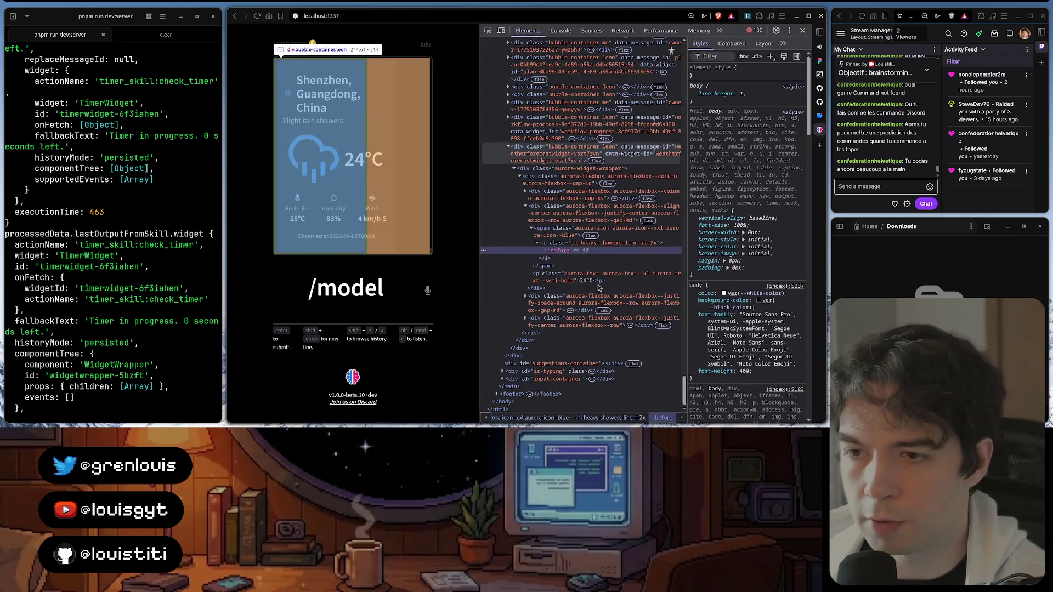
{"action": "double_click", "coordinate": [587, 244]}
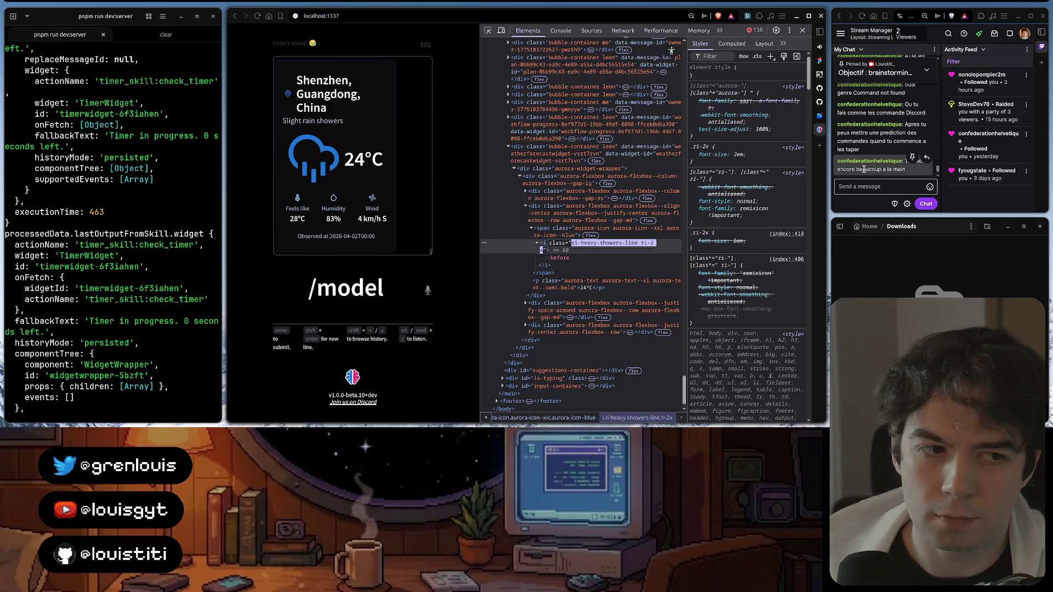
{"action": "mouse_move", "coordinate": [533, 417]}
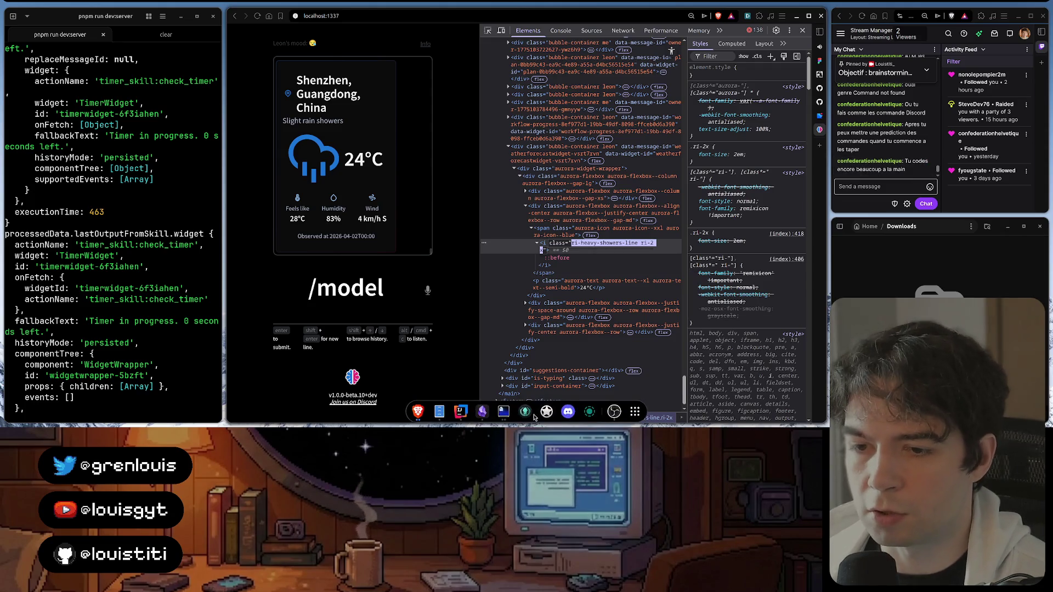
{"action": "left_click", "coordinate": [481, 411]}
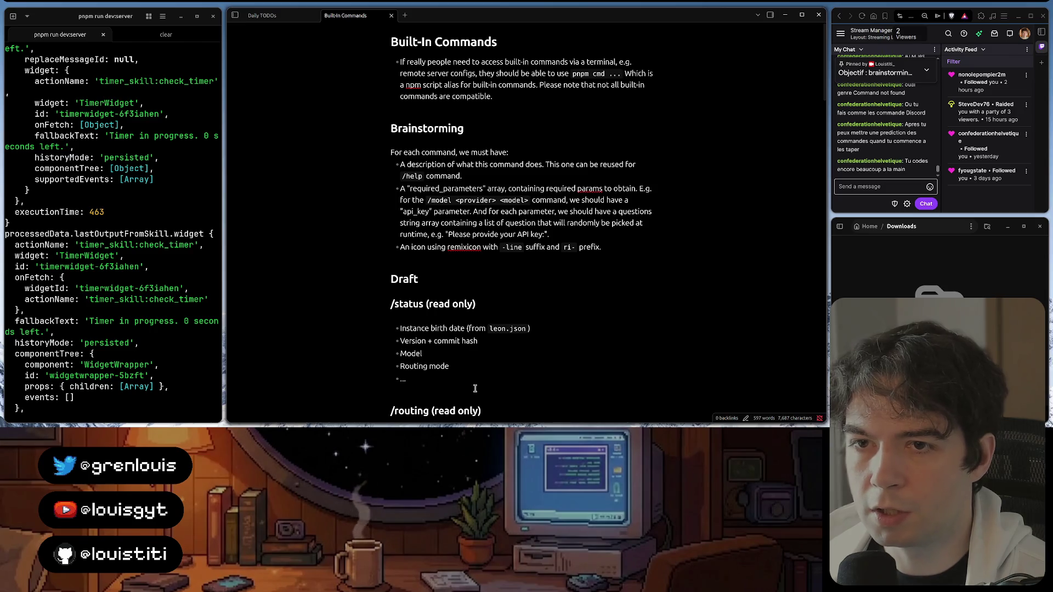
Switch from Obsidian to built-in-command.ts in WebStorm
{"action": "left_click", "coordinate": [504, 412]}
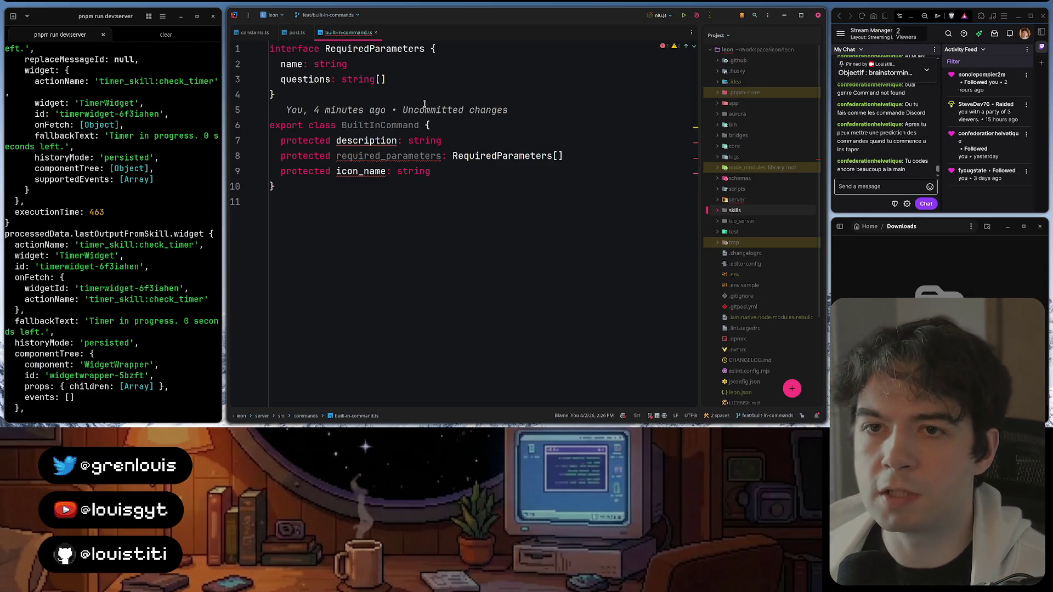
Review the BuiltInCommand class name and its three fields by selecting them, leaving the code unchanged
{"action": "double_click", "coordinate": [411, 123]}
{"action": "double_click", "coordinate": [419, 156]}
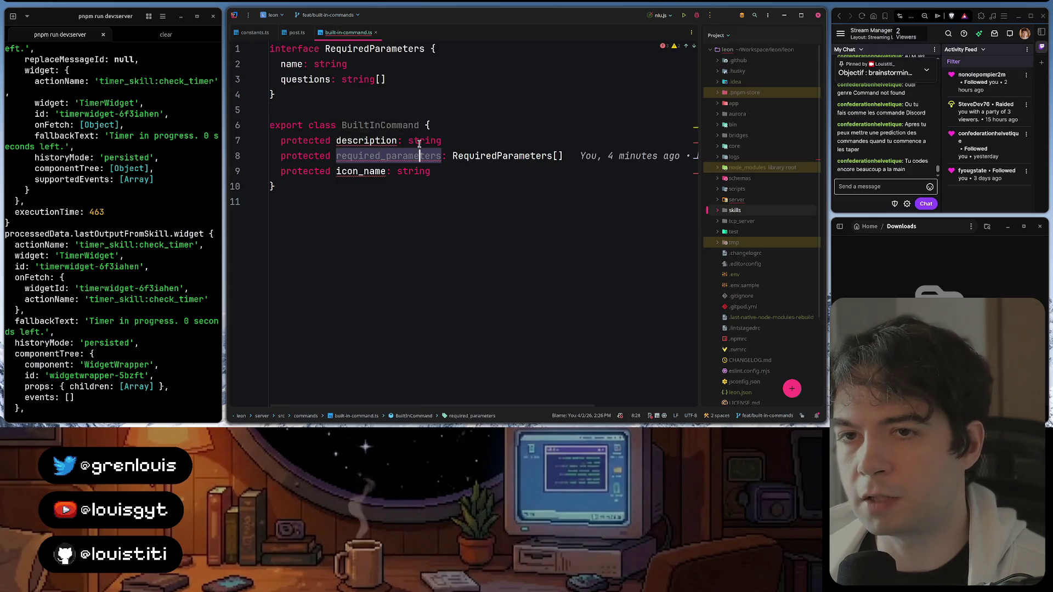
{"action": "double_click", "coordinate": [416, 126]}
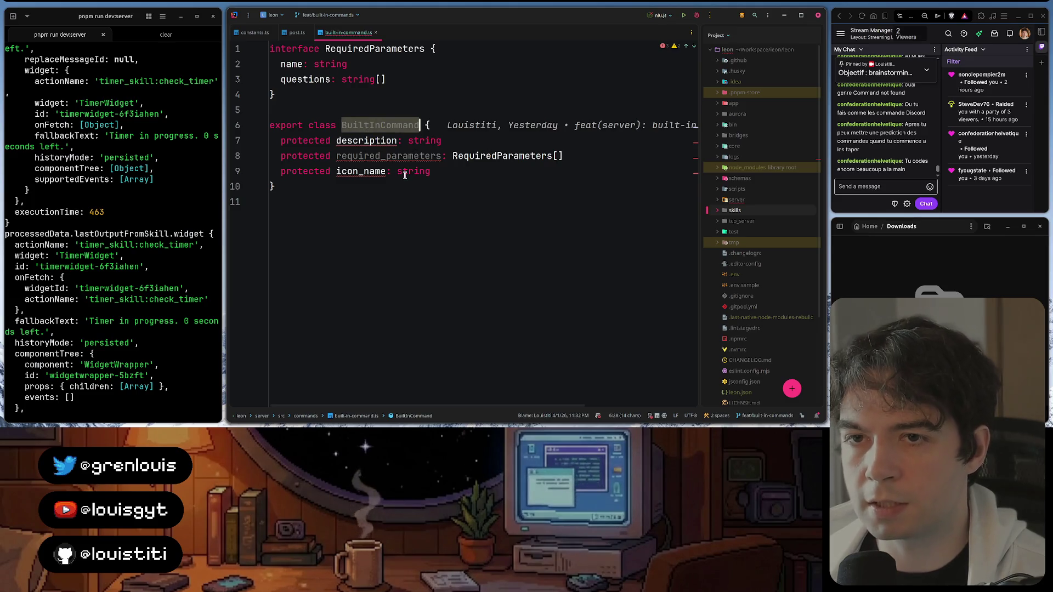
{"action": "left_click", "coordinate": [469, 173]}
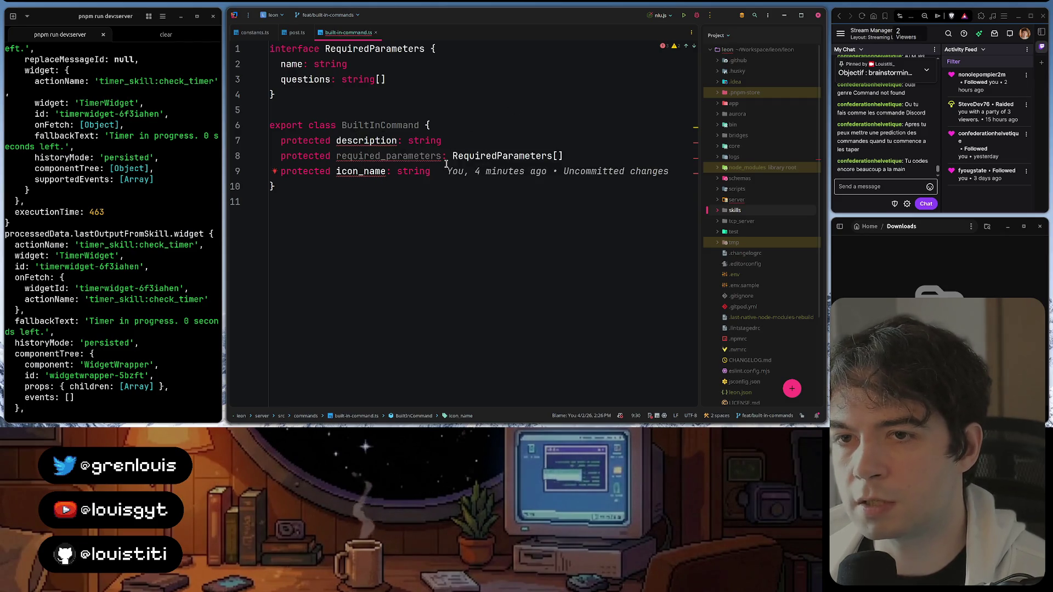
{"action": "left_click_drag", "start_coordinate": [445, 172], "coordinate": [281, 140]}
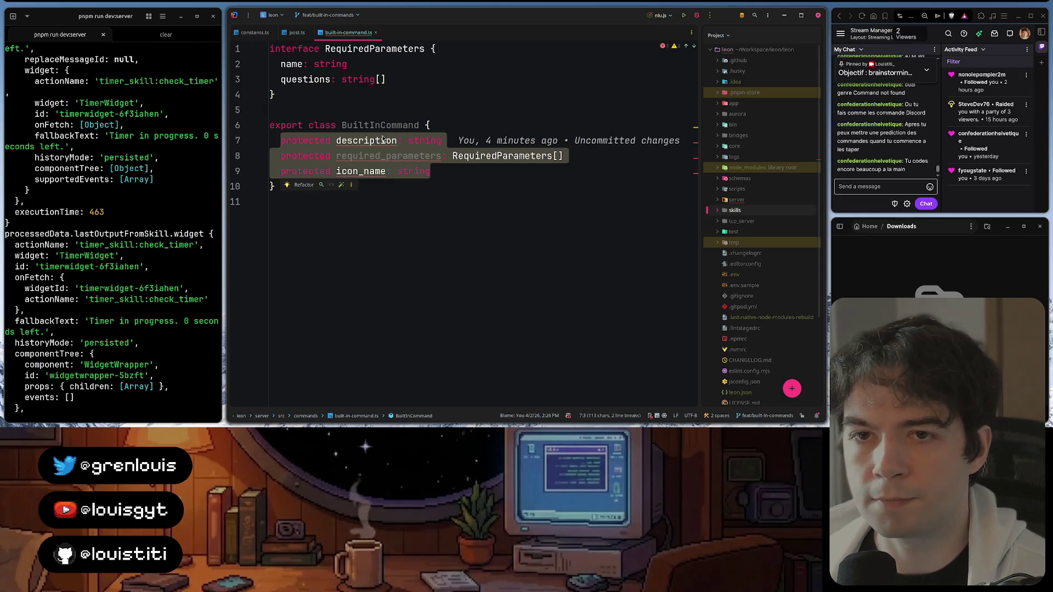
{"action": "left_click", "coordinate": [363, 147]}
Re-select the description, required_parameters and icon_name fields and the whole interface and class, then return to the notes
{"action": "double_click", "coordinate": [369, 130]}
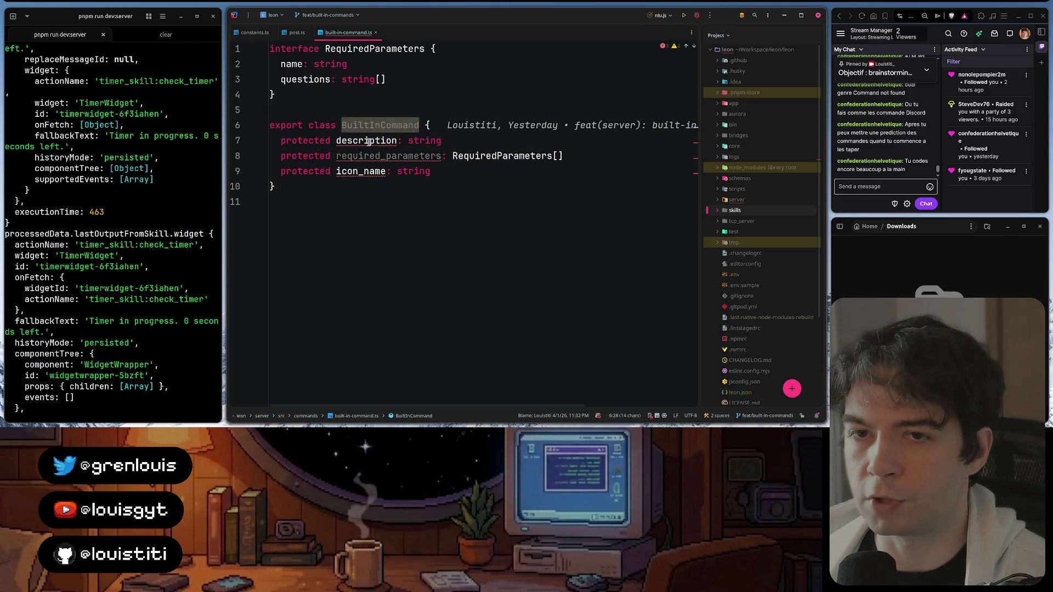
{"action": "double_click", "coordinate": [367, 141]}
{"action": "double_click", "coordinate": [388, 156]}
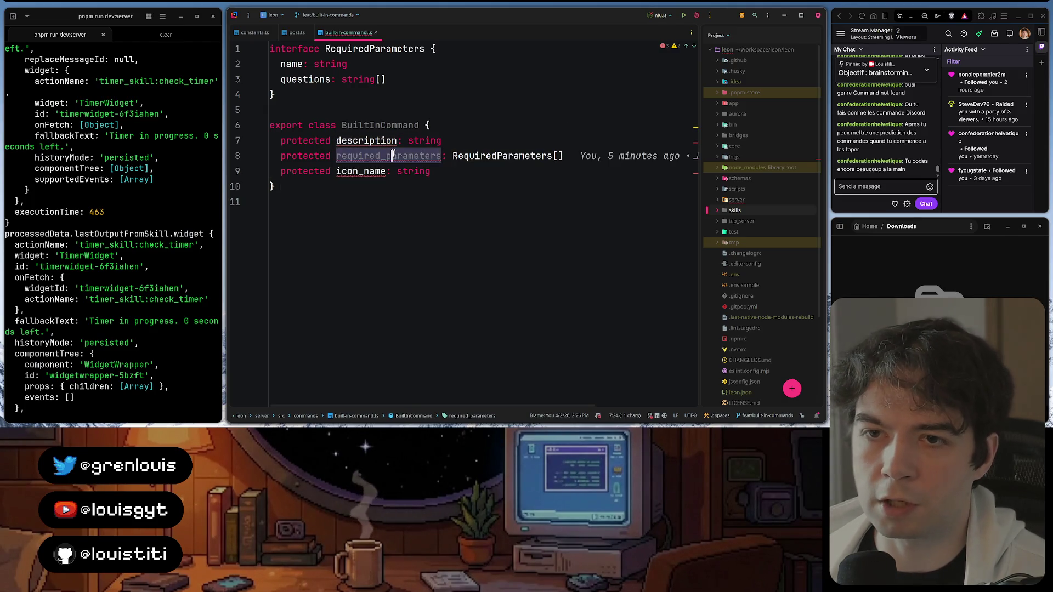
{"action": "double_click", "coordinate": [363, 171]}
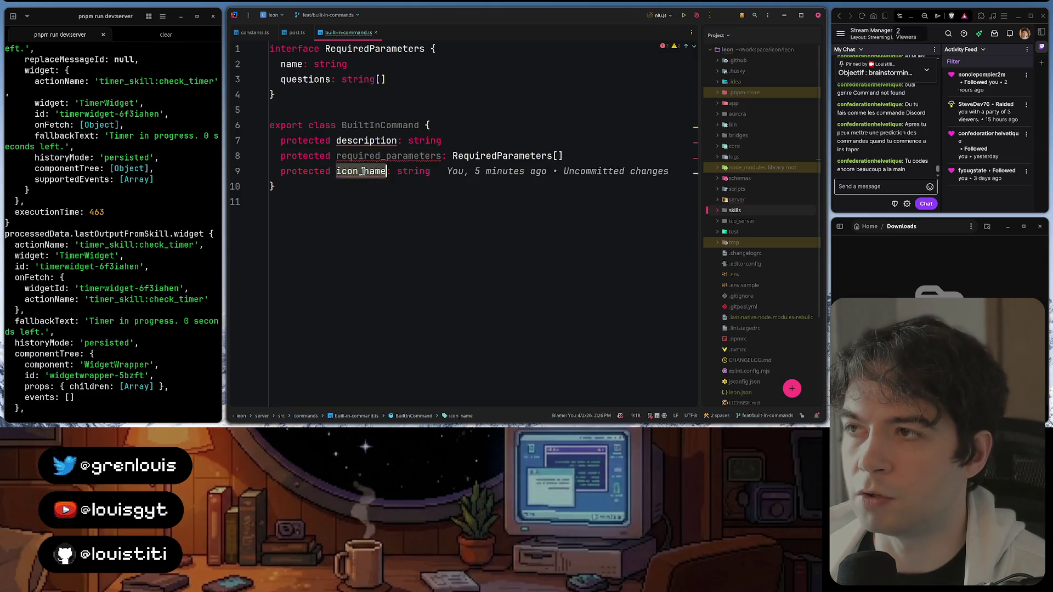
{"action": "left_click", "coordinate": [505, 177]}
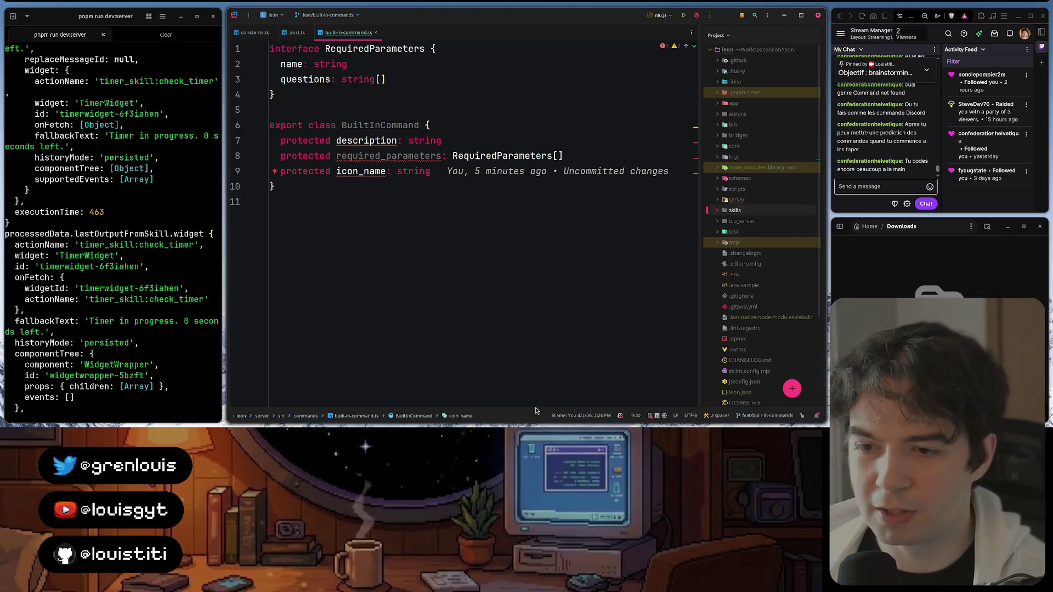
{"action": "key", "text": "alt+Tab"}
{"action": "key", "text": "alt+Tab"}
{"action": "mouse_move", "coordinate": [504, 181]}
{"action": "left_mouse_down"}
{"action": "mouse_move", "coordinate": [277, 79]}
{"action": "mouse_move", "coordinate": [270, 48]}
{"action": "left_mouse_up"}
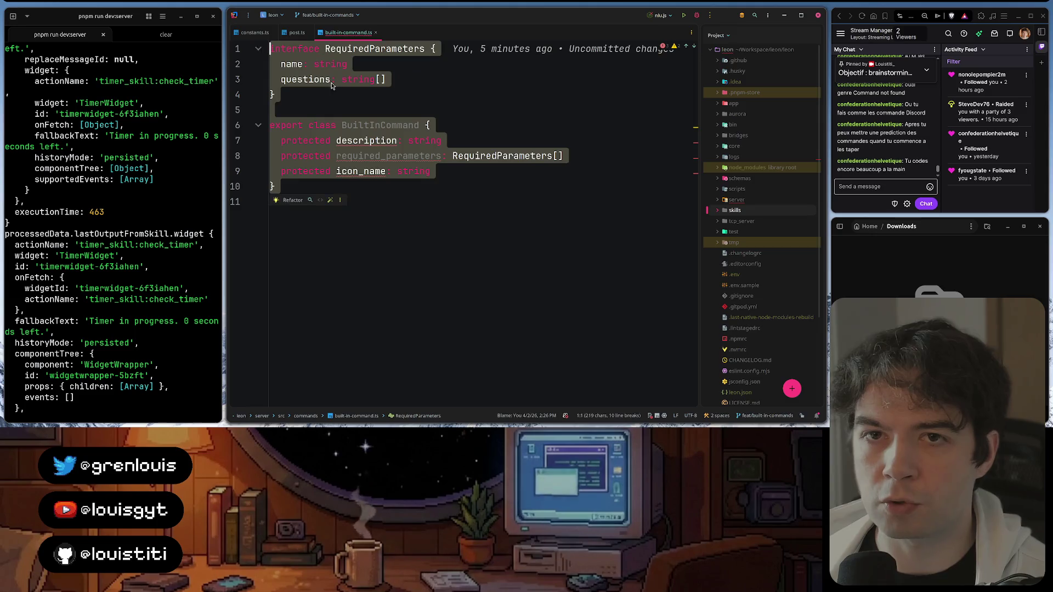
{"action": "key", "text": "alt+Tab"}
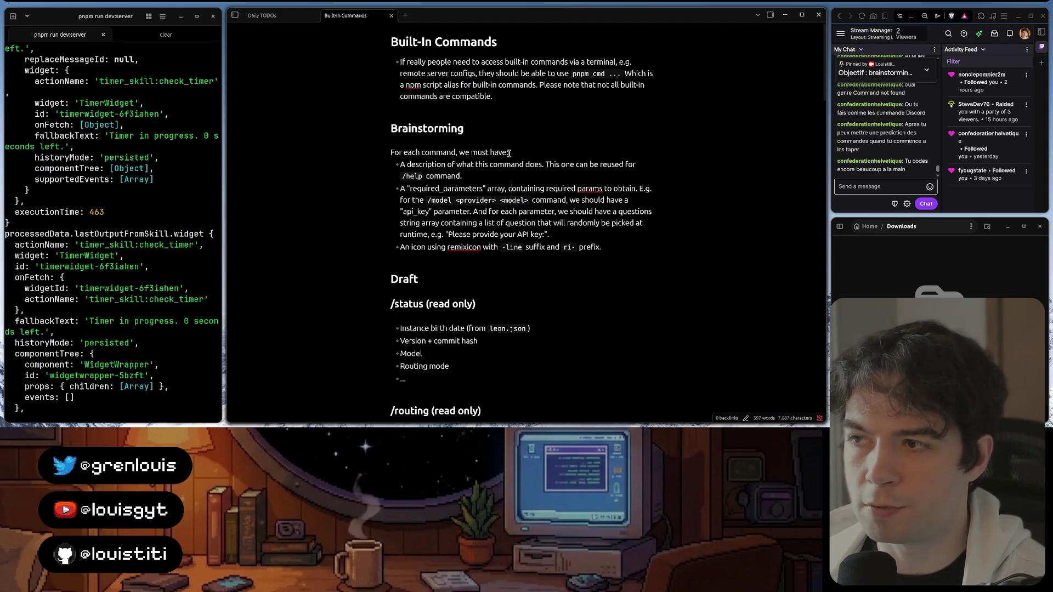
{"action": "type", "text": ":"}
{"action": "mouse_move", "coordinate": [508, 154]}
{"action": "left_mouse_down"}
{"action": "mouse_move", "coordinate": [529, 235]}
{"action": "mouse_move", "coordinate": [596, 229]}
{"action": "left_mouse_up"}
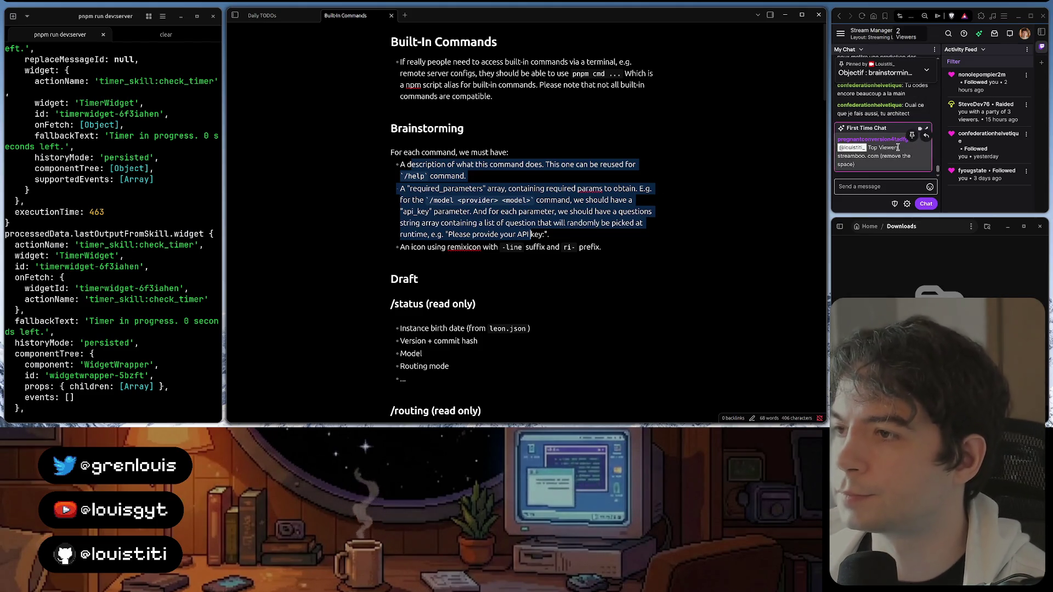
Ban the first-time spam chatter via their Twitch user card, then return to the note's API key line
{"action": "left_click", "coordinate": [623, 201]}
{"action": "mouse_move", "coordinate": [884, 148]}
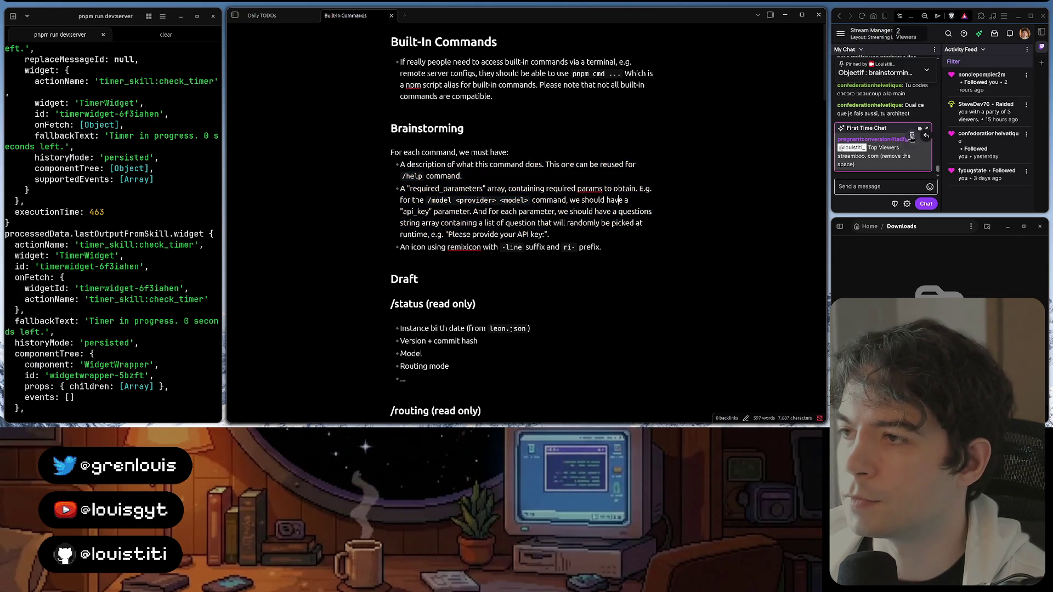
{"action": "left_click", "coordinate": [927, 128]}
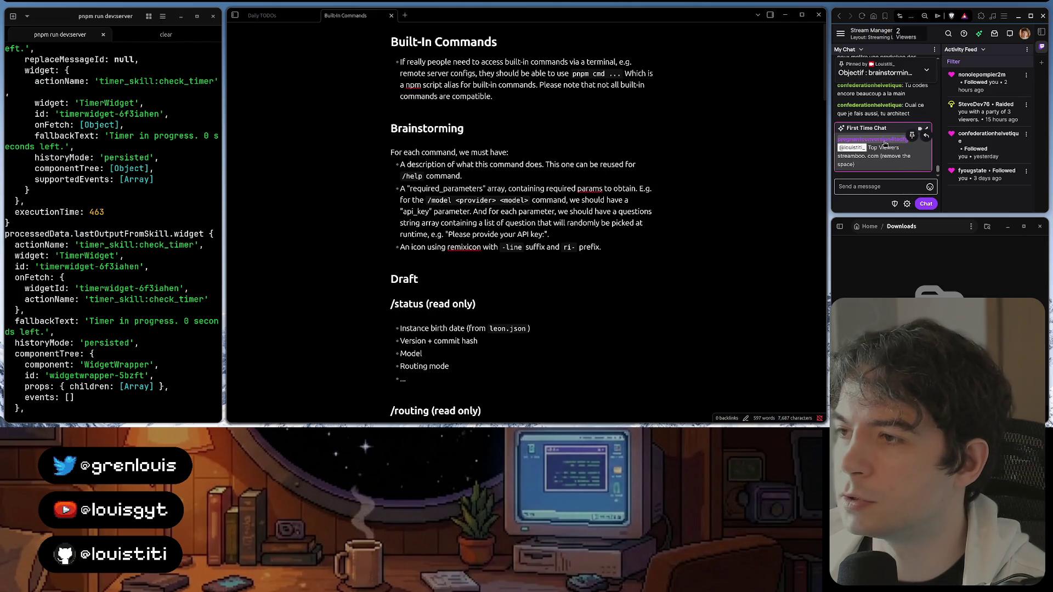
{"action": "left_click", "coordinate": [884, 144]}
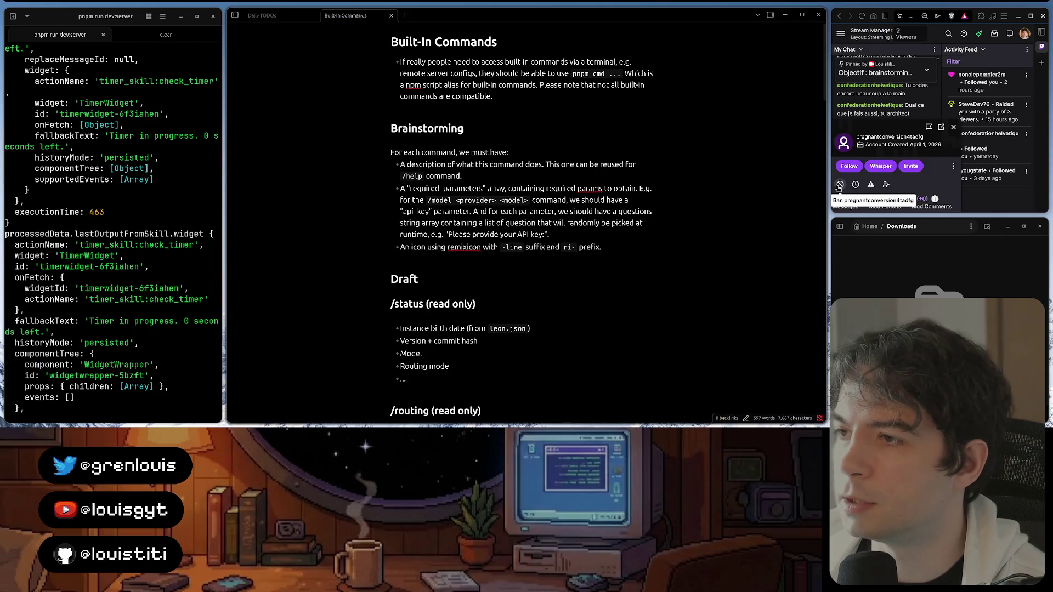
{"action": "left_click", "coordinate": [839, 186]}
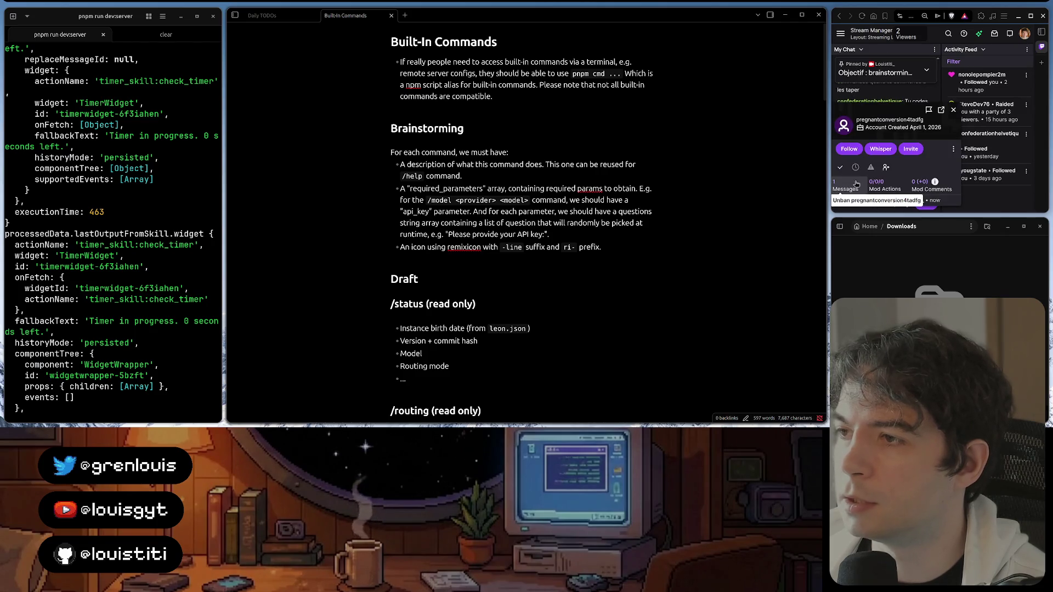
{"action": "left_click", "coordinate": [952, 110]}
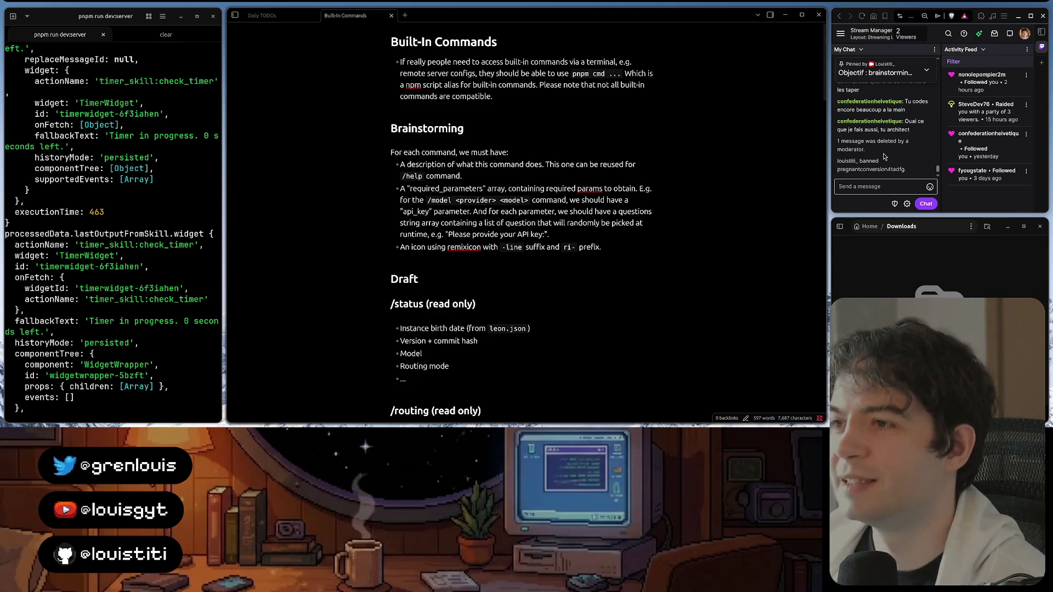
{"action": "left_click", "coordinate": [642, 236]}
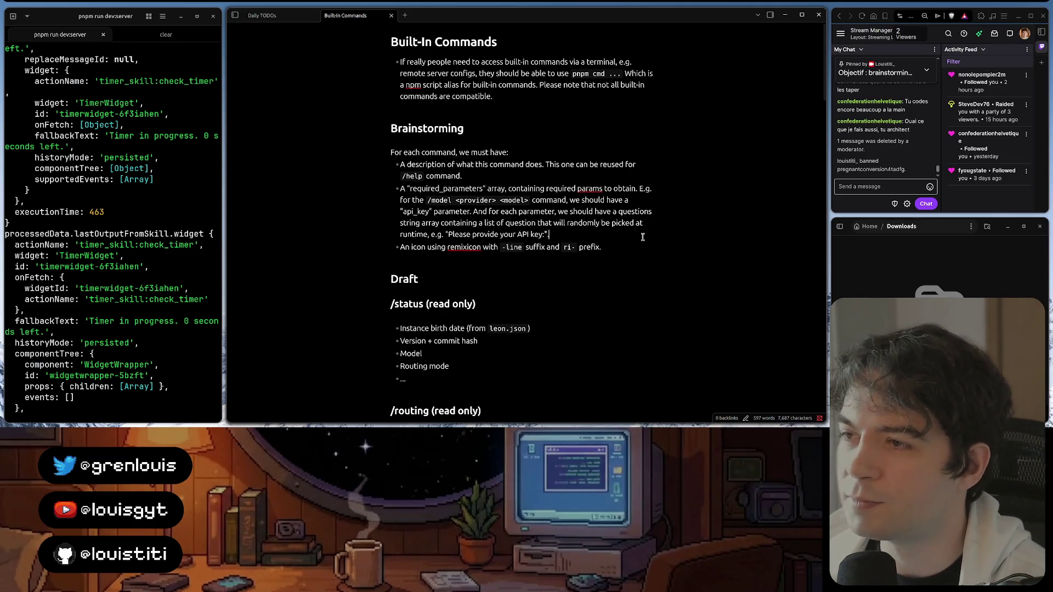
End the Brainstorming icon bullet with a full stop right after the word 'prefix'
{"action": "key", "text": "BackSpace"}
{"action": "type", "text": "."}
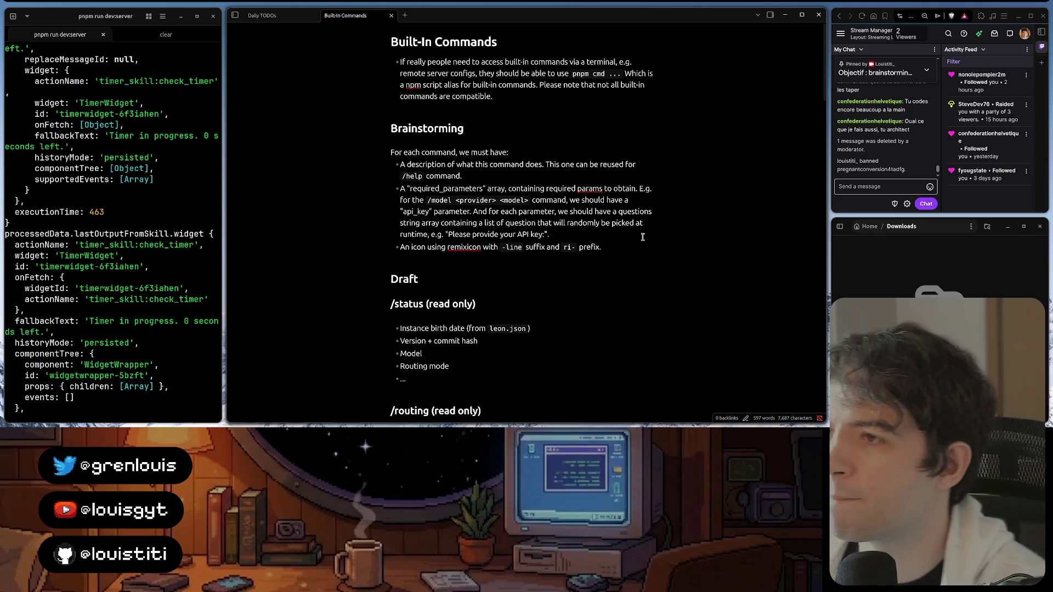
{"action": "left_click", "coordinate": [617, 244]}
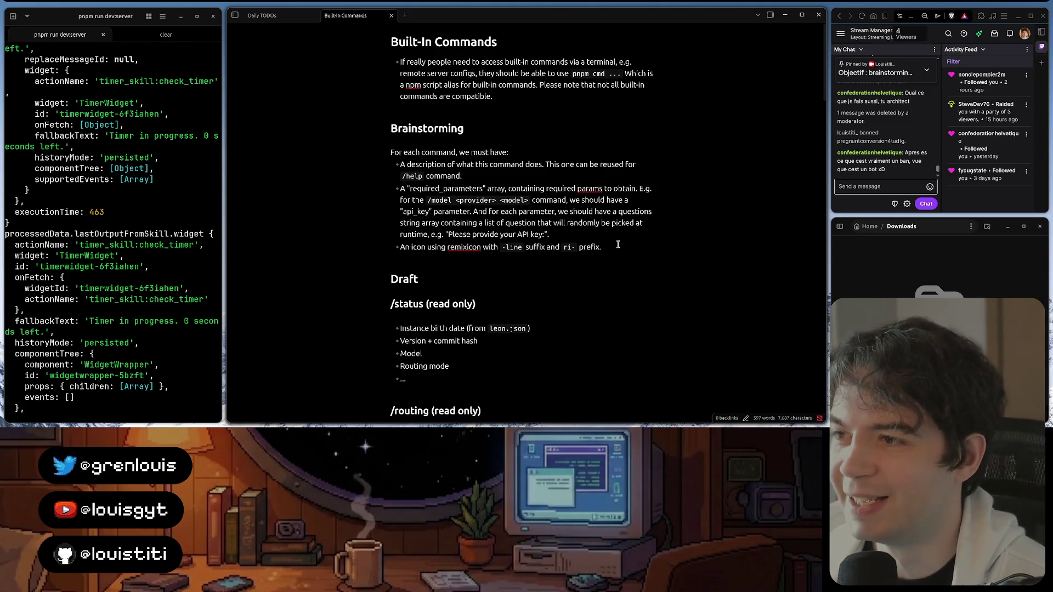
{"action": "type", "text": "."}
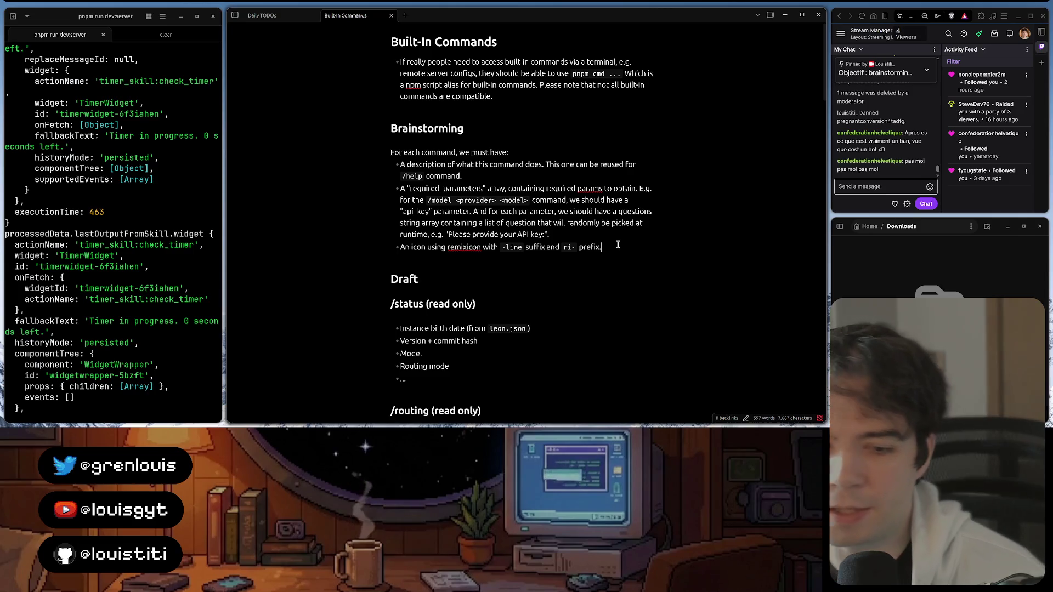
{"action": "type", "text": "."}
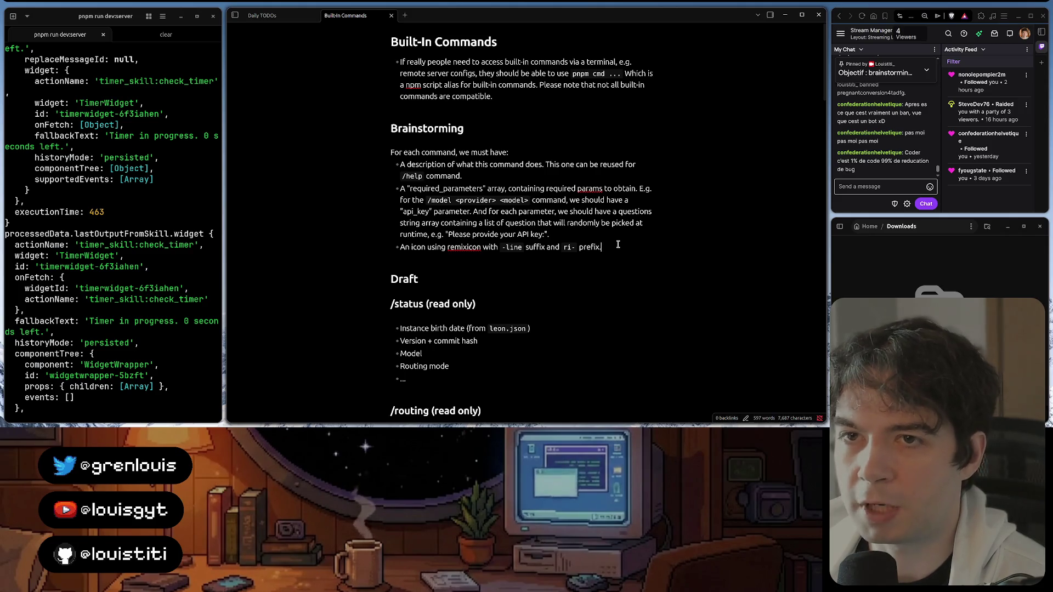
{"action": "left_click", "coordinate": [617, 245]}
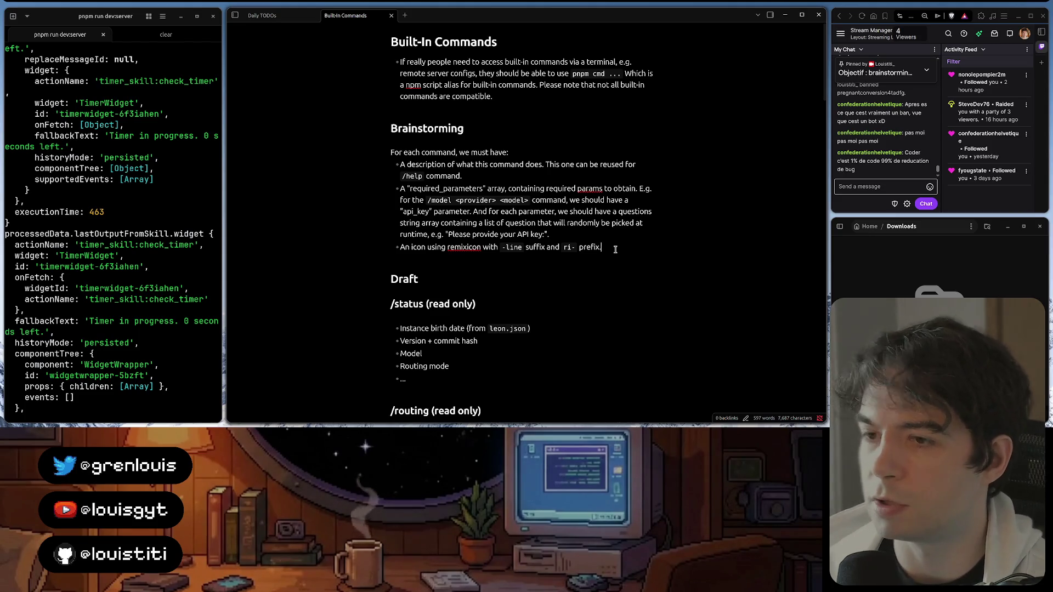
{"action": "type", "text": "."}
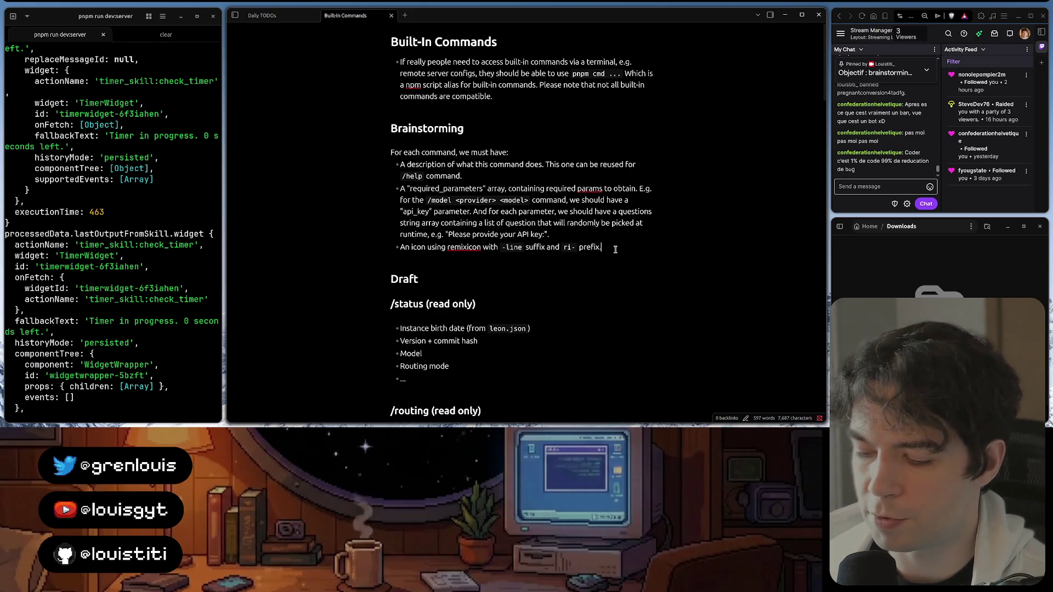
{"action": "type", "text": "."}
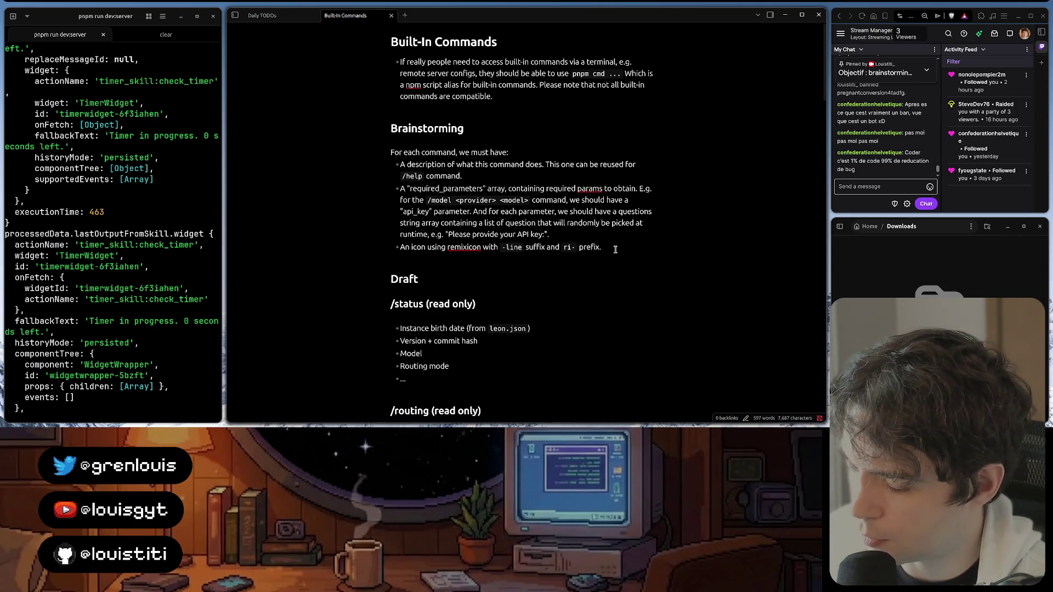
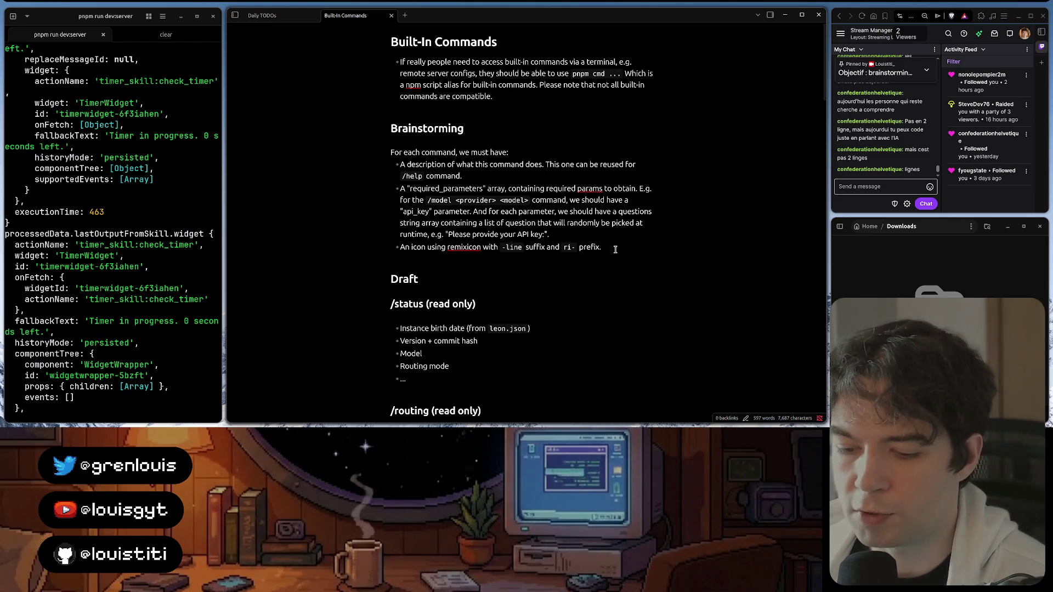
{"action": "type", "text": "."}
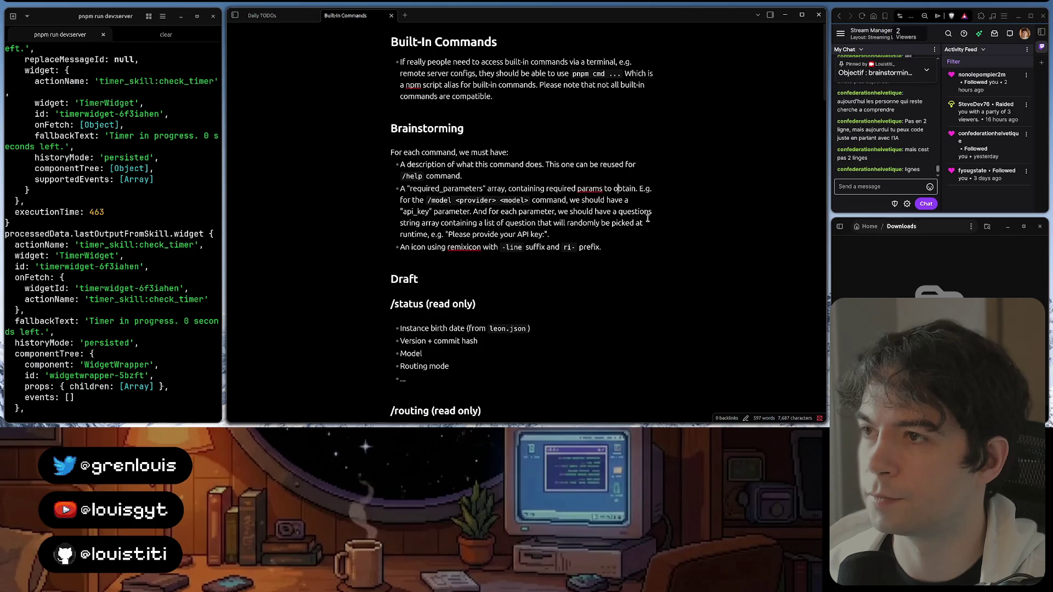
End the remixicon bullet with a period, check the bullets from 'For each command' through 'prefix.', then show the window overview
{"action": "left_click", "coordinate": [638, 244]}
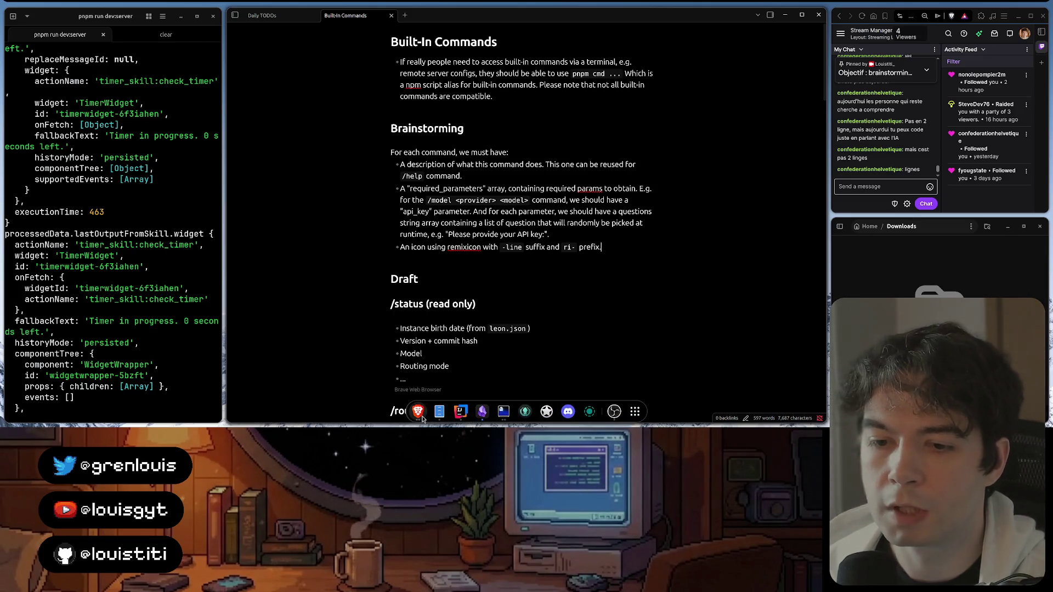
{"action": "key", "text": "Up"}
{"action": "key", "text": "Up"}
{"action": "key", "text": "Up"}
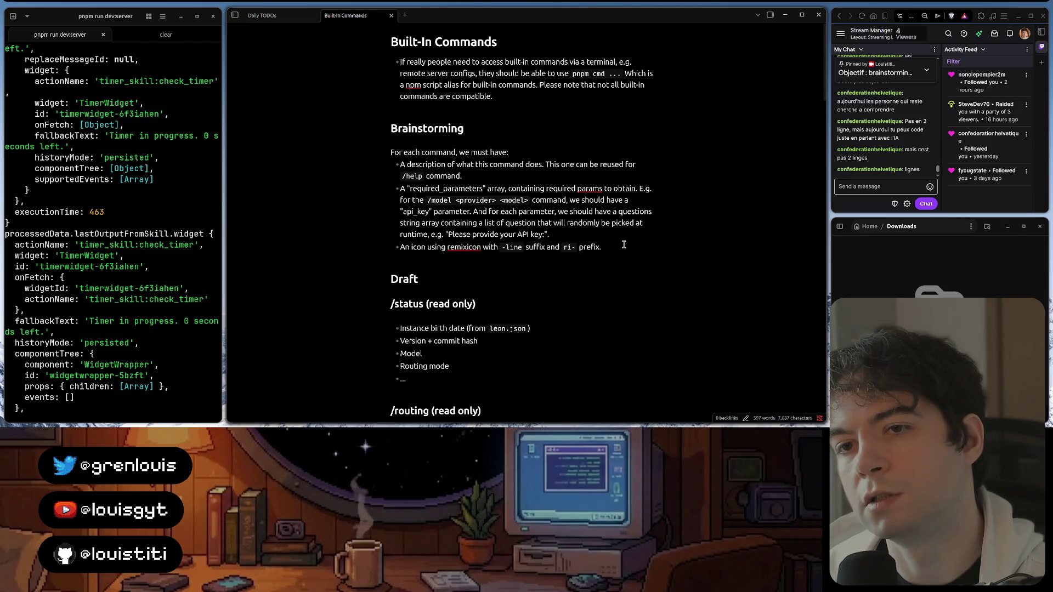
{"action": "type", "text": "."}
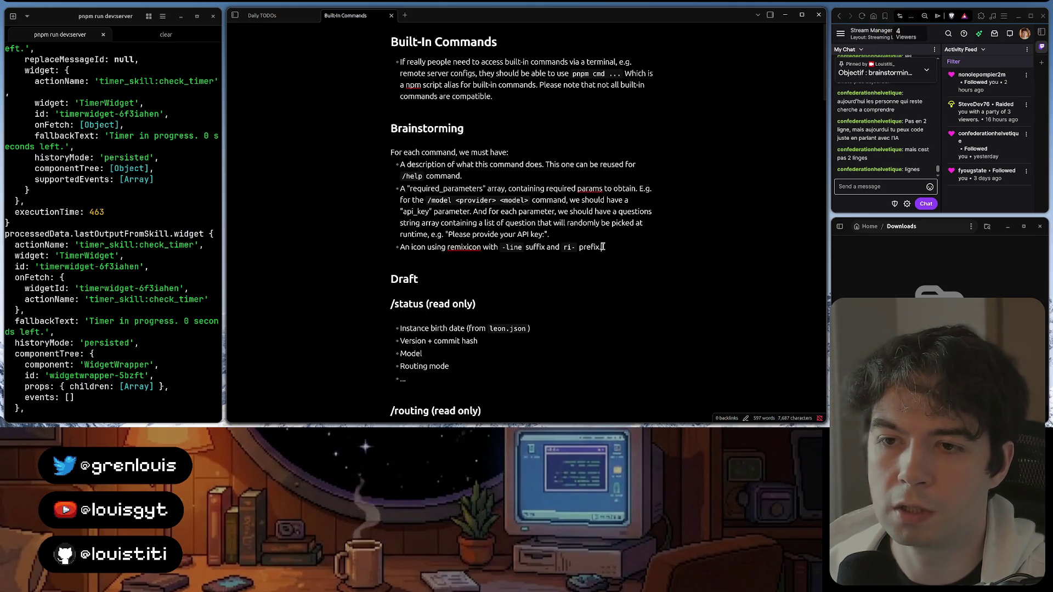
{"action": "left_click_drag", "start_coordinate": [605, 247], "coordinate": [391, 152]}
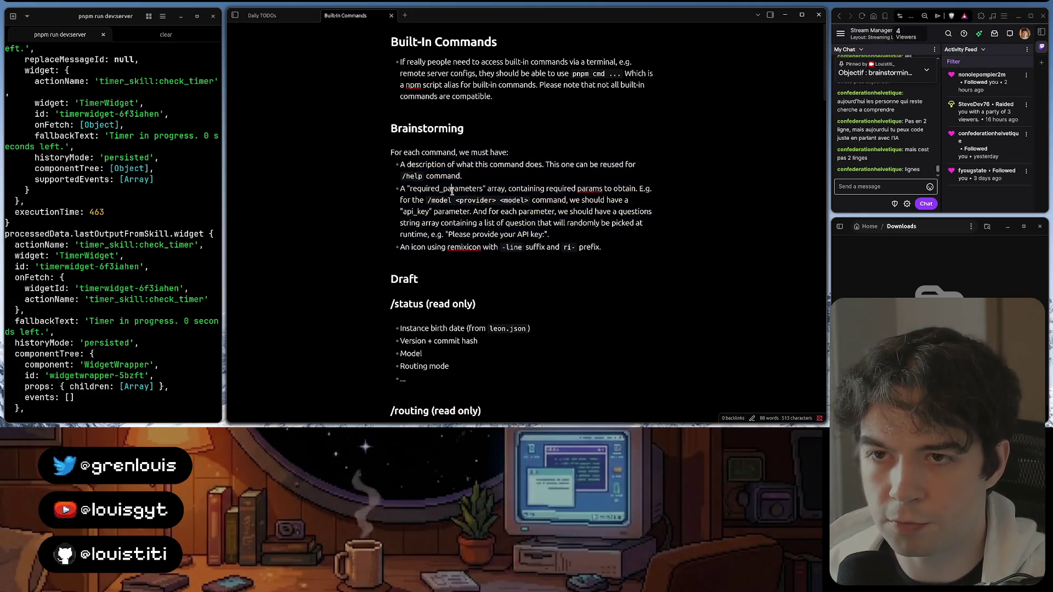
{"action": "key", "text": "super"}
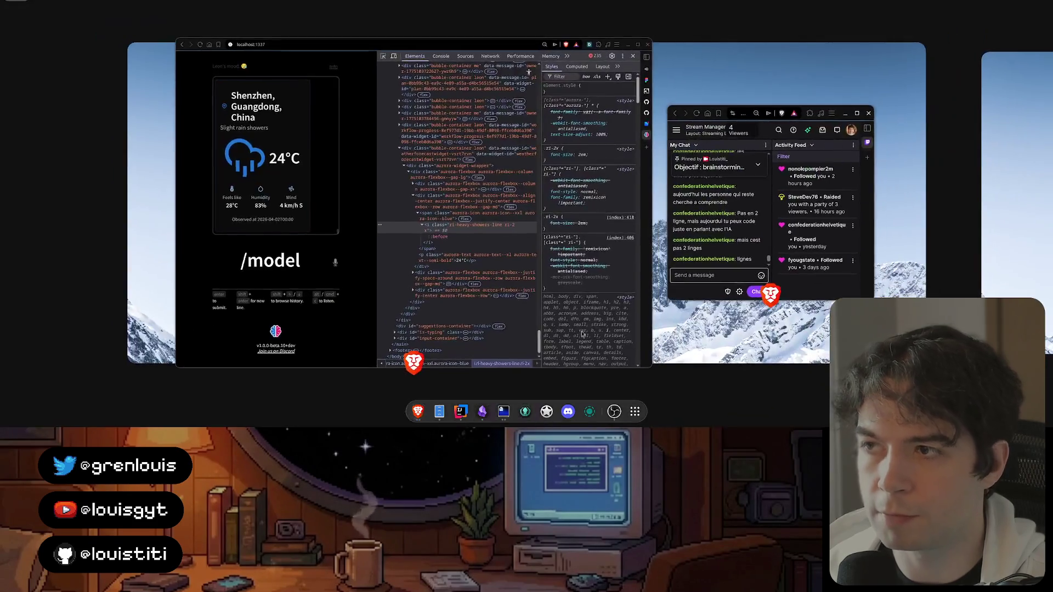
Replace the devtools browser window with a fresh Brave window on localhost:1337, which can't be reached
{"action": "left_click", "coordinate": [582, 333]}
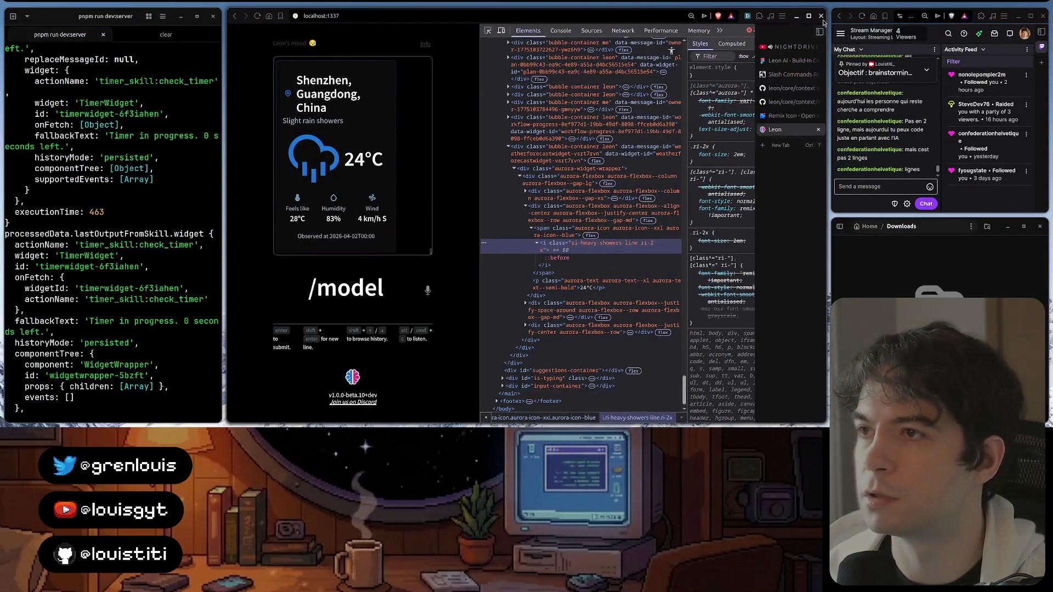
{"action": "left_click", "coordinate": [822, 17]}
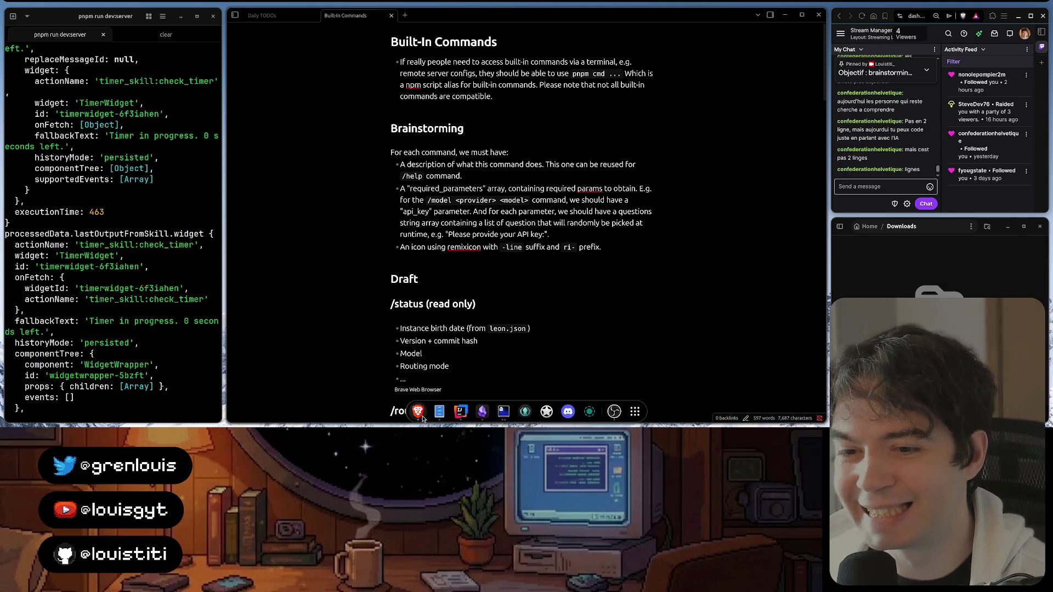
{"action": "right_click", "coordinate": [418, 411]}
{"action": "left_click", "coordinate": [418, 343]}
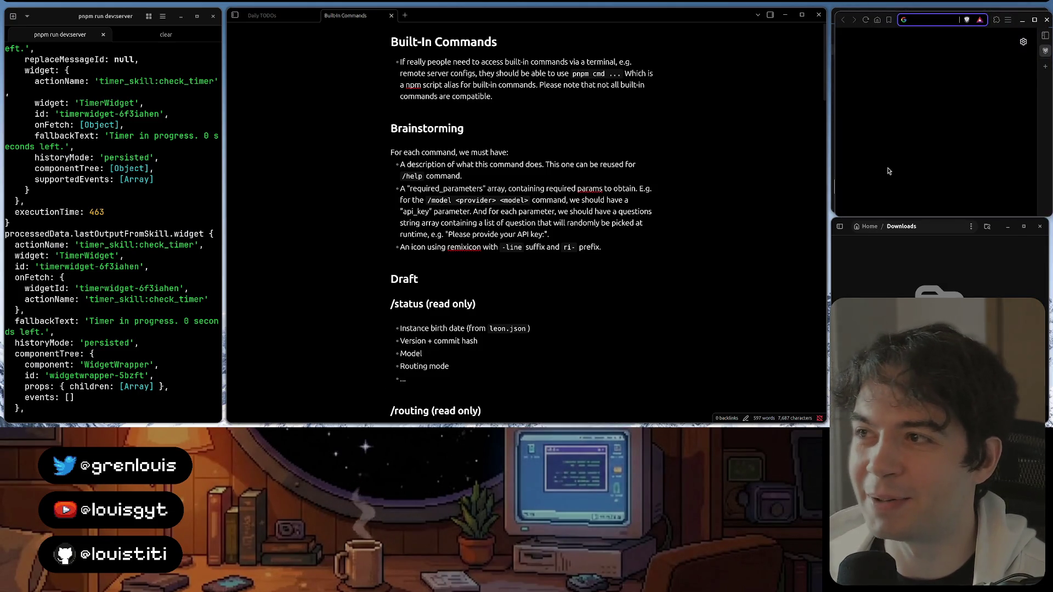
{"action": "key", "text": "alt+Tab"}
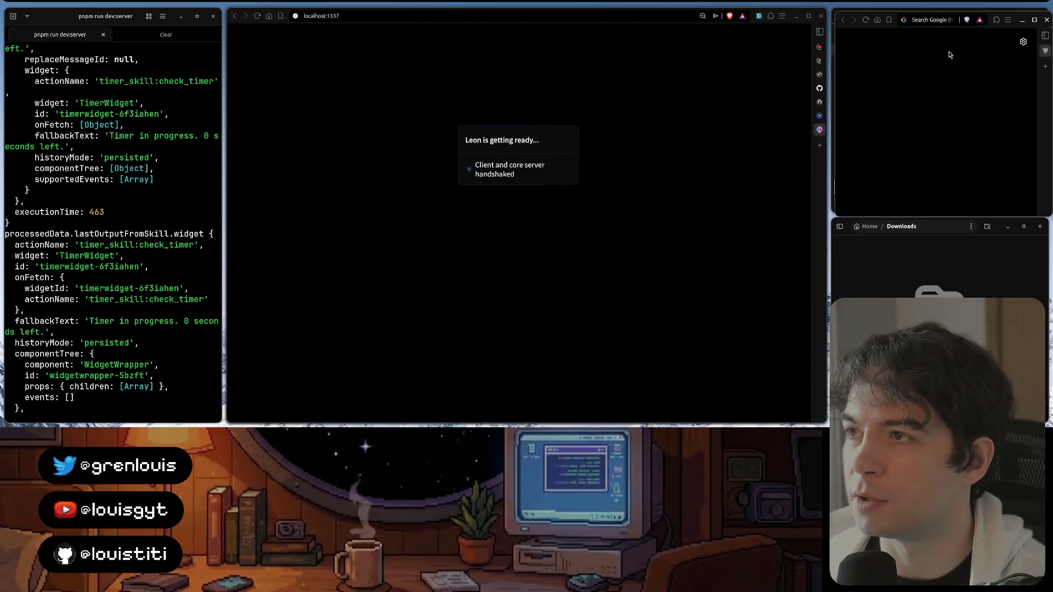
{"action": "key", "text": "ctrl+w"}
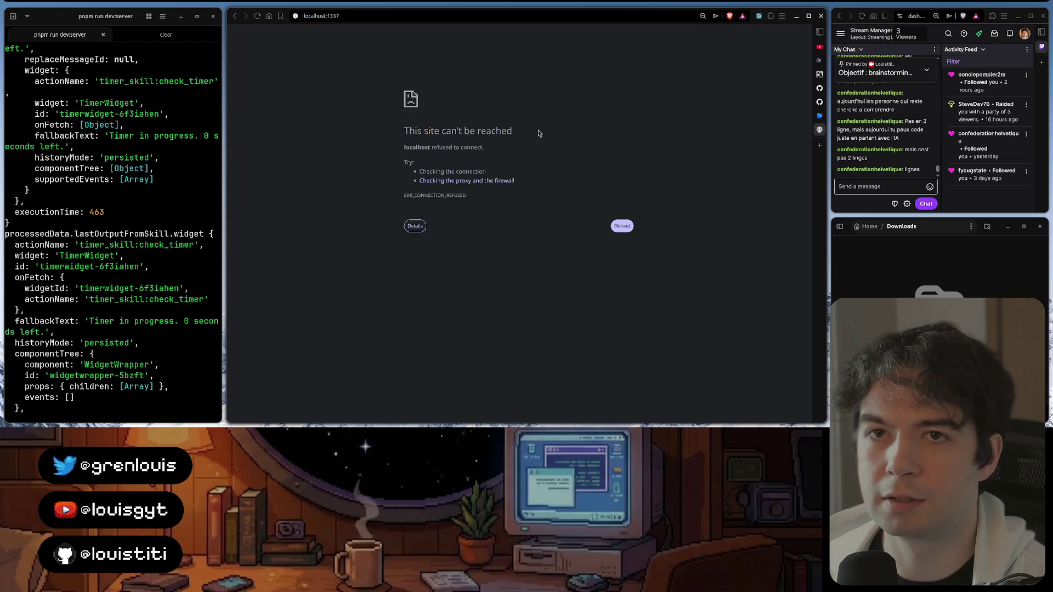
Stop the Leon dev server running in the terminal
{"action": "left_click", "coordinate": [148, 187]}
{"action": "key", "text": "ctrl+c"}
{"action": "key", "text": "ctrl+c"}
{"action": "key", "text": "ctrl+c"}
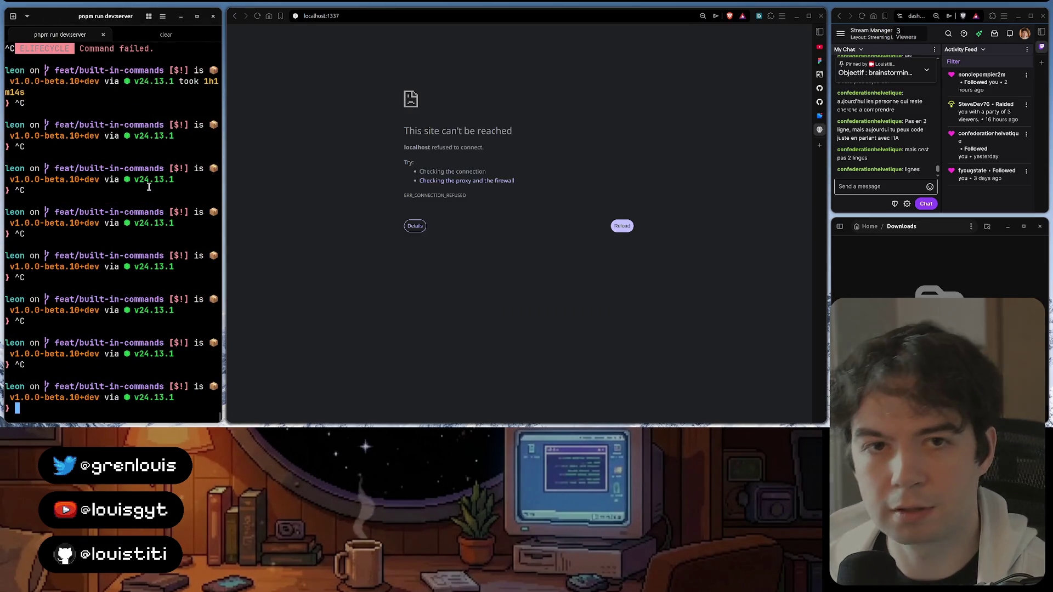
{"action": "scroll", "coordinate": [148, 187], "scroll_direction": "up", "scroll_amount": 5}
{"action": "scroll", "coordinate": [149, 188], "scroll_direction": "down", "scroll_amount": 4}
Clear the terminal and rerun pnpm run dev:server, which crashes on built-in-command.ts errors, then return to Remix Icon
{"action": "key", "text": "ctrl+c"}
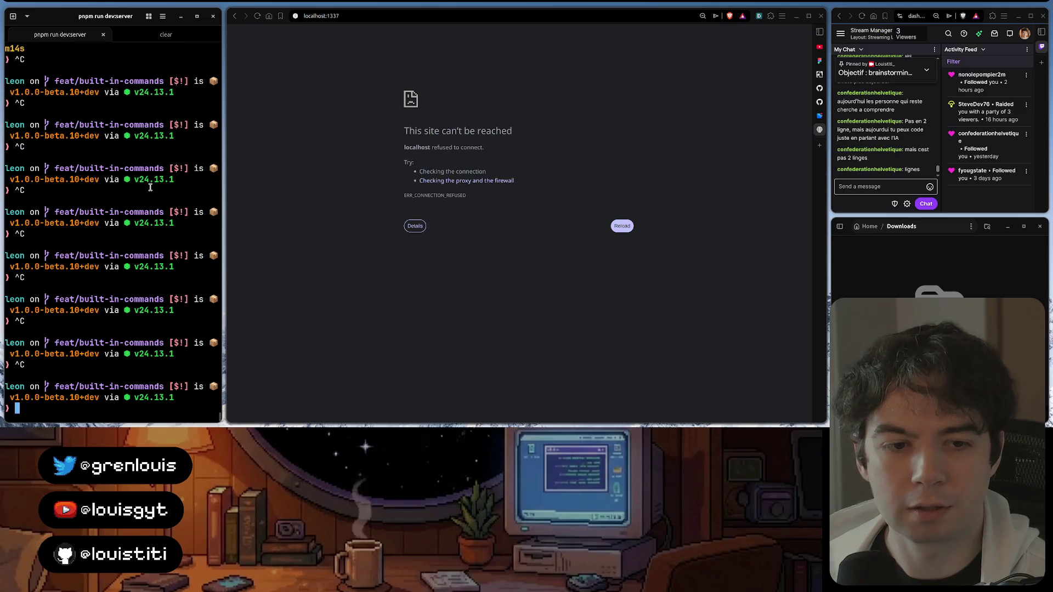
{"action": "type", "text": "c"}
{"action": "key", "text": "ctrl+l"}
{"action": "key", "text": "Up"}
{"action": "key", "text": "Return"}
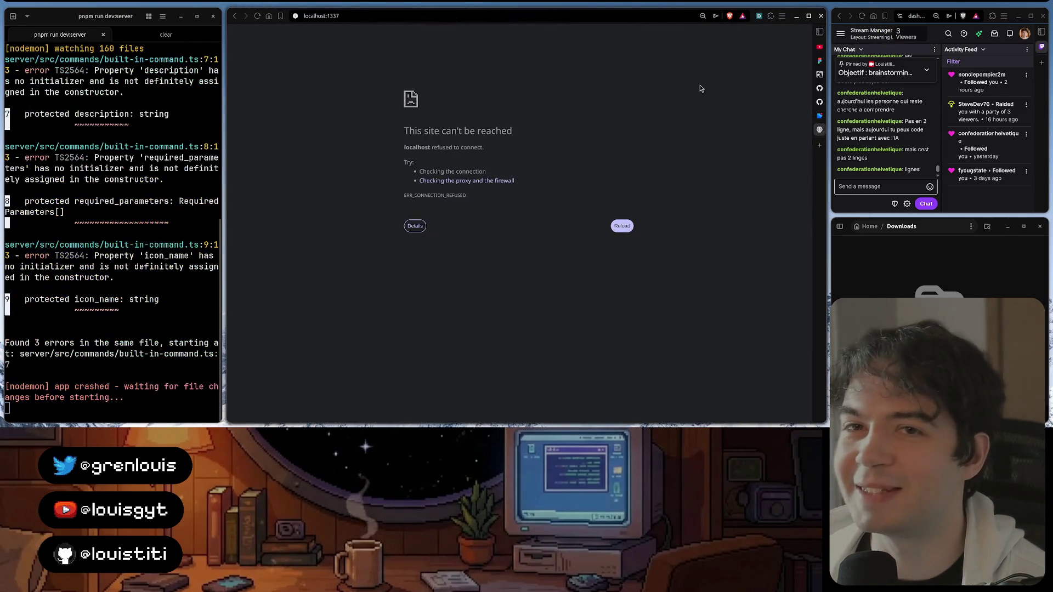
{"action": "scroll", "coordinate": [159, 219], "scroll_direction": "up", "scroll_amount": 1}
{"action": "scroll", "coordinate": [159, 220], "scroll_direction": "down", "scroll_amount": 1}
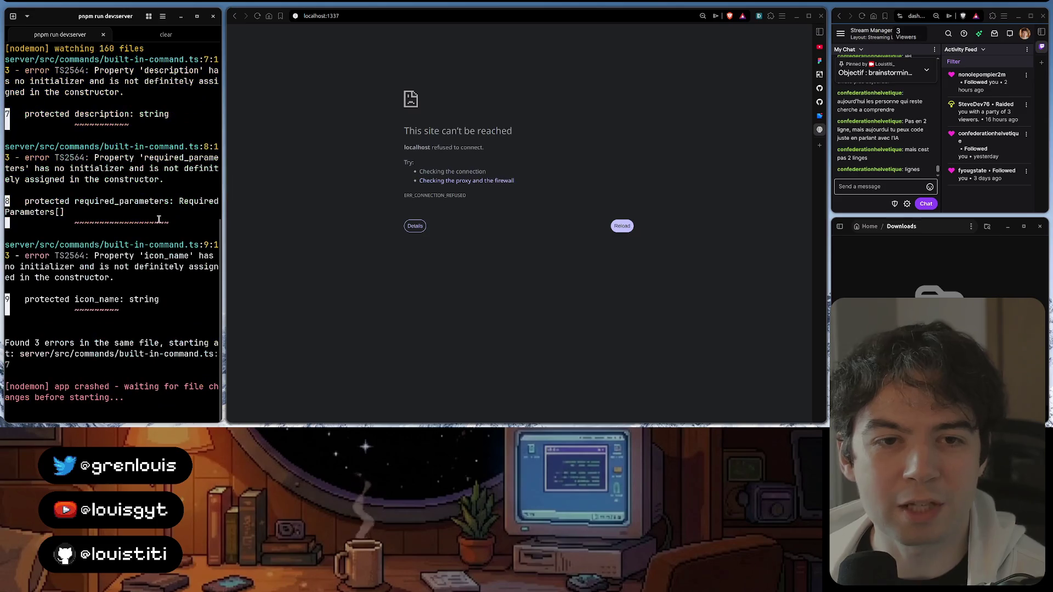
{"action": "double_click", "coordinate": [143, 299]}
{"action": "mouse_move", "coordinate": [818, 82]}
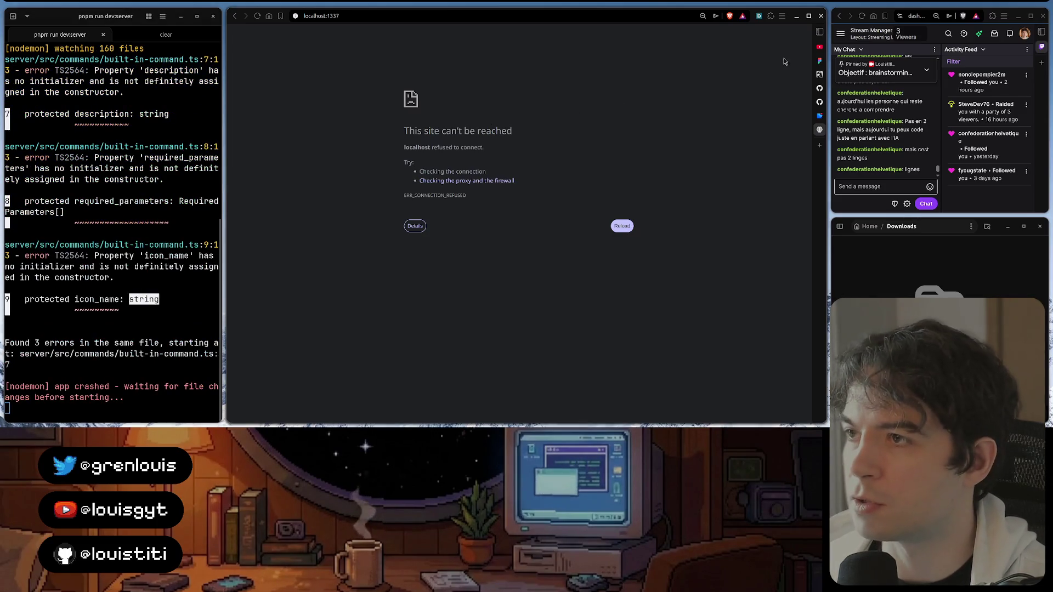
{"action": "left_click", "coordinate": [790, 116]}
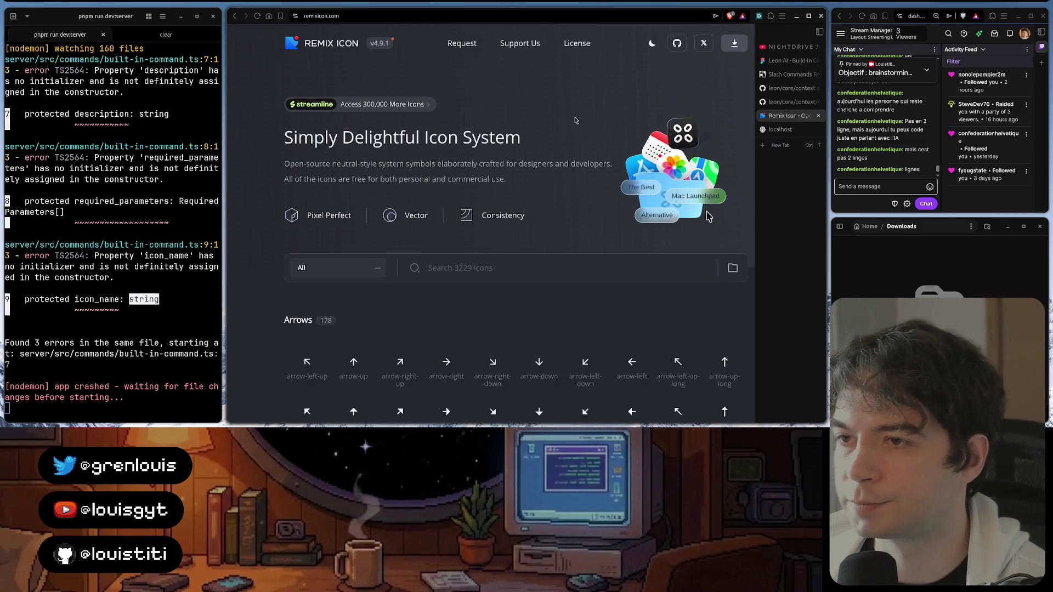
Close the stale GitHub leon/core/context, Slash Commands and other leftover reference tabs
{"action": "left_click", "coordinate": [788, 119]}
{"action": "left_click", "coordinate": [789, 89]}
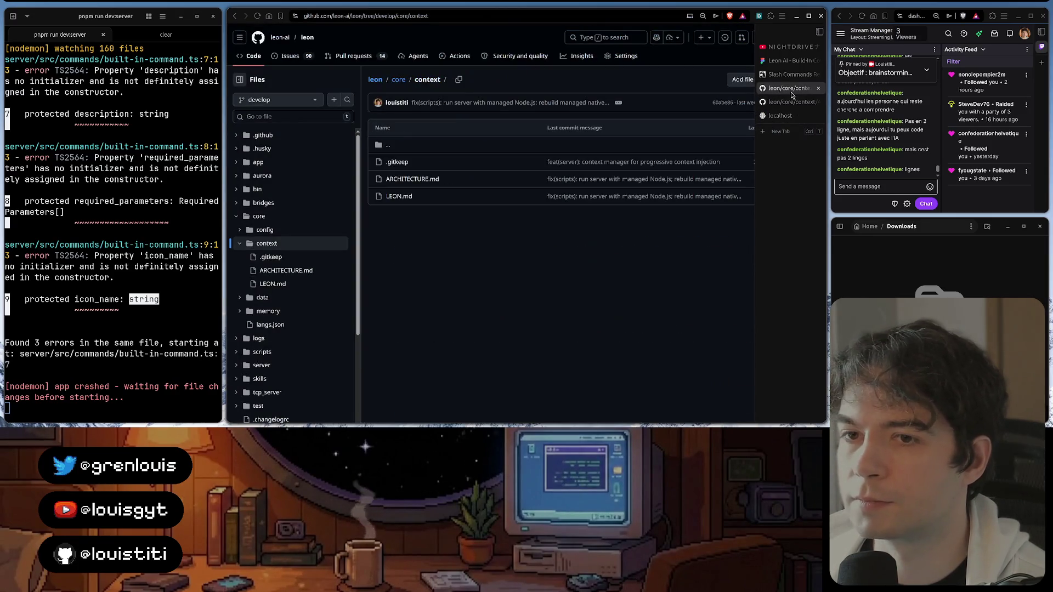
{"action": "left_click", "coordinate": [790, 101]}
{"action": "left_click", "coordinate": [818, 89]}
{"action": "left_click", "coordinate": [818, 88]}
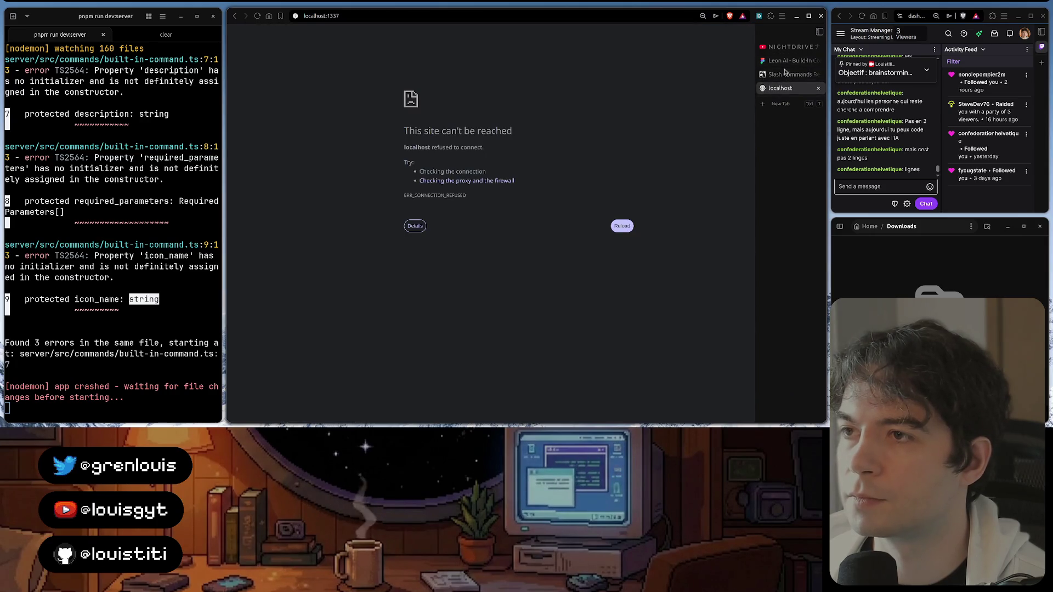
{"action": "left_click", "coordinate": [786, 75]}
{"action": "left_click", "coordinate": [818, 74]}
{"action": "left_click", "coordinate": [818, 60]}
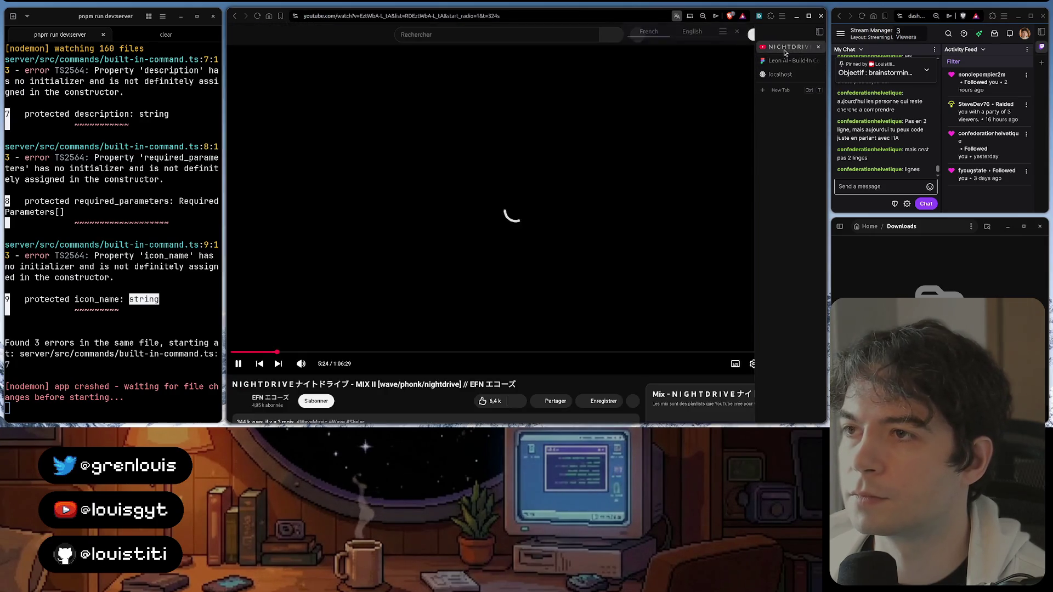
{"action": "scroll", "coordinate": [592, 156], "scroll_direction": "down", "scroll_amount": 3}
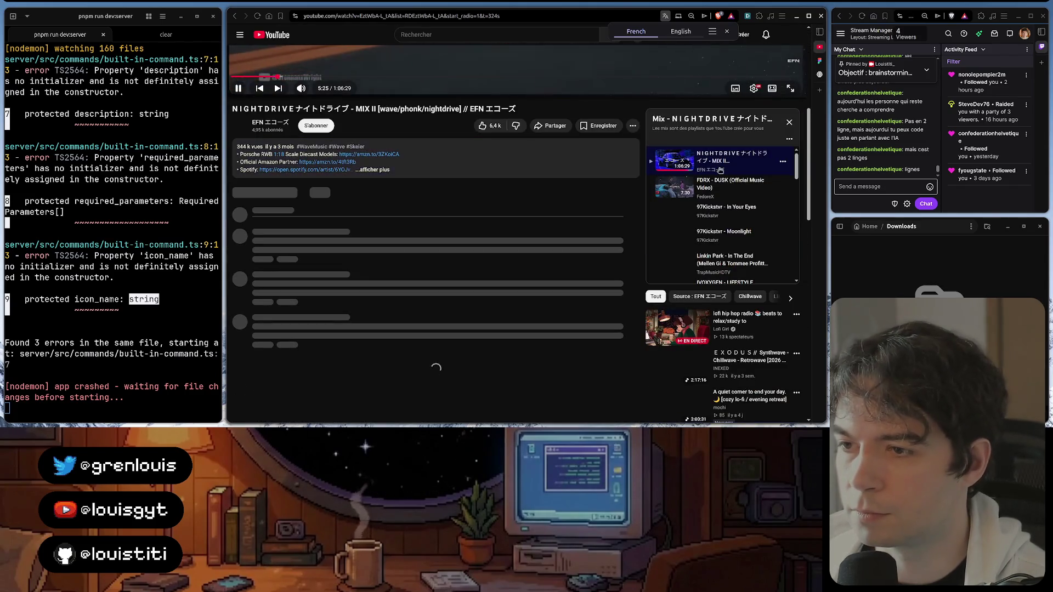
{"action": "scroll", "coordinate": [741, 207], "scroll_direction": "down", "scroll_amount": 2}
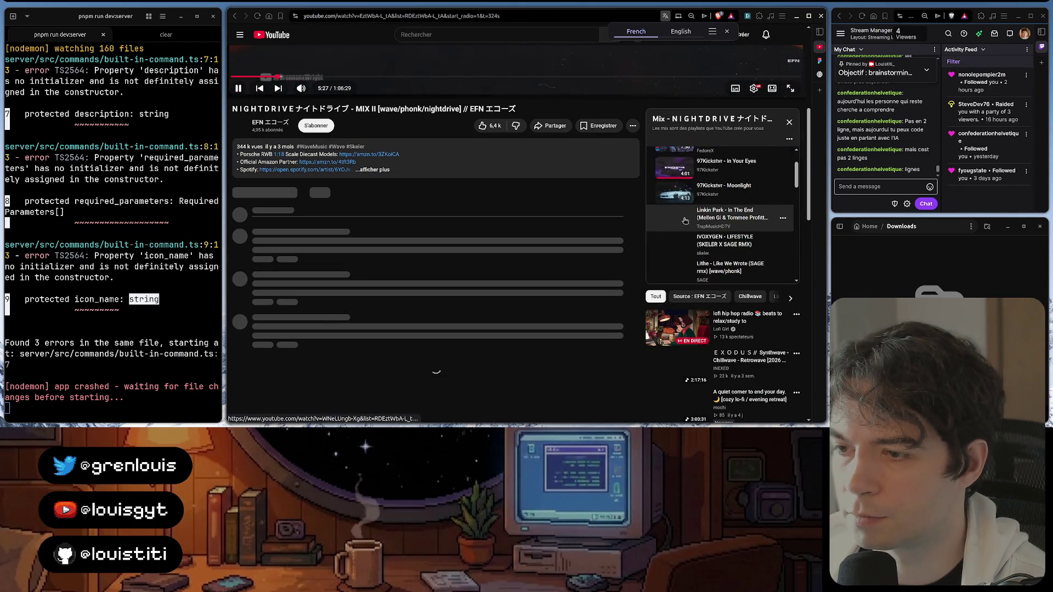
{"action": "scroll", "coordinate": [546, 251], "scroll_direction": "down", "scroll_amount": 1}
{"action": "scroll", "coordinate": [547, 252], "scroll_direction": "down", "scroll_amount": 1}
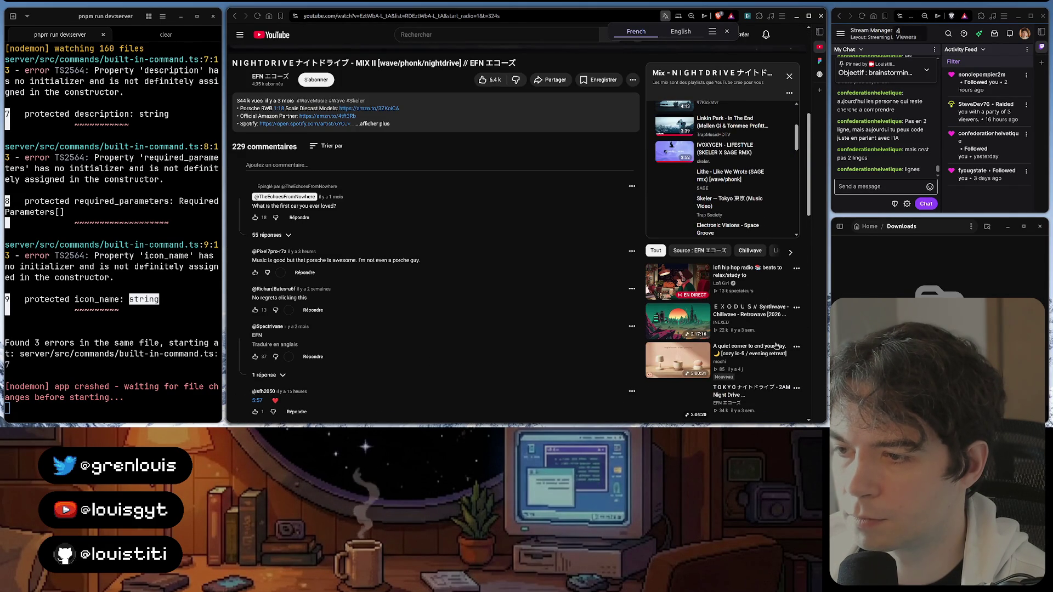
{"action": "scroll", "coordinate": [777, 346], "scroll_direction": "down", "scroll_amount": 1}
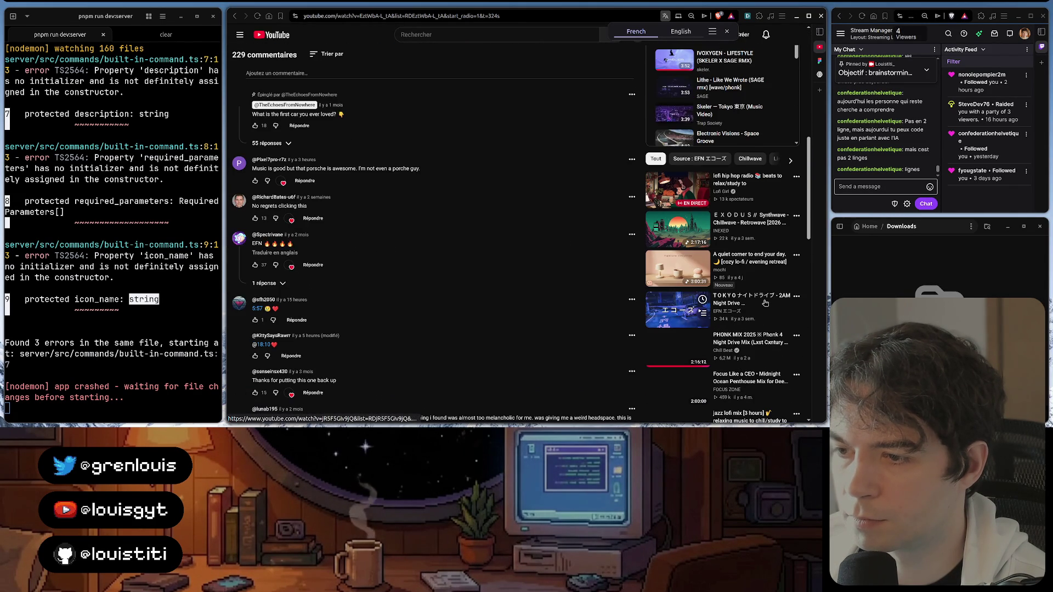
{"action": "scroll", "coordinate": [765, 303], "scroll_direction": "down", "scroll_amount": 1}
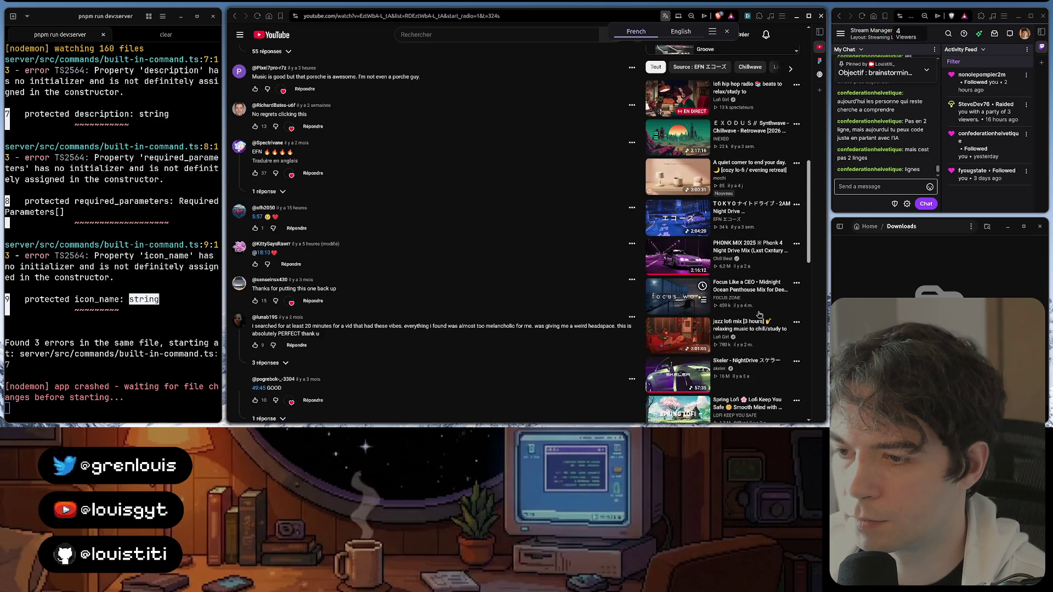
{"action": "scroll", "coordinate": [760, 315], "scroll_direction": "down", "scroll_amount": 2}
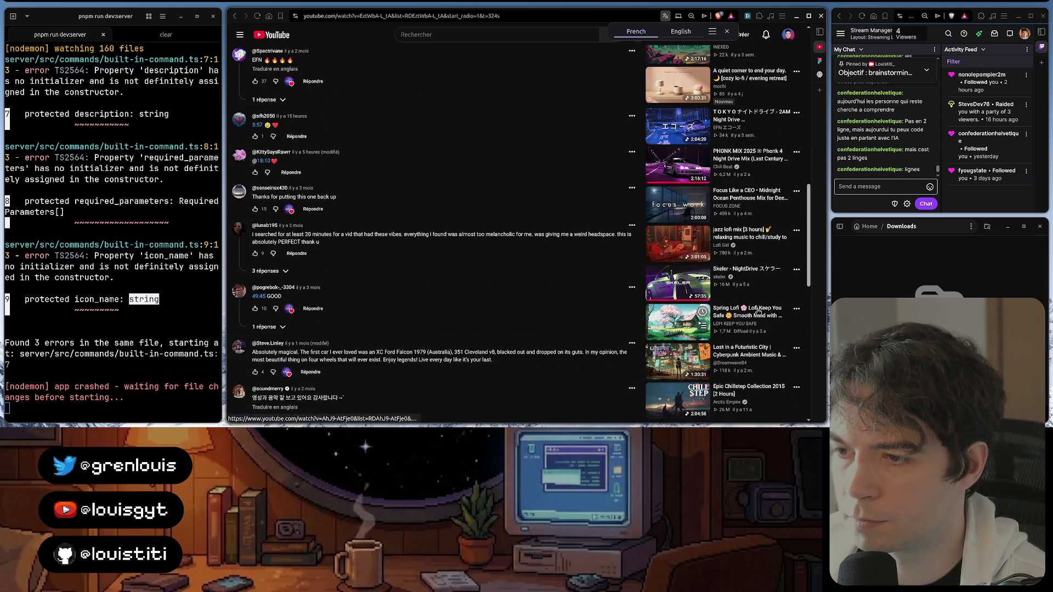
Start the Spring Lofi YouTube video and switch to the Leon AI Build-In Commands Figma design
{"action": "left_click", "coordinate": [759, 314]}
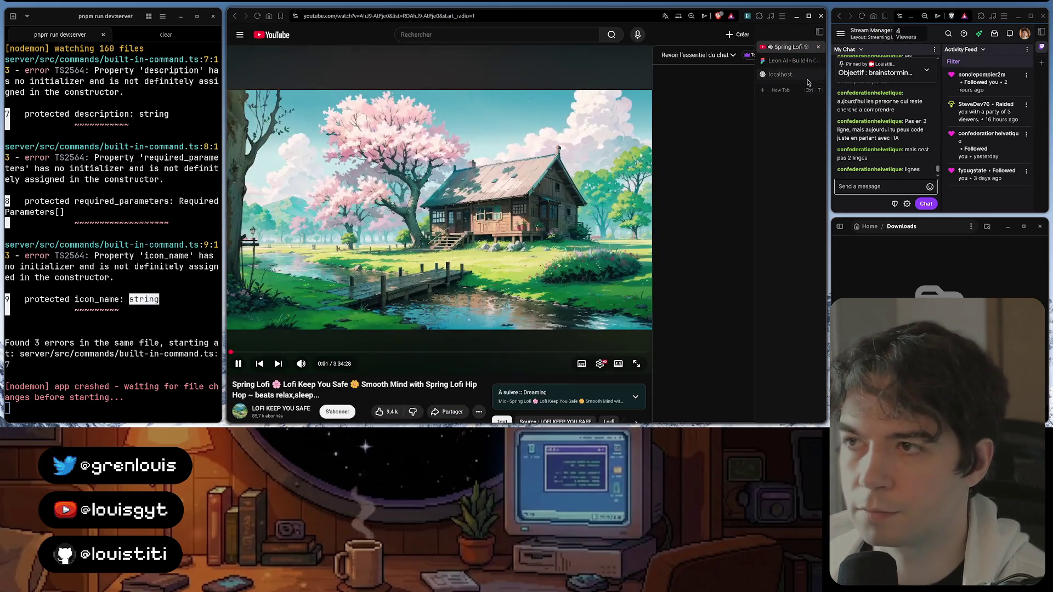
{"action": "left_click", "coordinate": [782, 61]}
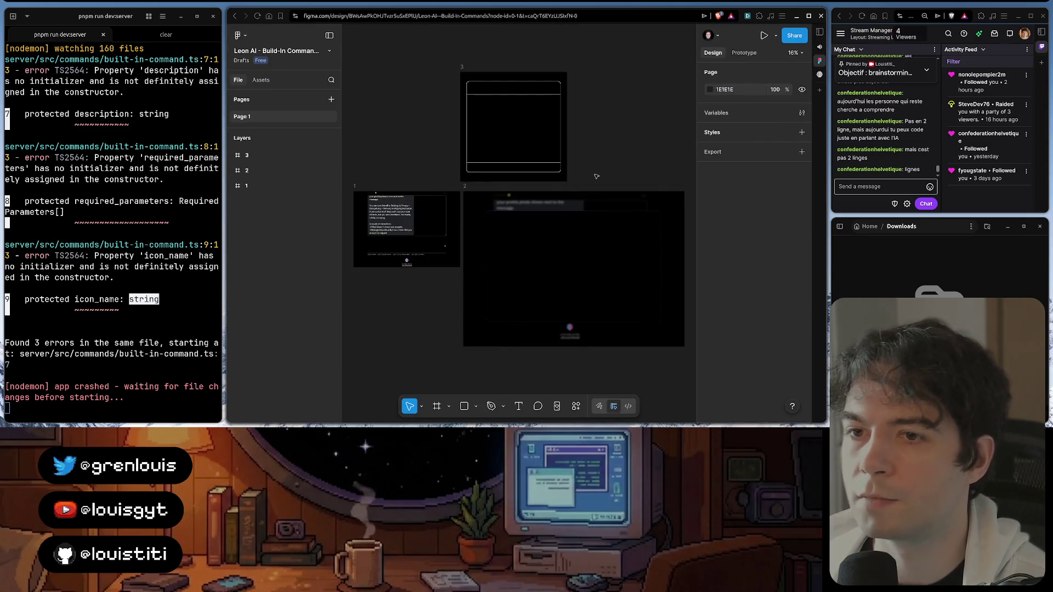
{"action": "scroll", "coordinate": [597, 275], "scroll_direction": "down", "scroll_amount": 3}
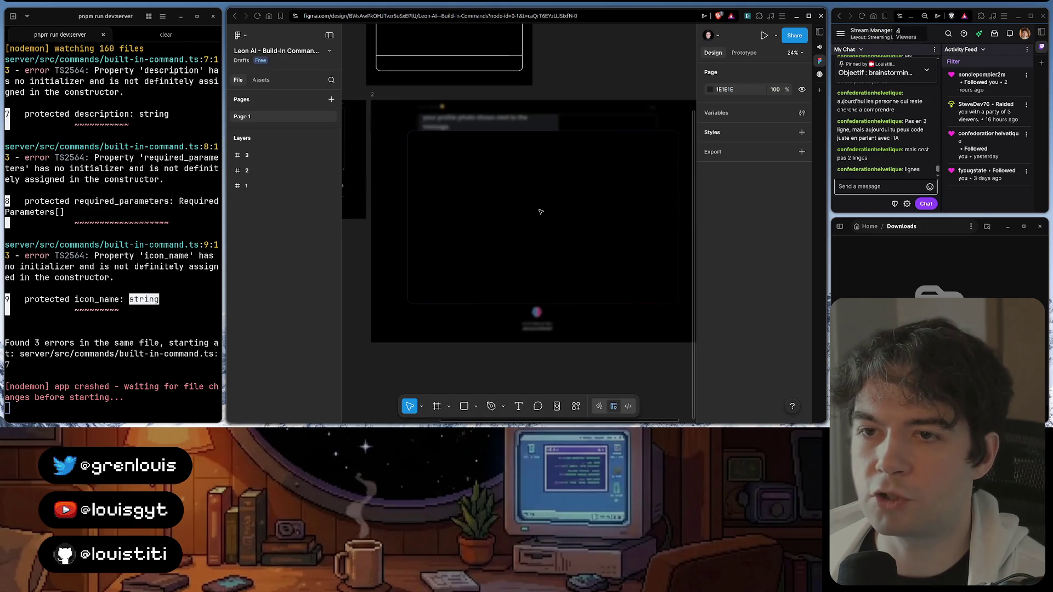
{"action": "scroll", "coordinate": [540, 211], "scroll_direction": "up", "scroll_amount": 2}
{"action": "scroll", "coordinate": [540, 211], "scroll_direction": "up", "scroll_amount": 3}
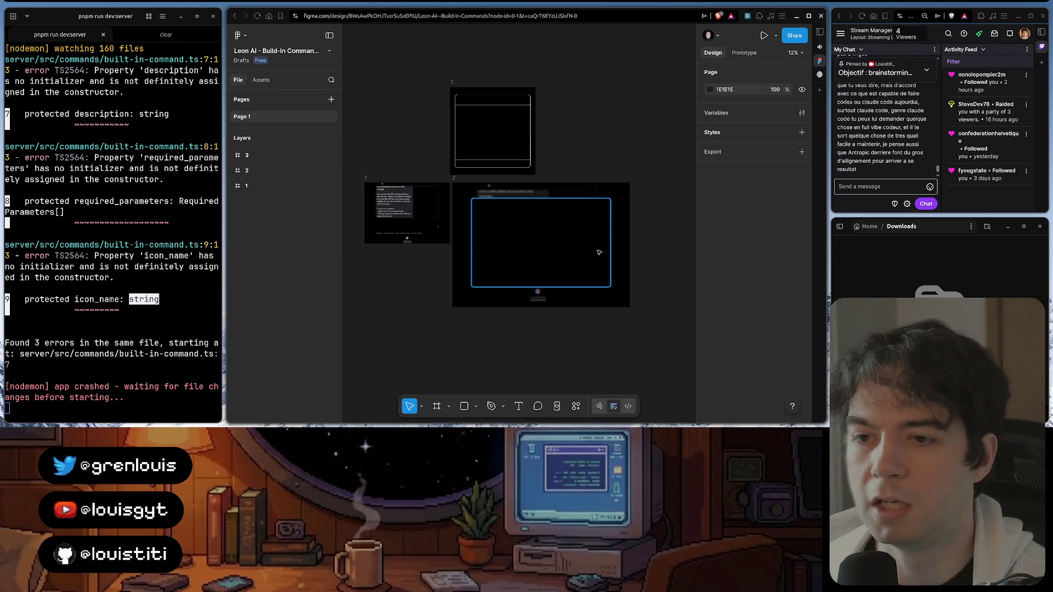
{"action": "scroll", "coordinate": [532, 176], "scroll_direction": "up", "scroll_amount": 3}
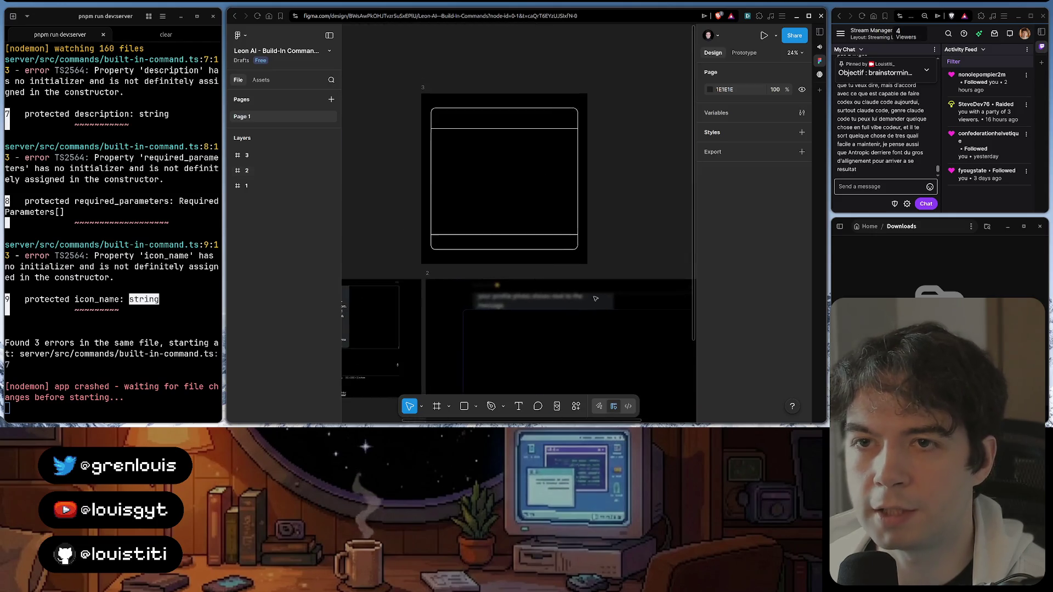
{"action": "scroll", "coordinate": [617, 304], "scroll_direction": "up", "scroll_amount": 2}
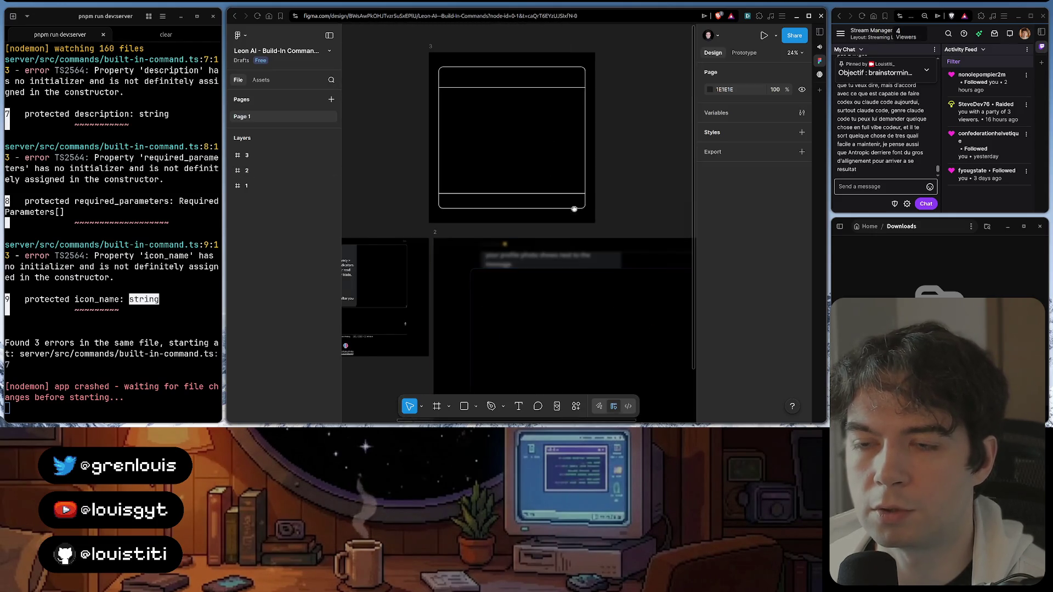
{"action": "scroll", "coordinate": [573, 207], "scroll_direction": "up", "scroll_amount": 2}
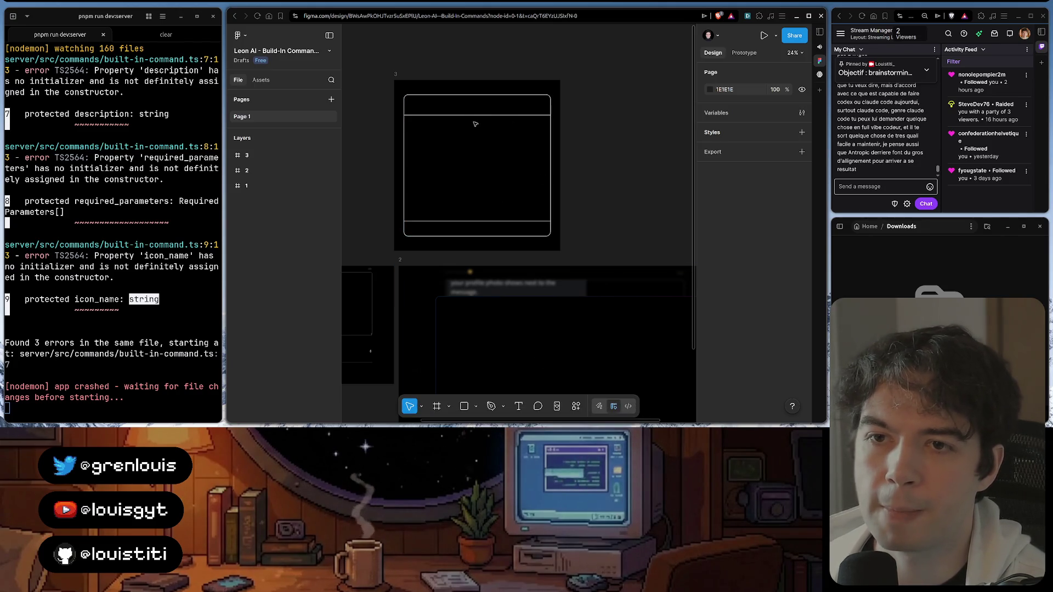
{"action": "scroll", "coordinate": [505, 215], "scroll_direction": "down", "scroll_amount": 1}
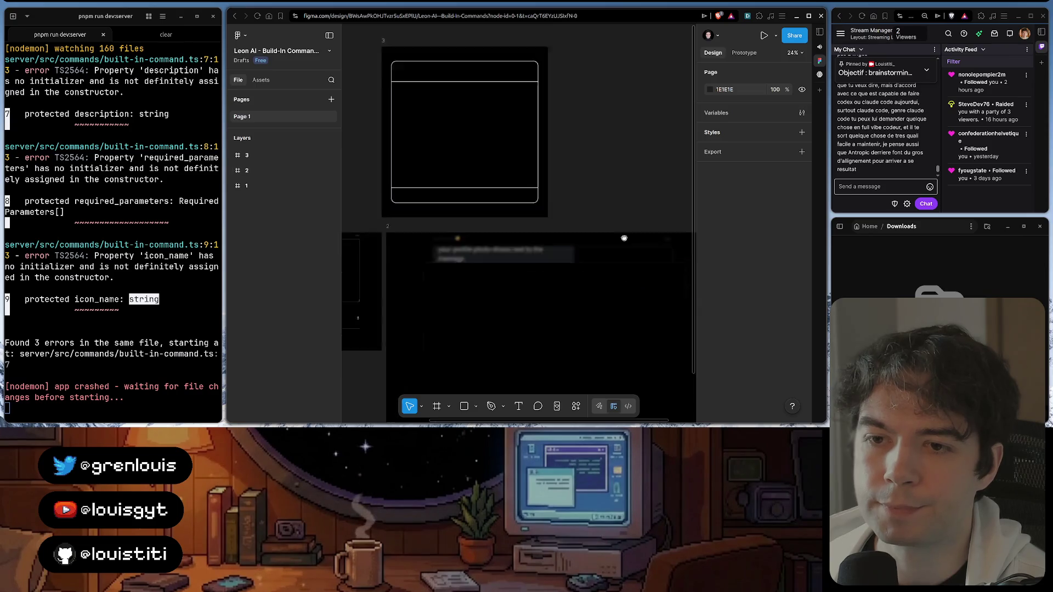
{"action": "scroll", "coordinate": [616, 158], "scroll_direction": "down", "scroll_amount": 2}
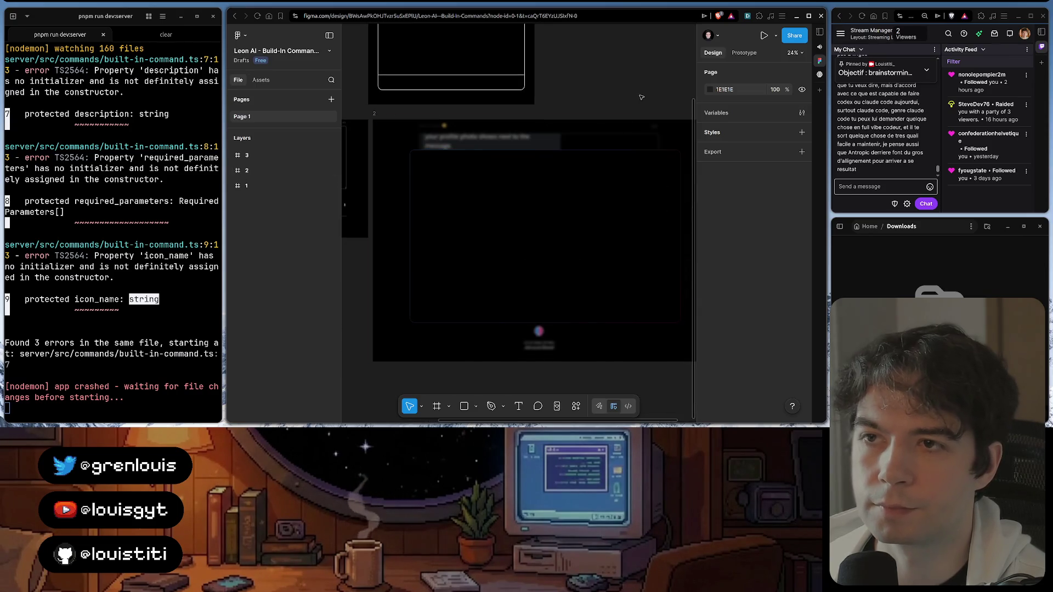
{"action": "mouse_move", "coordinate": [819, 74]}
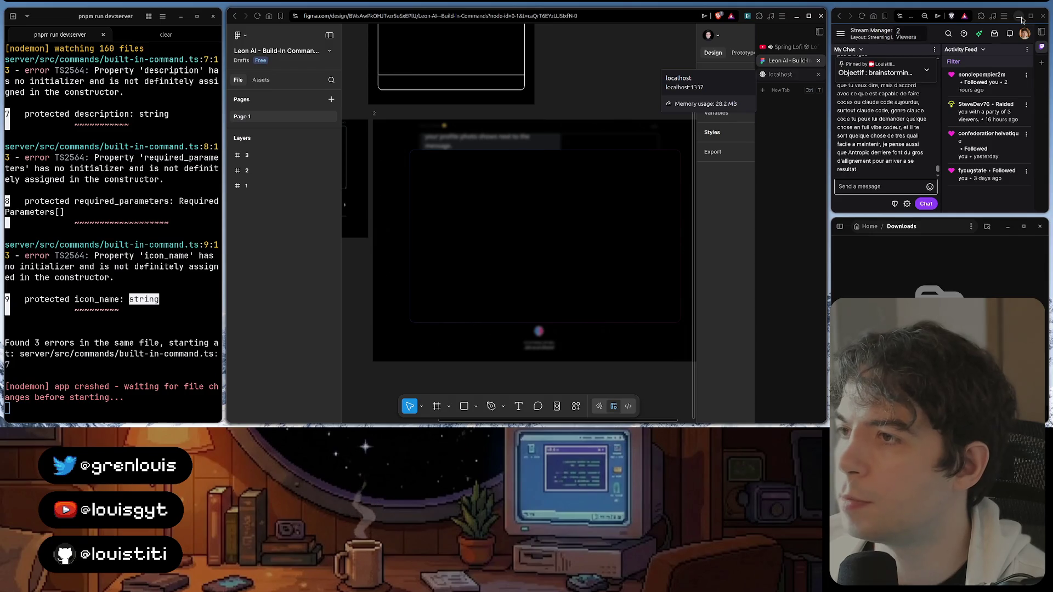
{"action": "scroll", "coordinate": [875, 147], "scroll_direction": "up", "scroll_amount": 3}
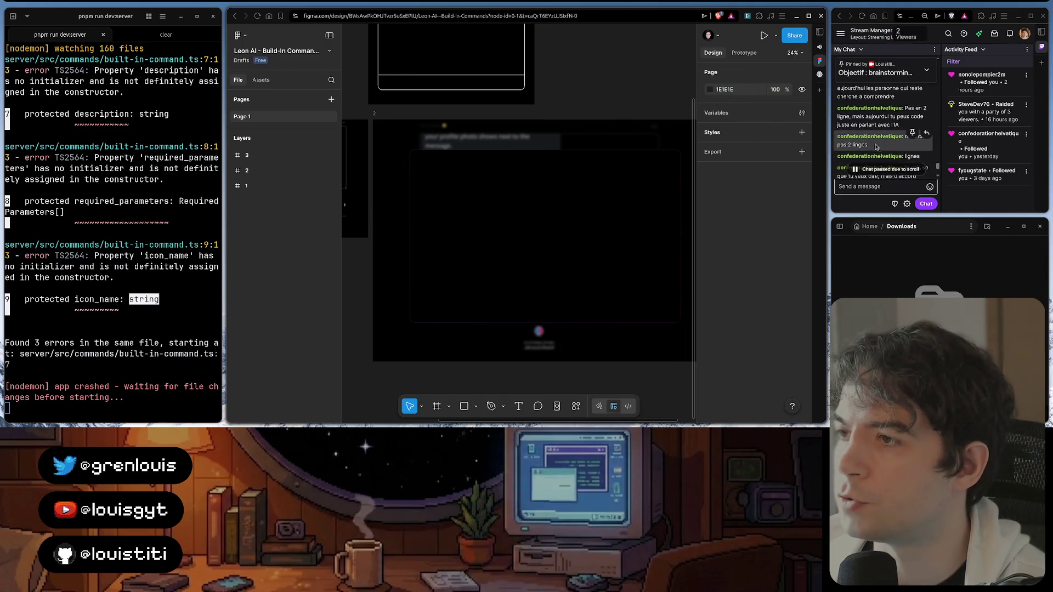
{"action": "scroll", "coordinate": [877, 147], "scroll_direction": "down", "scroll_amount": 2}
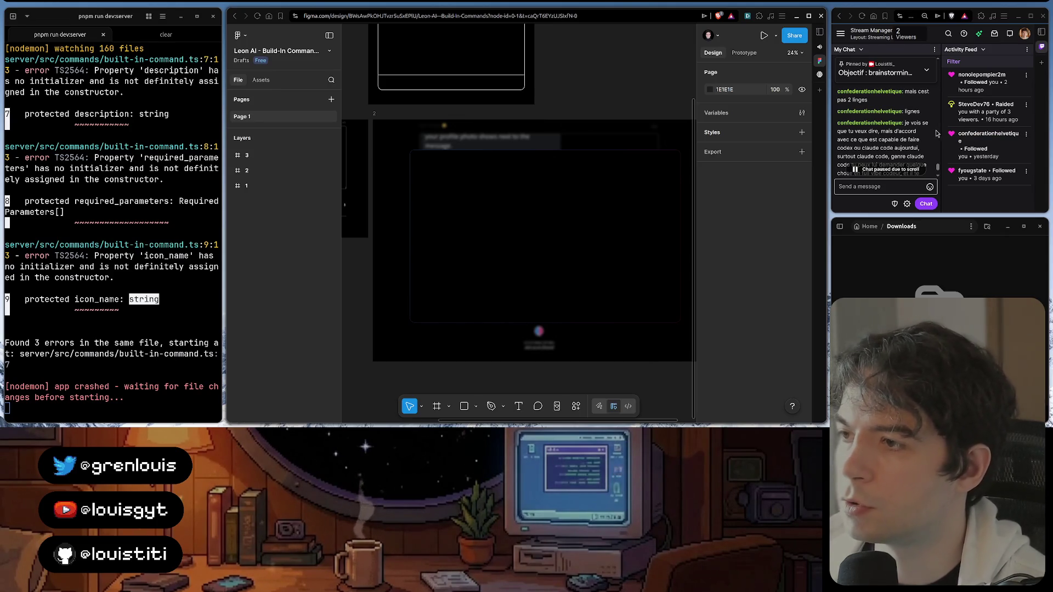
{"action": "scroll", "coordinate": [936, 134], "scroll_direction": "down", "scroll_amount": 2}
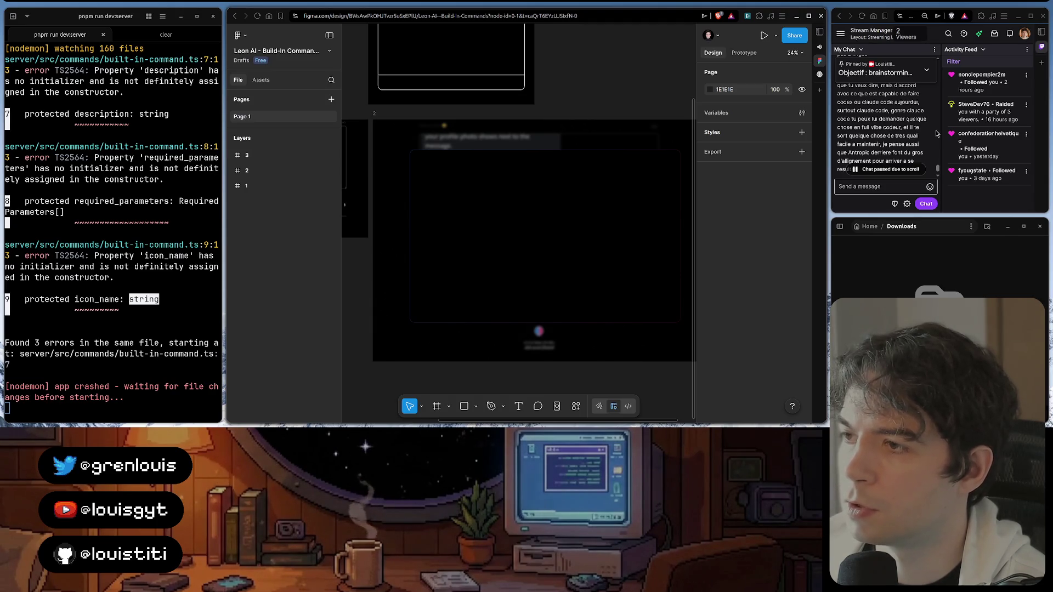
{"action": "scroll", "coordinate": [936, 133], "scroll_direction": "down", "scroll_amount": 1}
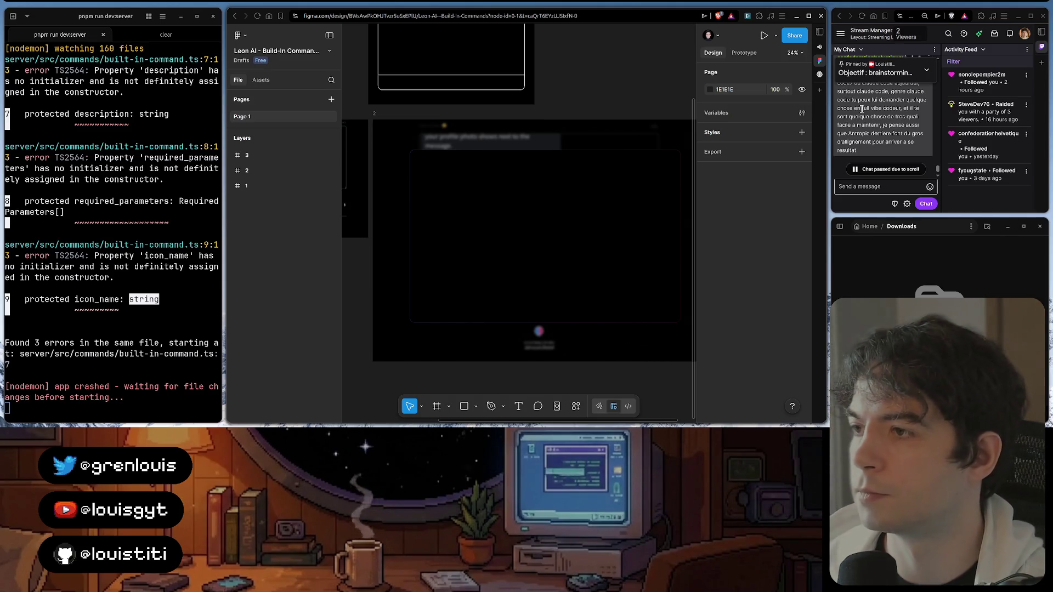
Jump the stream chat to newest messages, then select frame 2's inner Rectangle 3 to inspect it
{"action": "left_click", "coordinate": [883, 186]}
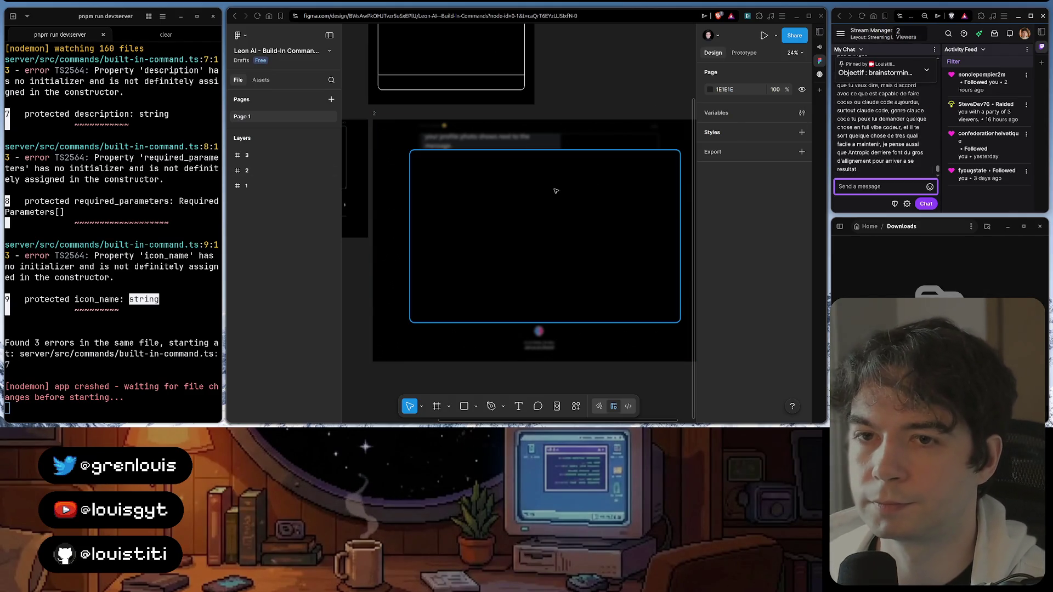
{"action": "scroll", "coordinate": [556, 185], "scroll_direction": "up", "scroll_amount": 2}
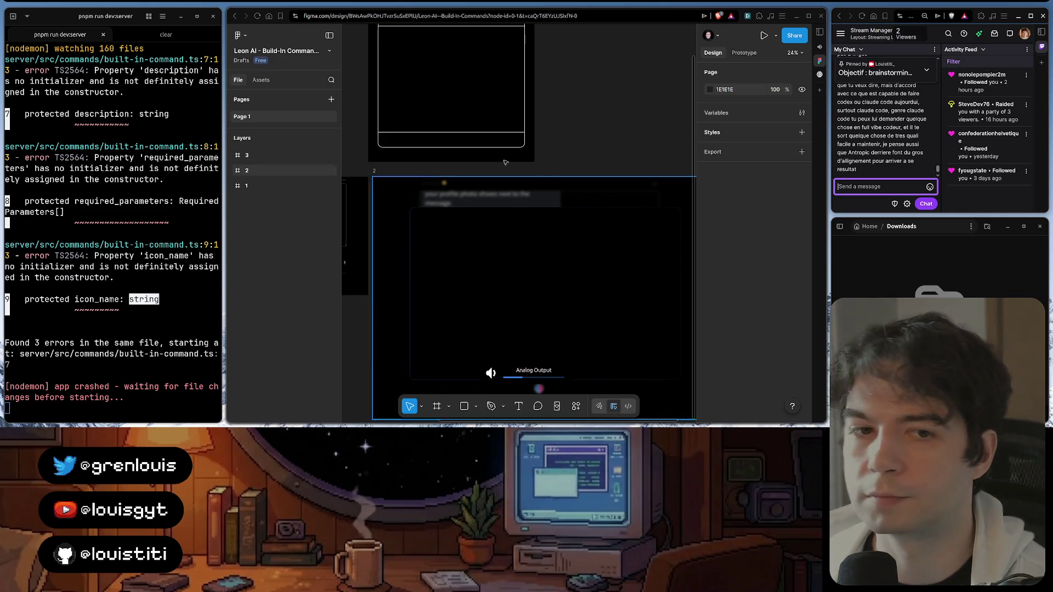
{"action": "scroll", "coordinate": [511, 160], "scroll_direction": "up", "scroll_amount": 5}
{"action": "scroll", "coordinate": [511, 160], "scroll_direction": "down", "scroll_amount": 3}
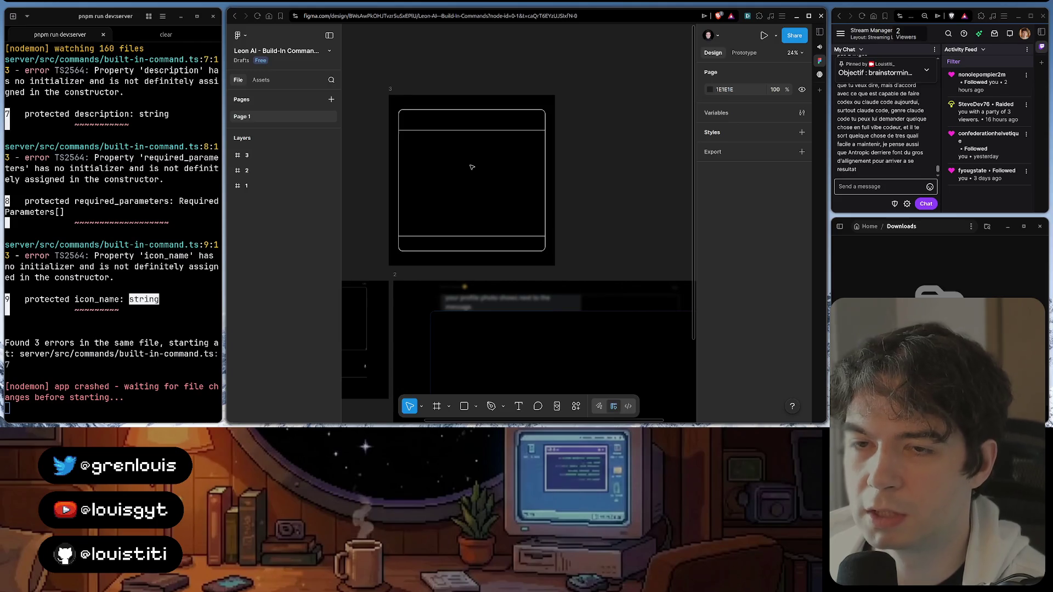
{"action": "scroll", "coordinate": [476, 173], "scroll_direction": "down", "scroll_amount": 5}
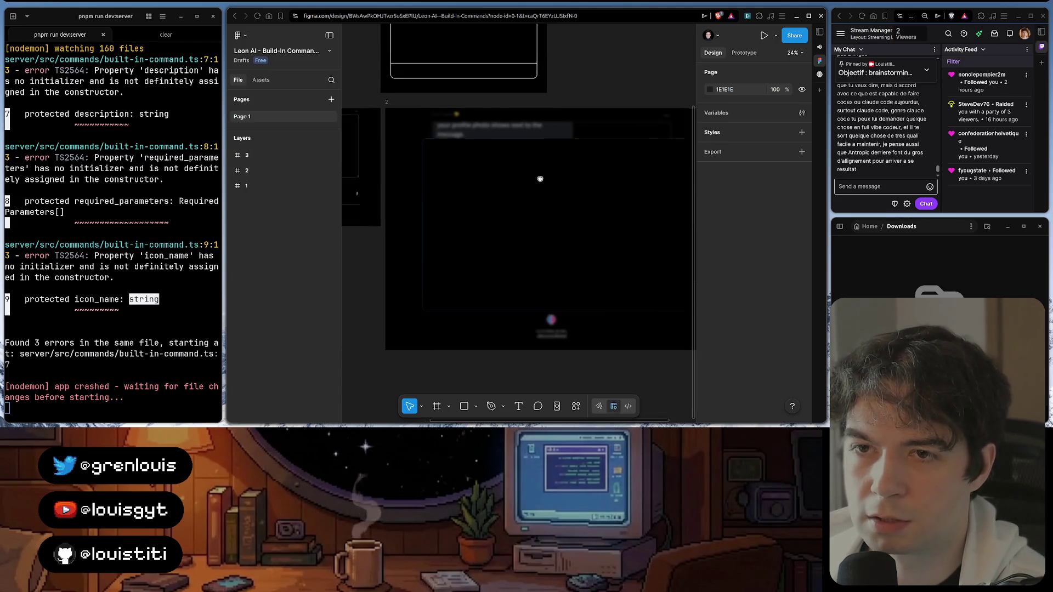
{"action": "left_click", "coordinate": [592, 272]}
{"action": "scroll", "coordinate": [769, 303], "scroll_direction": "down", "scroll_amount": 1}
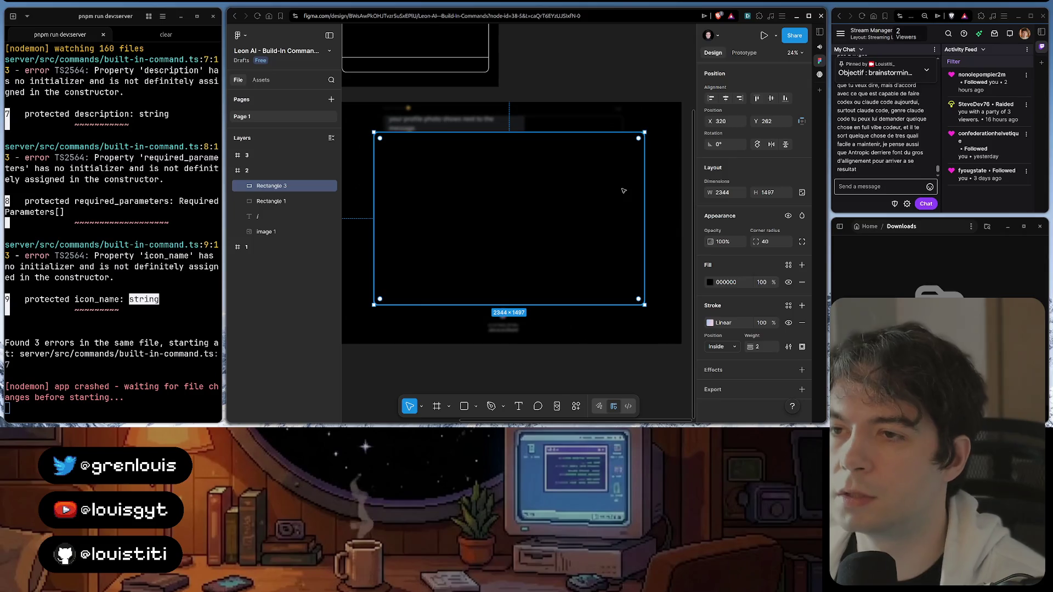
{"action": "scroll", "coordinate": [639, 158], "scroll_direction": "up", "scroll_amount": 5}
{"action": "key", "text": "Escape"}
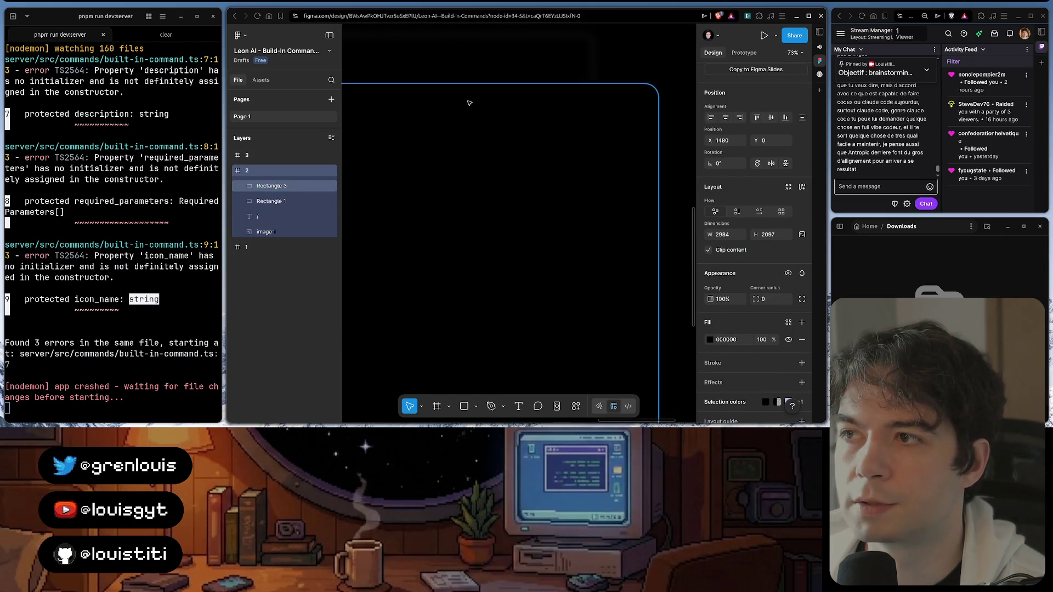
{"action": "scroll", "coordinate": [485, 107], "scroll_direction": "down", "scroll_amount": 10}
{"action": "scroll", "coordinate": [489, 119], "scroll_direction": "down", "scroll_amount": 3}
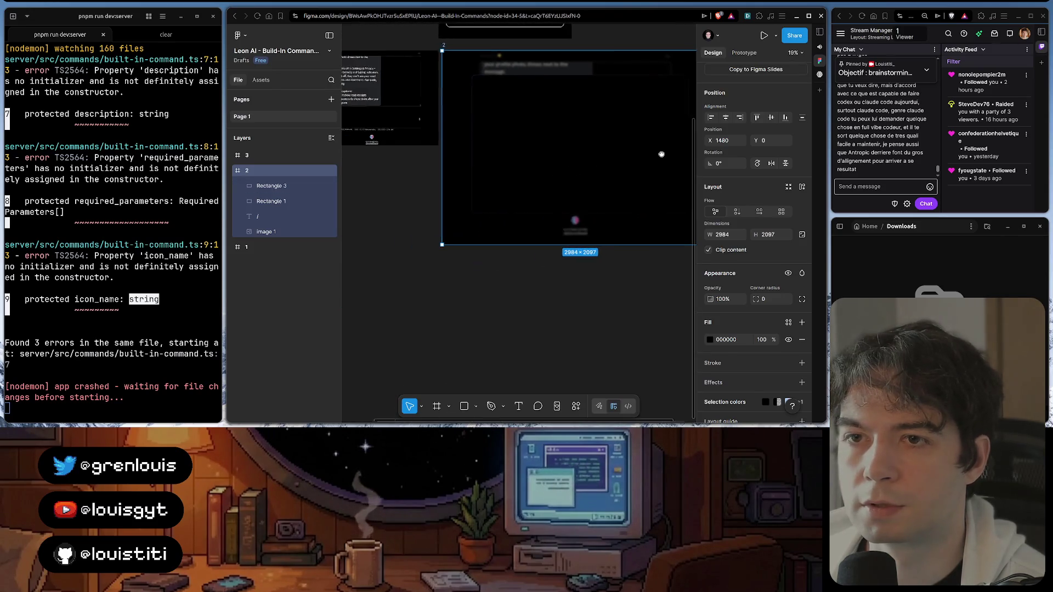
{"action": "scroll", "coordinate": [551, 160], "scroll_direction": "up", "scroll_amount": 4}
{"action": "left_click", "coordinate": [551, 158]}
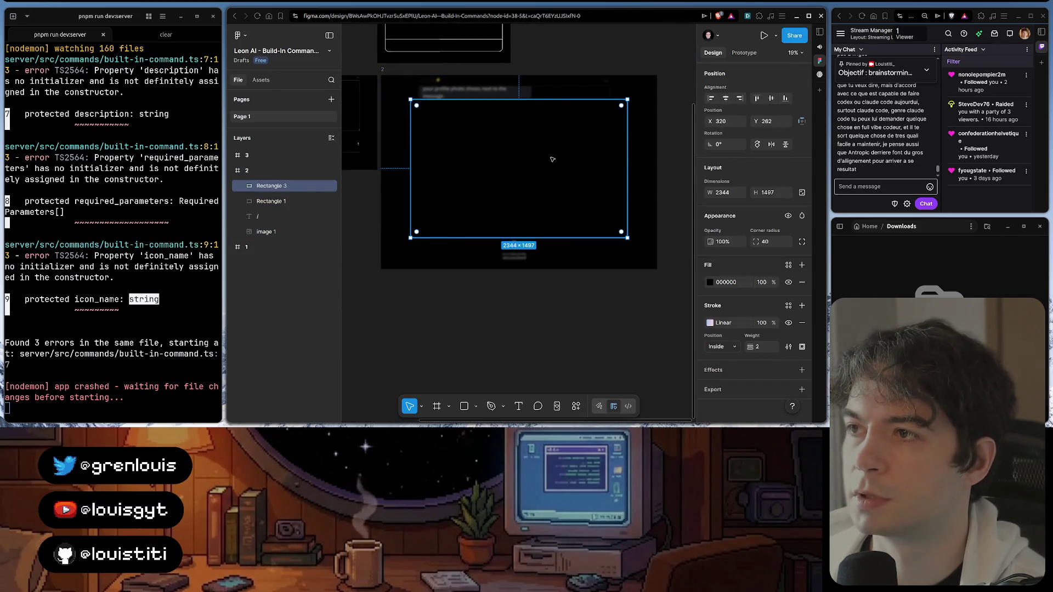
{"action": "left_click", "coordinate": [605, 69]}
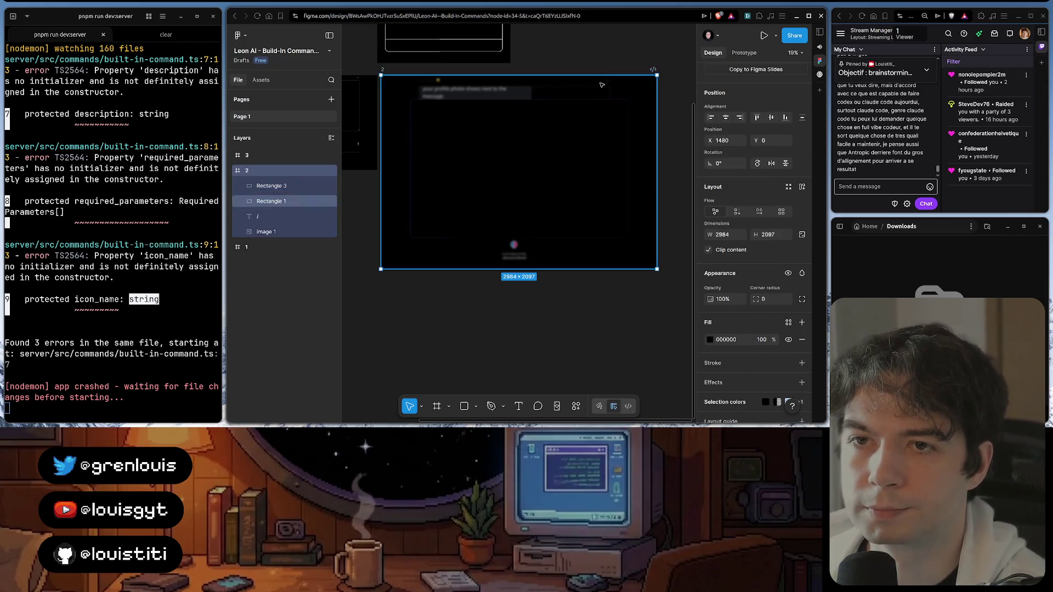
{"action": "left_click", "coordinate": [581, 139]}
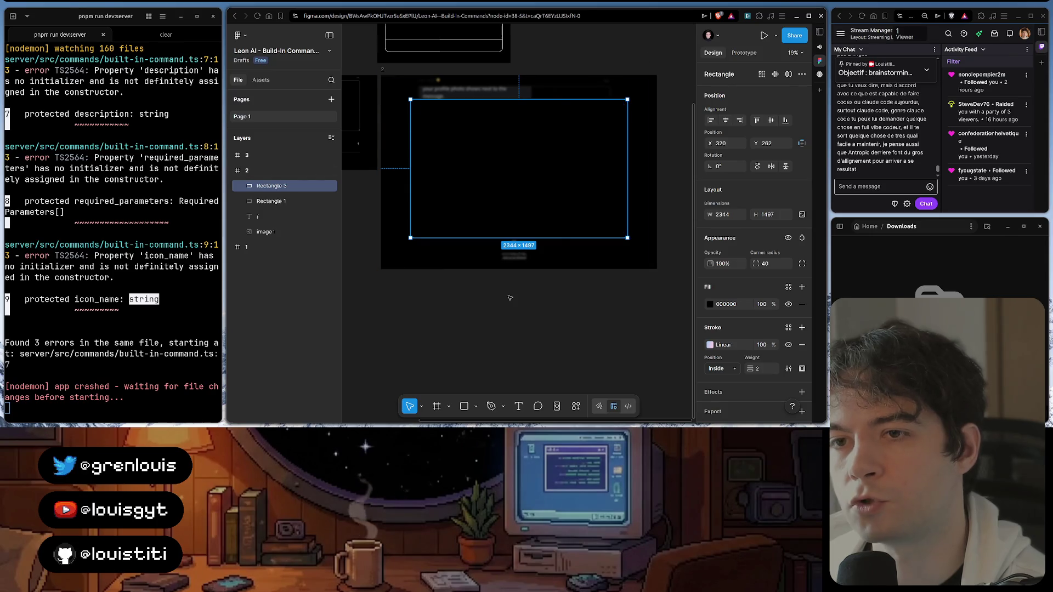
{"action": "left_click", "coordinate": [671, 53]}
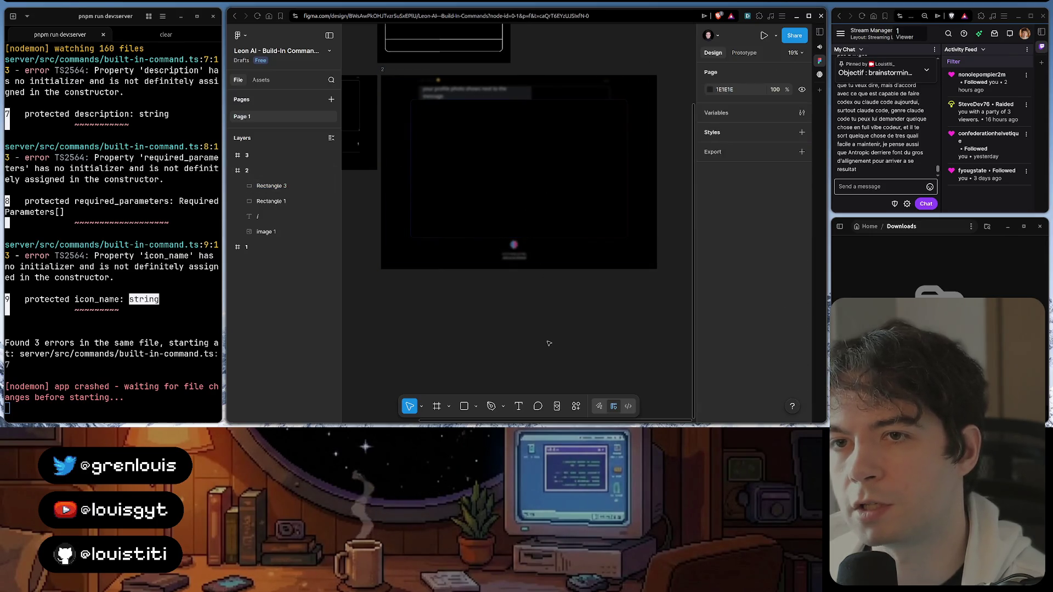
{"action": "left_click", "coordinate": [505, 205]}
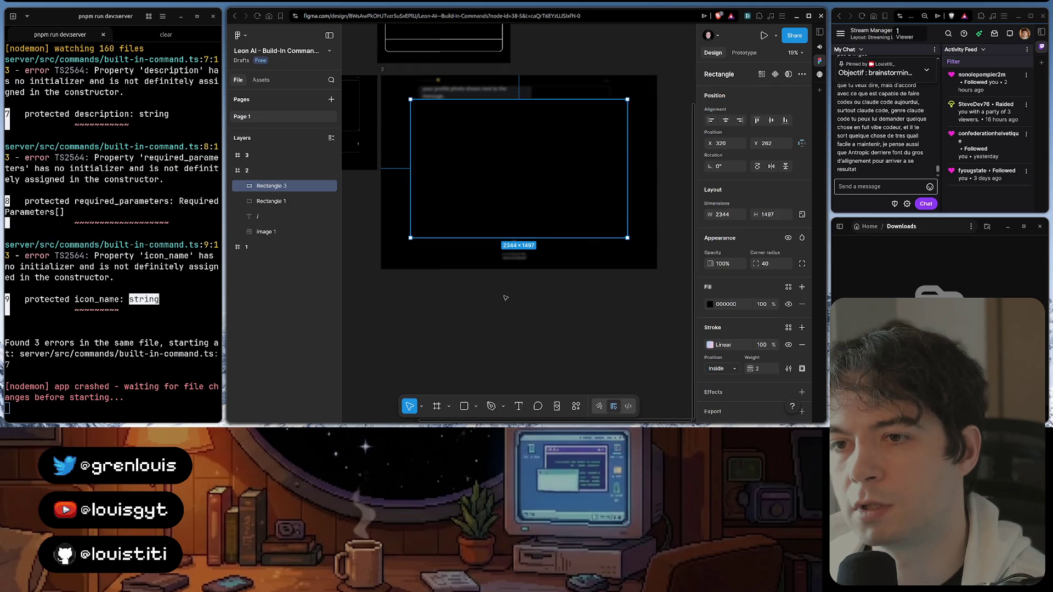
{"action": "scroll", "coordinate": [505, 297], "scroll_direction": "up", "scroll_amount": 3}
{"action": "scroll", "coordinate": [505, 298], "scroll_direction": "down", "scroll_amount": 2}
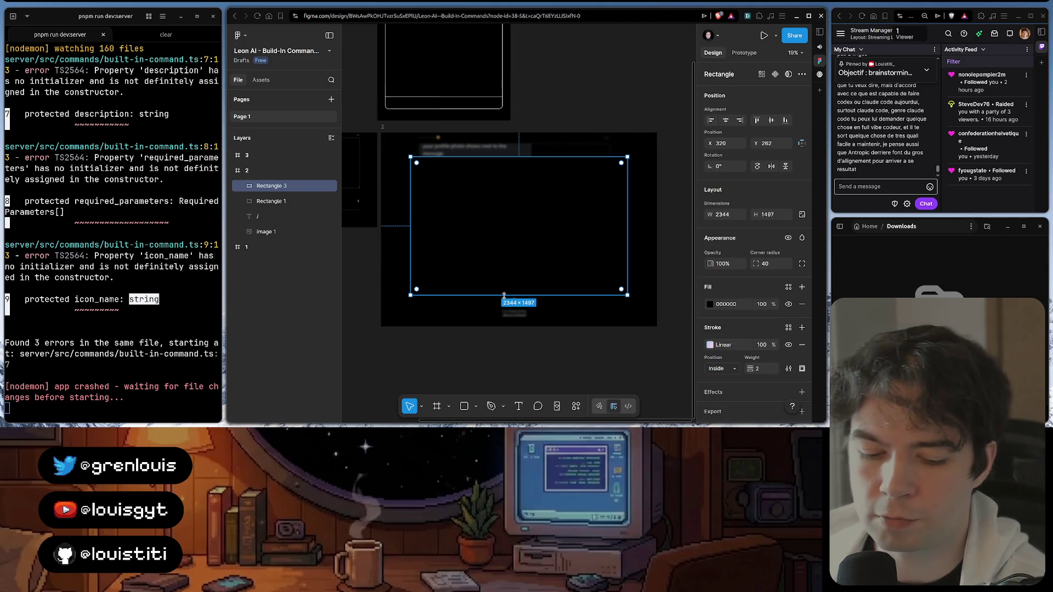
{"action": "scroll", "coordinate": [499, 230], "scroll_direction": "up", "scroll_amount": 3}
{"action": "scroll", "coordinate": [500, 229], "scroll_direction": "down", "scroll_amount": 2}
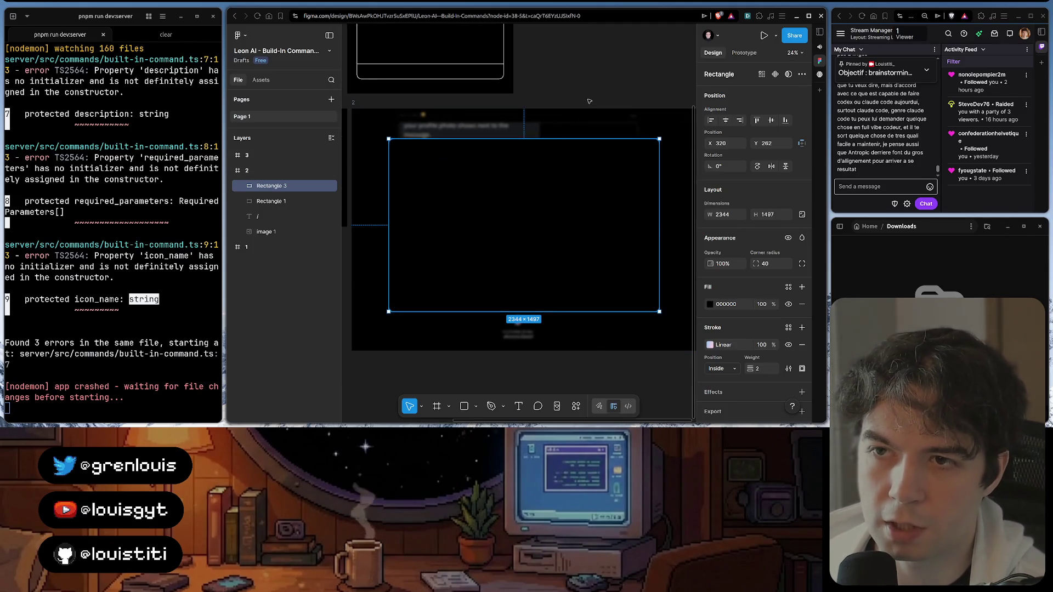
{"action": "left_click", "coordinate": [607, 53]}
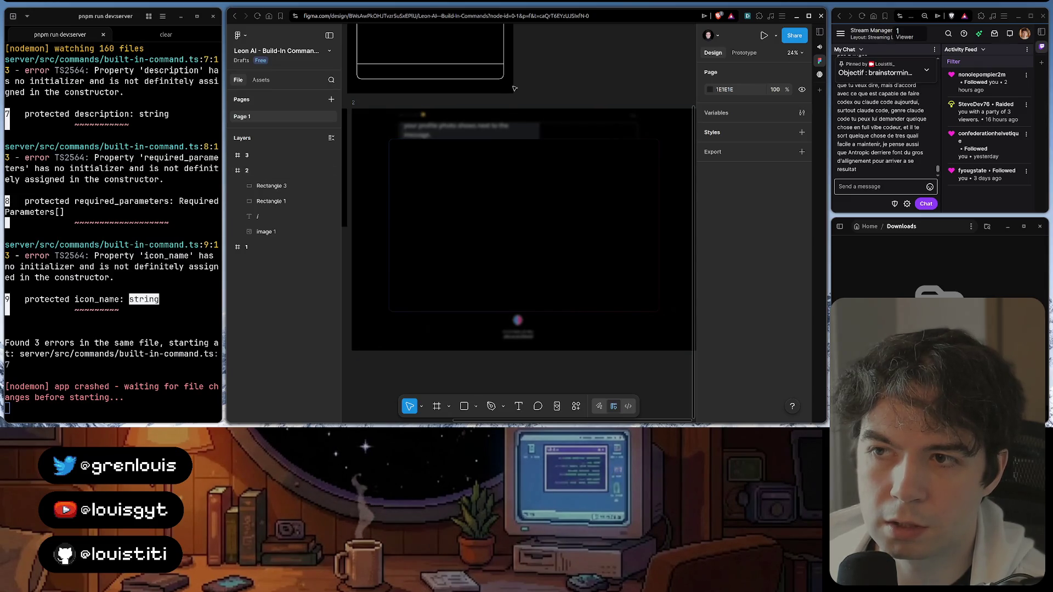
{"action": "scroll", "coordinate": [442, 178], "scroll_direction": "up", "scroll_amount": 3}
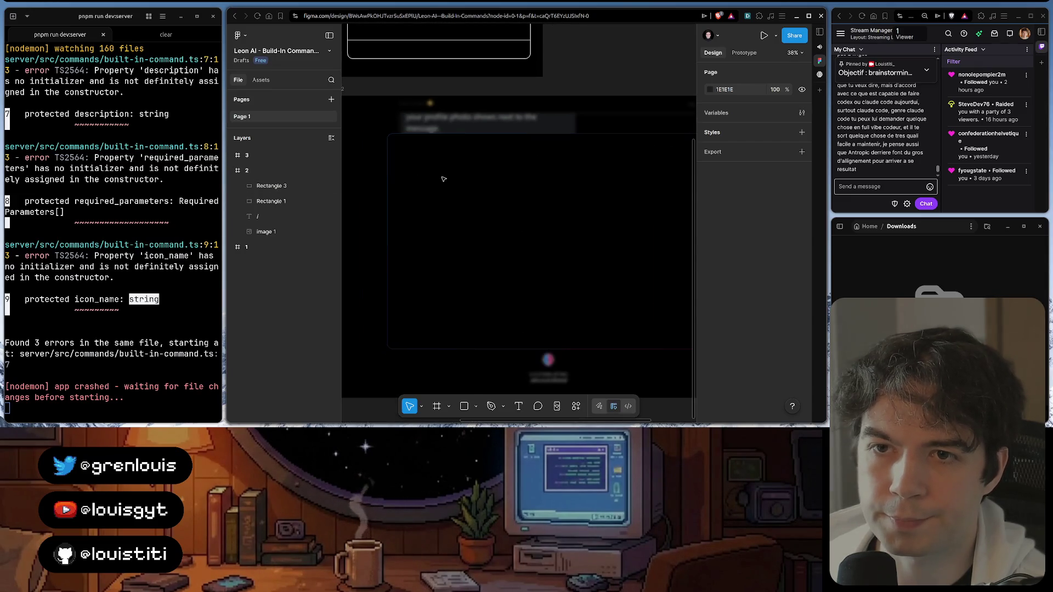
{"action": "left_click", "coordinate": [535, 218]}
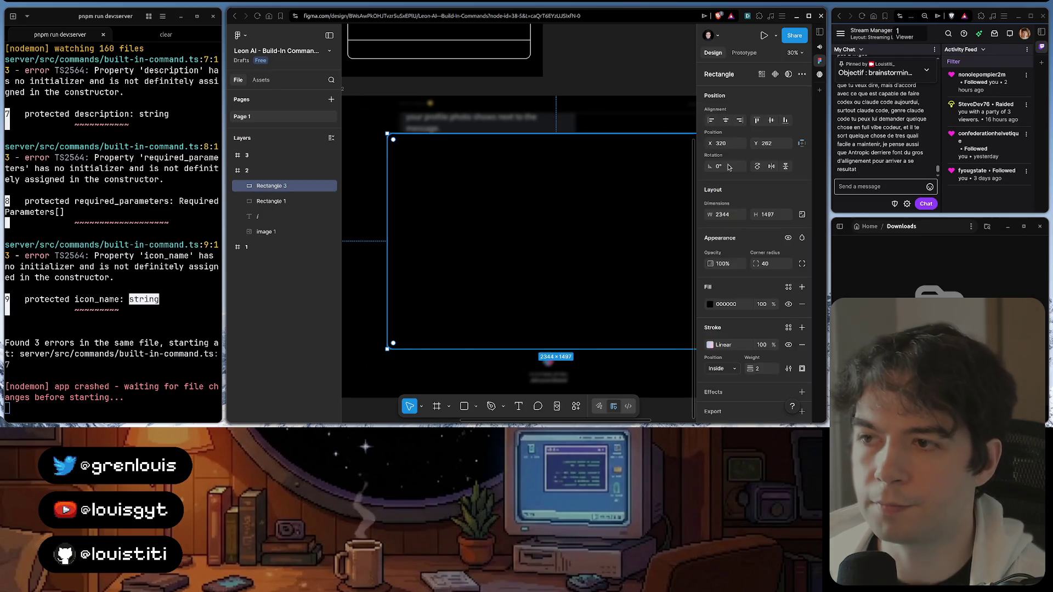
{"action": "left_click", "coordinate": [709, 347]}
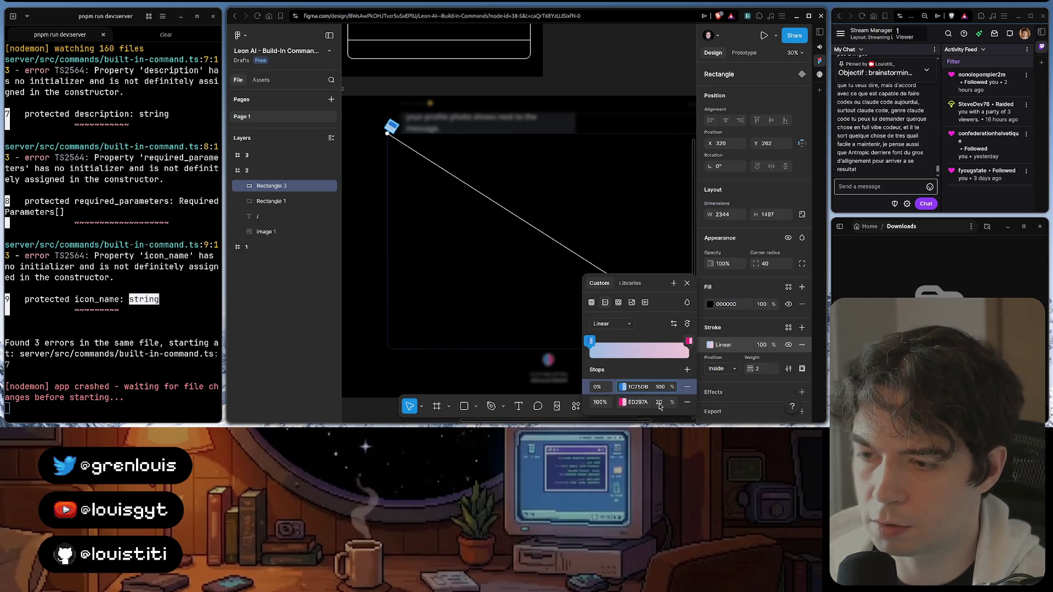
{"action": "left_click", "coordinate": [659, 403]}
{"action": "type", "text": "100"}
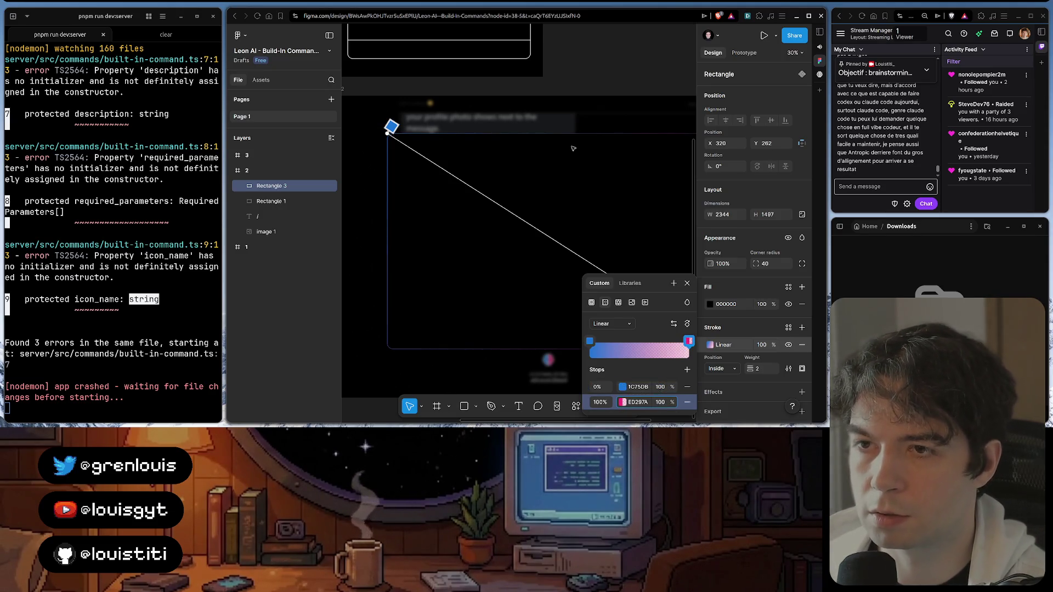
{"action": "key", "text": "Escape"}
{"action": "key", "text": "Escape"}
{"action": "scroll", "coordinate": [608, 172], "scroll_direction": "down", "scroll_amount": 5}
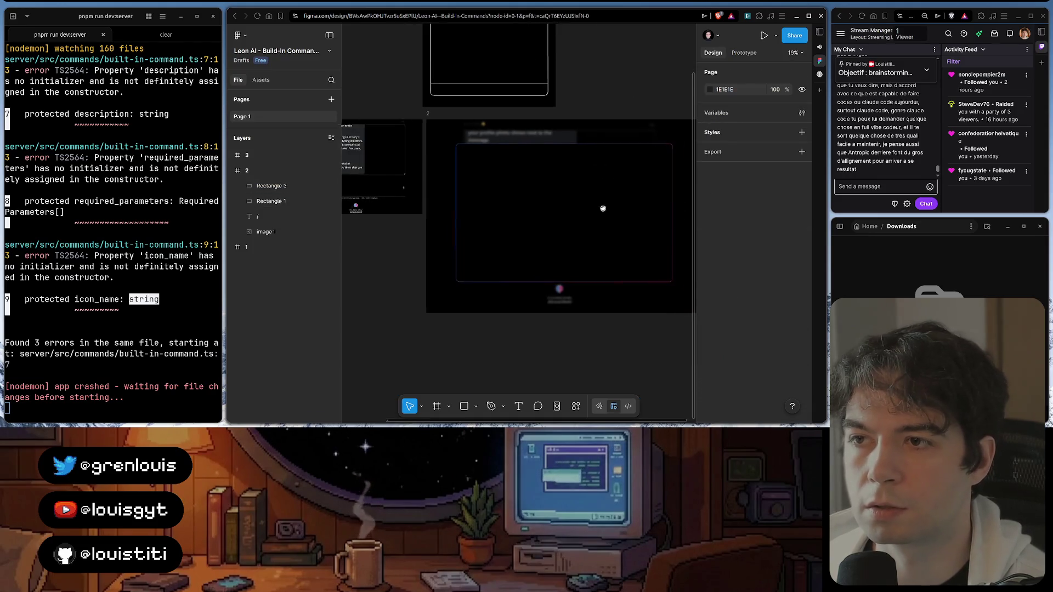
{"action": "scroll", "coordinate": [601, 206], "scroll_direction": "up", "scroll_amount": 3}
{"action": "scroll", "coordinate": [574, 206], "scroll_direction": "down", "scroll_amount": 2}
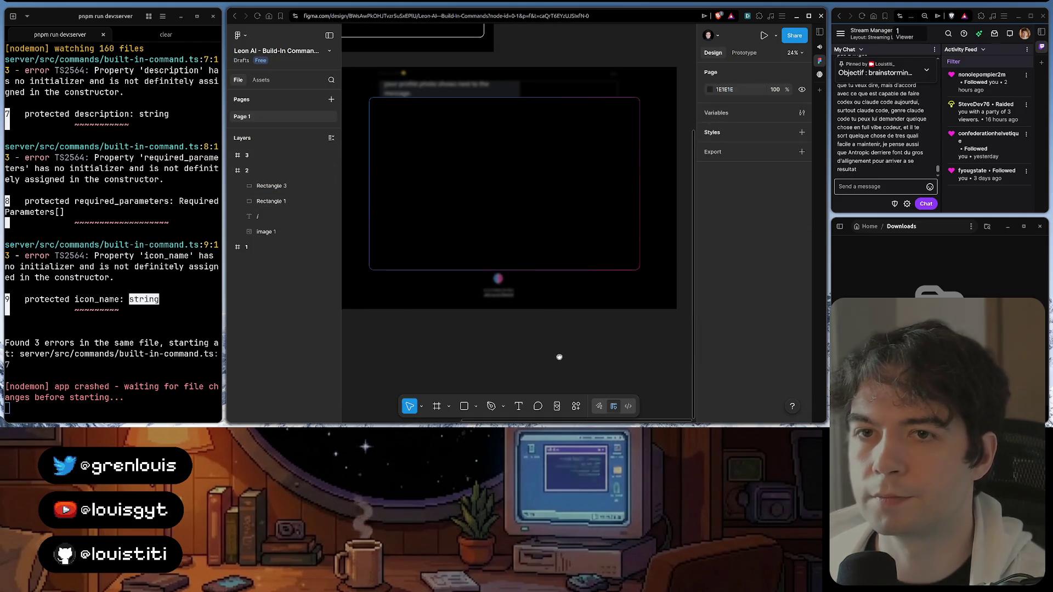
{"action": "left_click_drag", "start_coordinate": [557, 357], "coordinate": [571, 359]}
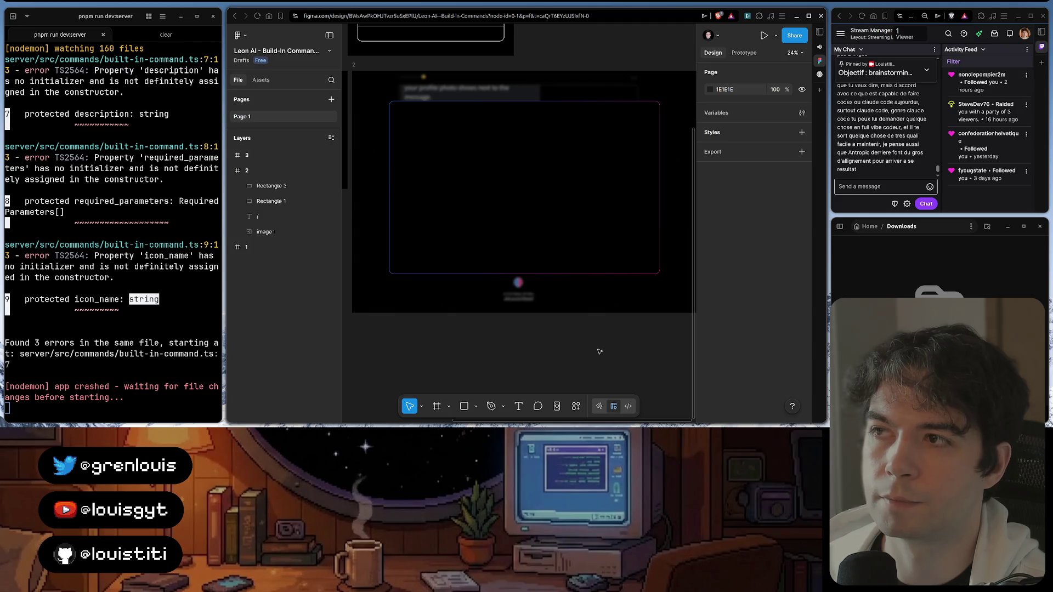
{"action": "scroll", "coordinate": [599, 352], "scroll_direction": "up", "scroll_amount": 3}
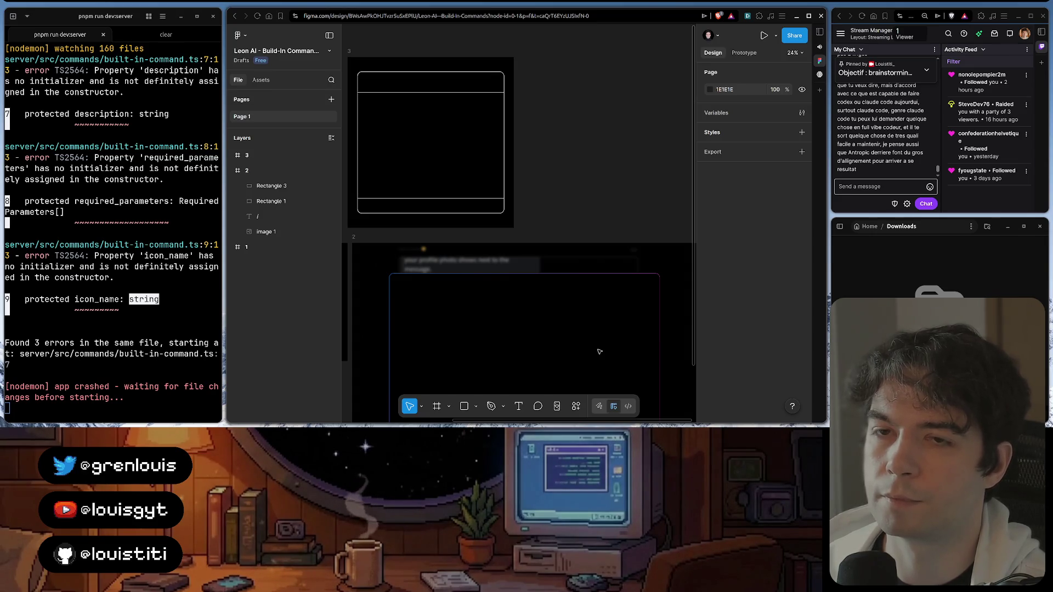
{"action": "scroll", "coordinate": [599, 352], "scroll_direction": "down", "scroll_amount": 3}
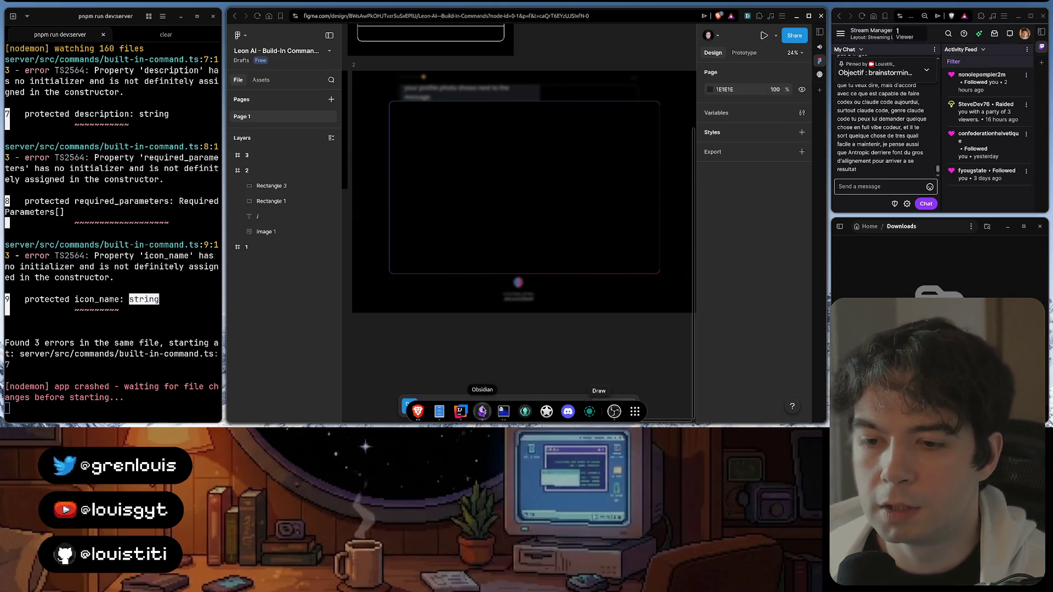
Add a '## Kick-Off Prompt' heading below the Brainstorming bullets of the Built-In Commands note
{"action": "left_click", "coordinate": [482, 412]}
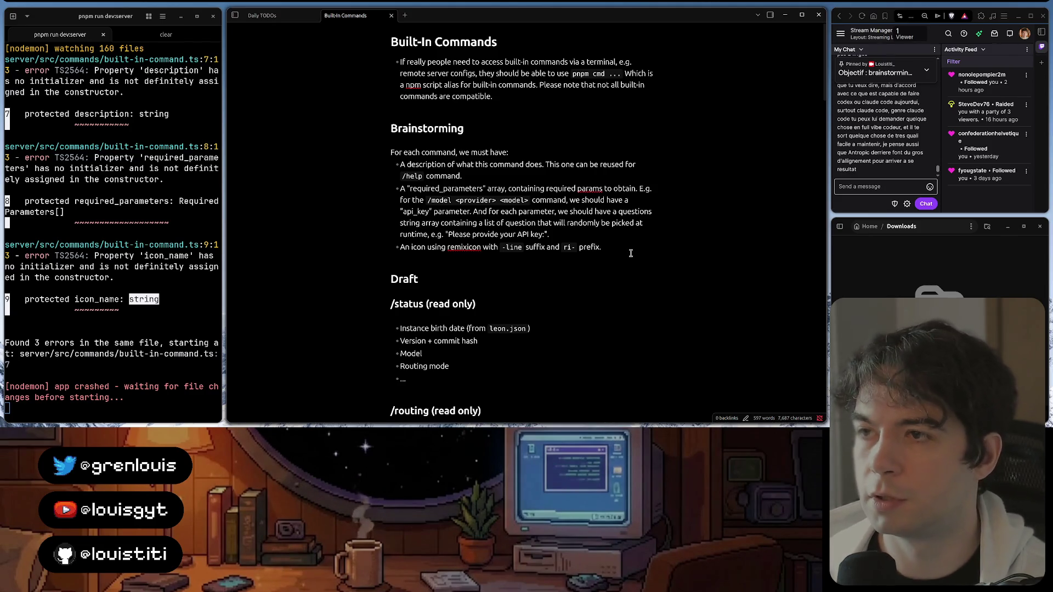
{"action": "key", "text": "Return"}
{"action": "key", "text": "Return"}
{"action": "left_click", "coordinate": [466, 129]}
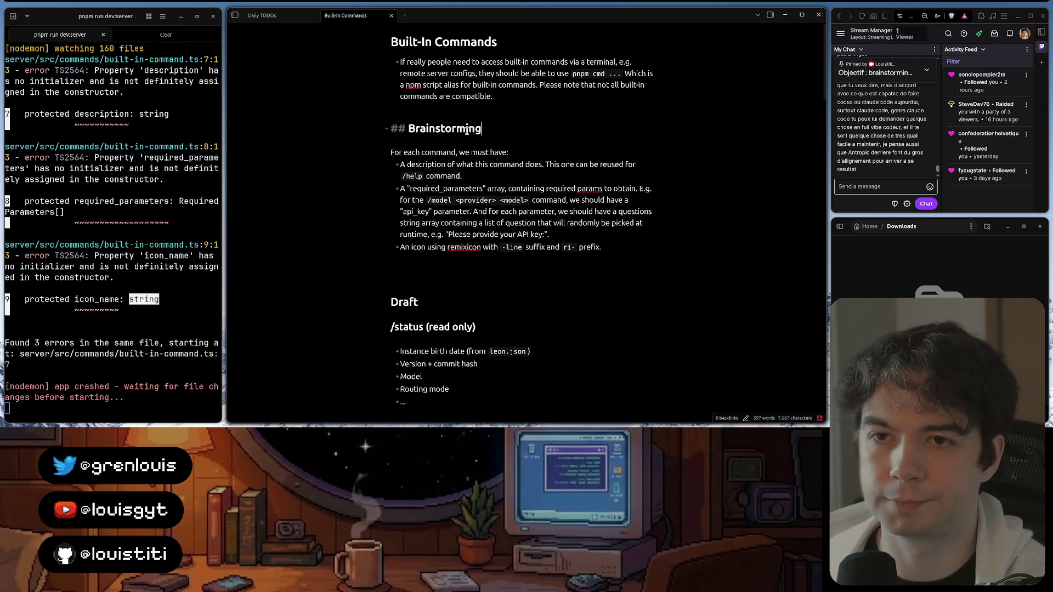
{"action": "left_click", "coordinate": [409, 273]}
{"action": "type", "text": "## K"}
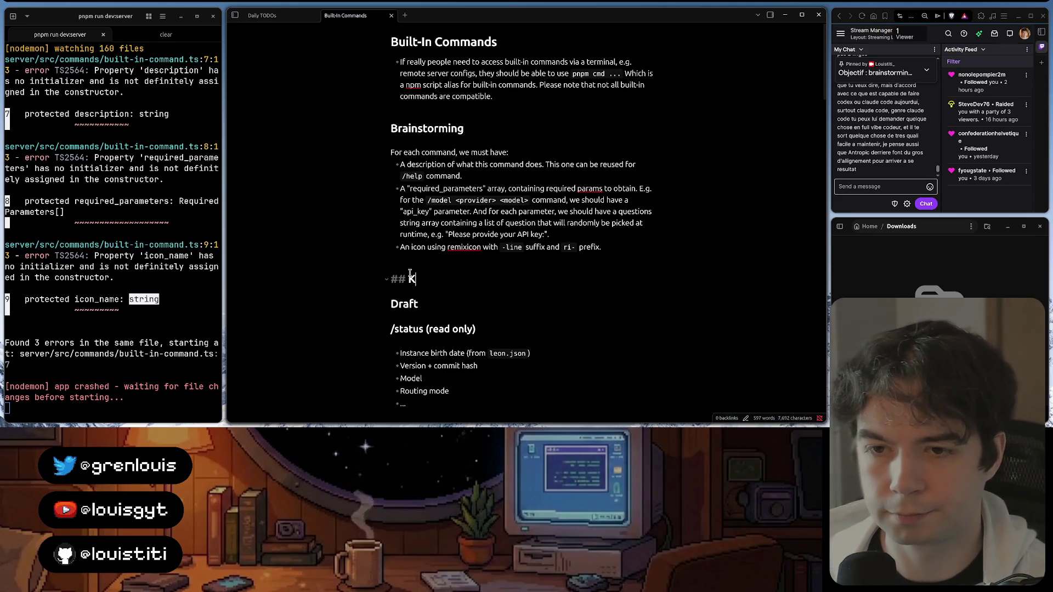
{"action": "type", "text": "ick-Off"}
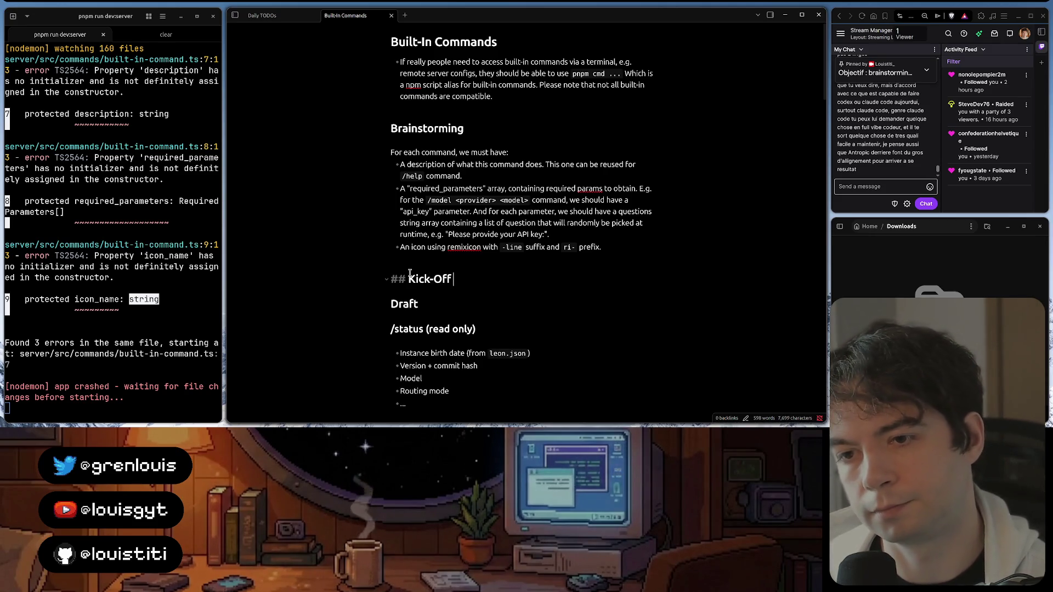
{"action": "type", "text": " Prompt"}
{"action": "key", "text": "Return"}
{"action": "key", "text": "Return"}
{"action": "type", "text": "We are o"}
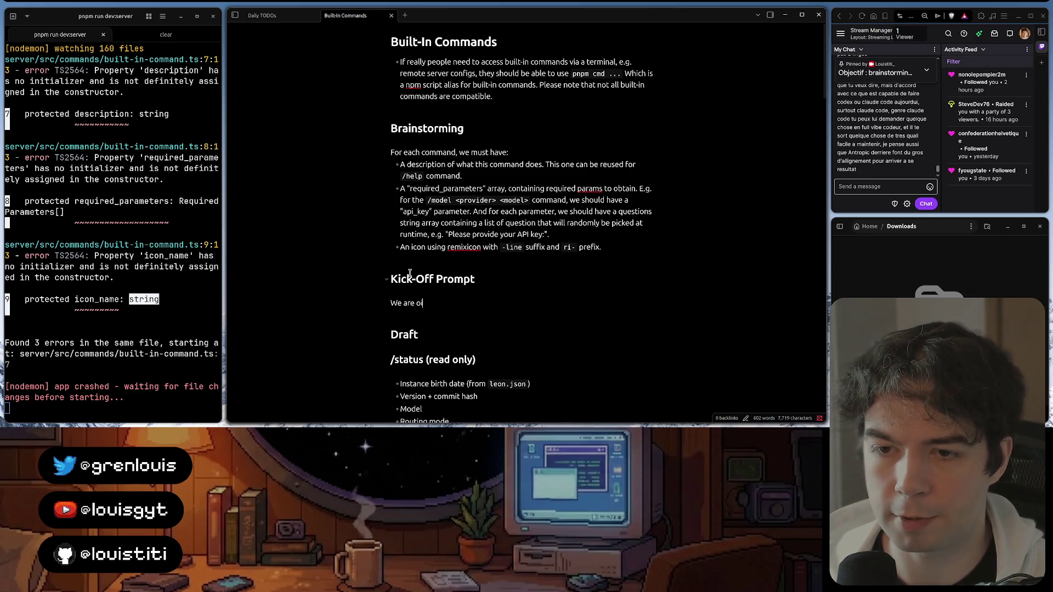
{"action": "type", "text": "io"}
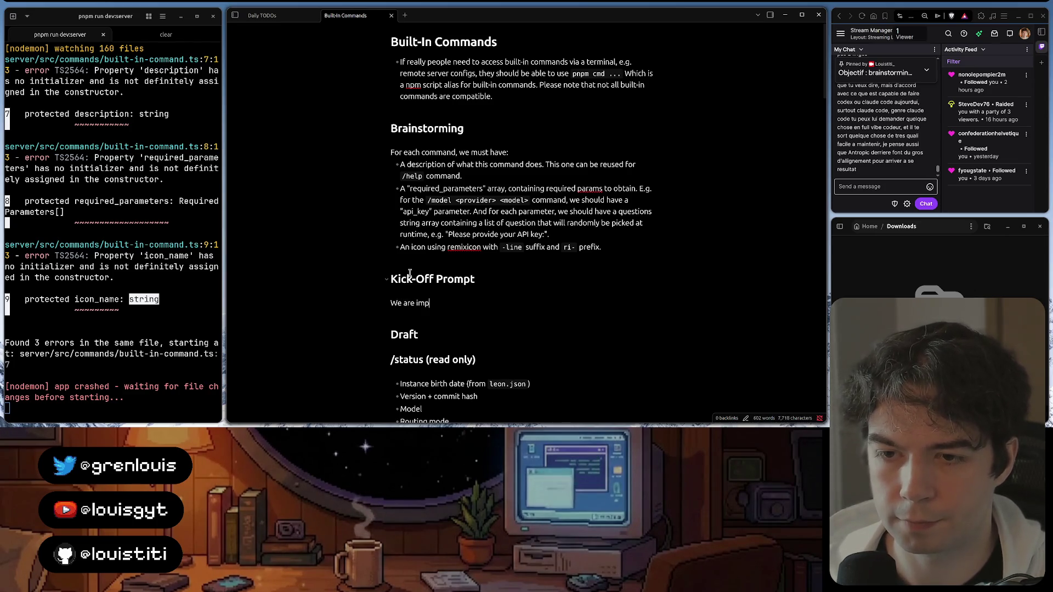
{"action": "type", "text": "ple"}
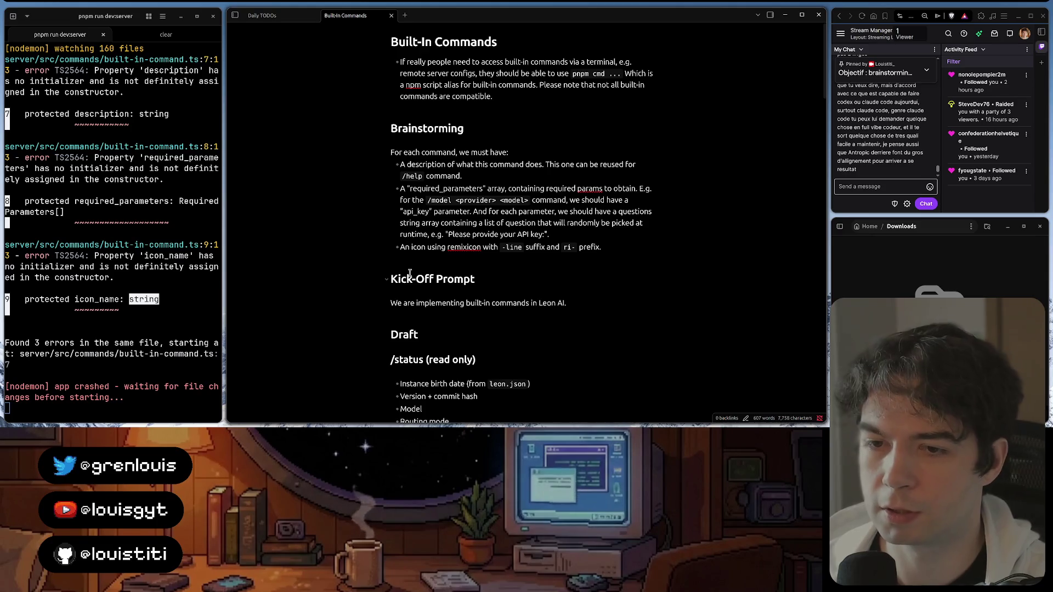
Write that Leon AI built-in commands start with the / symbol and the interface shows when conditions are met
{"action": "key", "text": "Return"}
{"action": "key", "text": "Return"}
{"action": "type", "text": "Every co"}
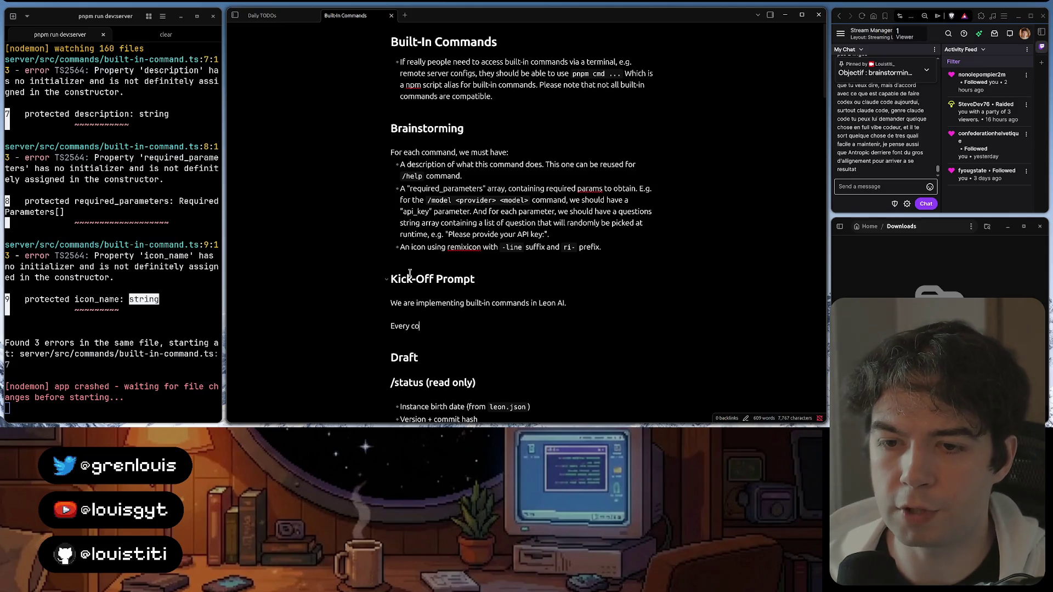
{"action": "type", "text": "mmand must s"}
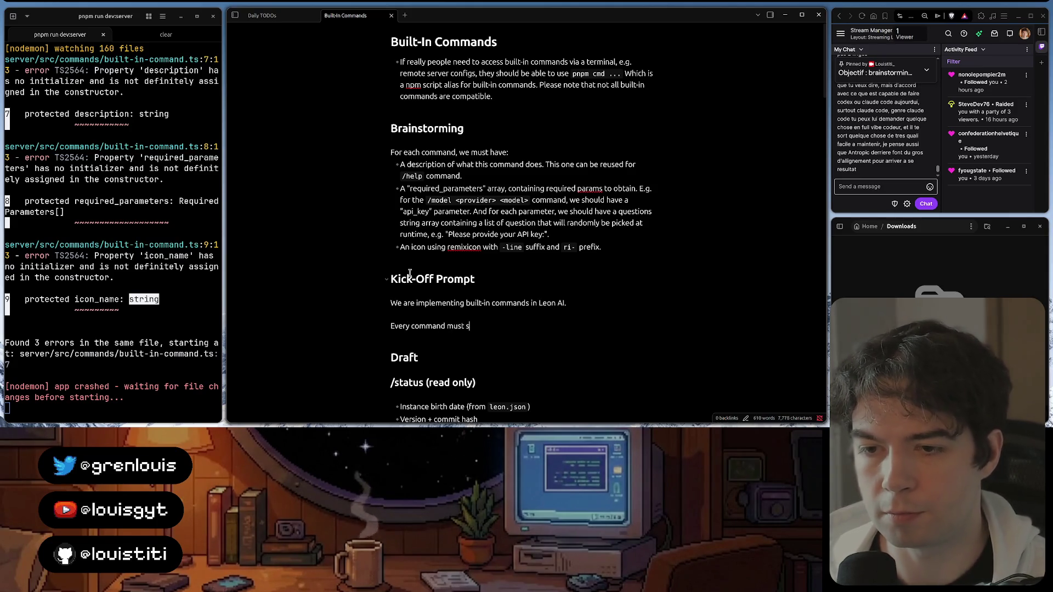
{"action": "type", "text": "tart with /"}
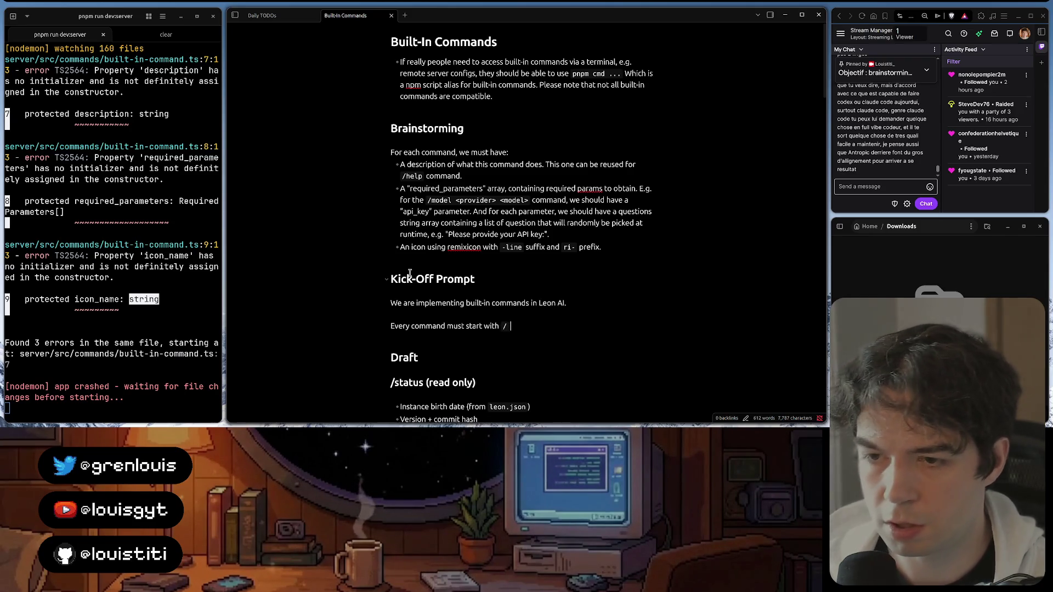
{"action": "type", "text": "` symbol."}
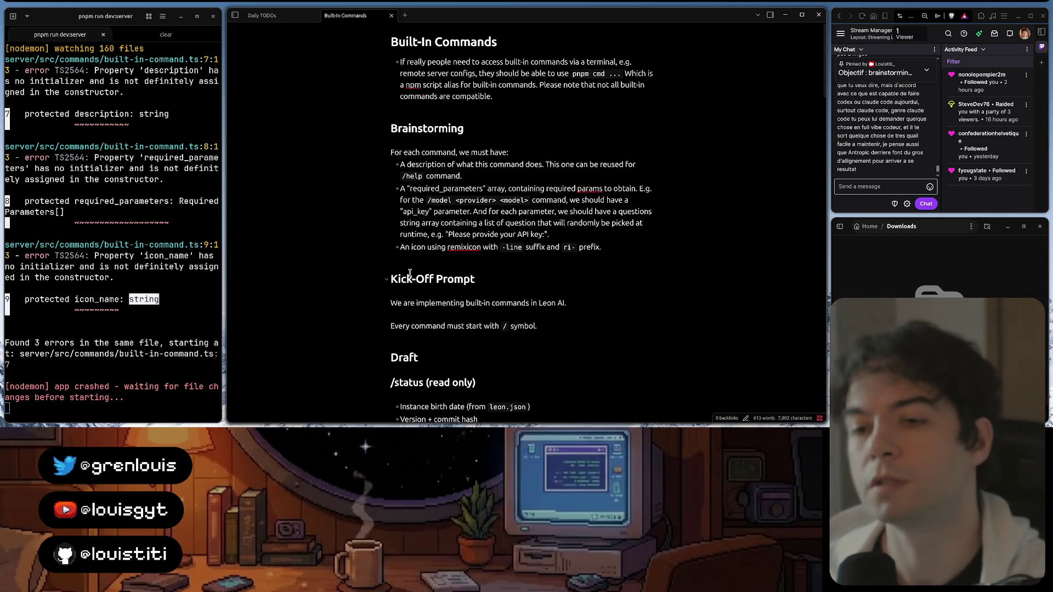
{"action": "type", "text": "On the c"}
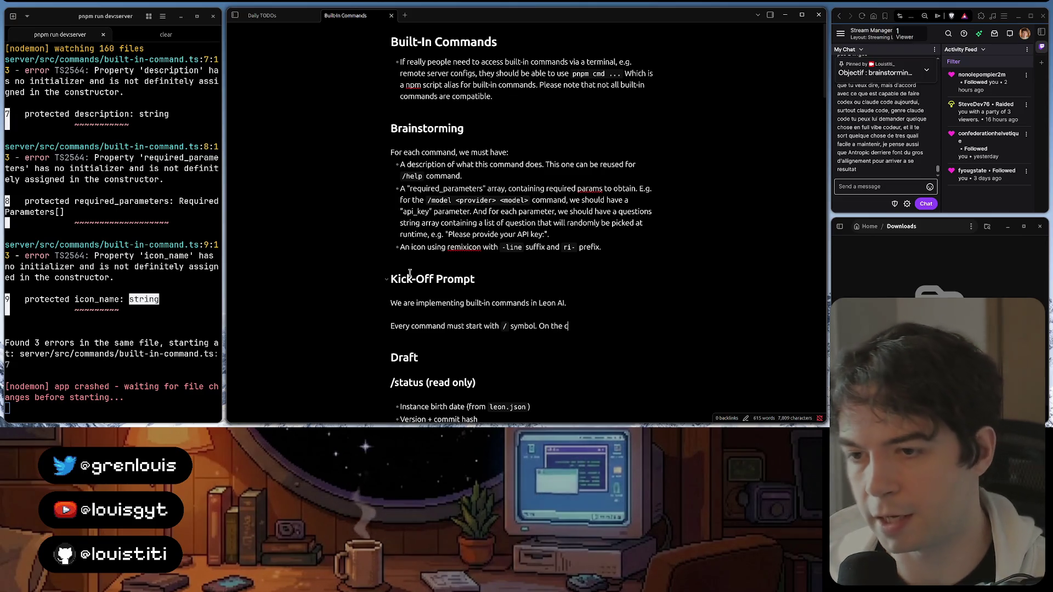
{"action": "type", "text": "lient, when s"}
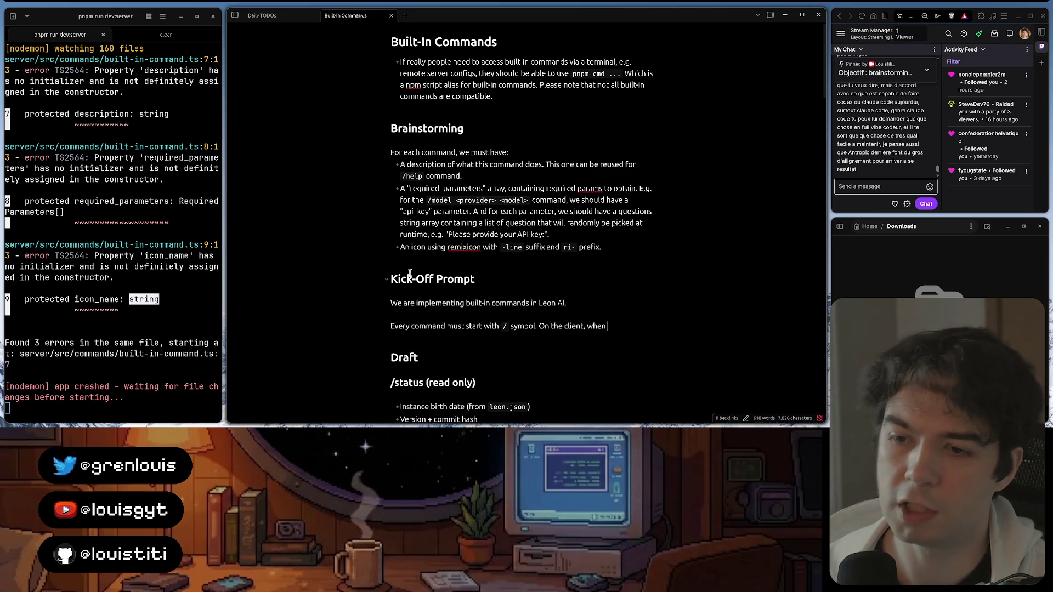
{"action": "key", "text": "BackSpace"}
{"action": "key", "text": "BackSpace"}
{"action": "key", "text": "BackSpace"}
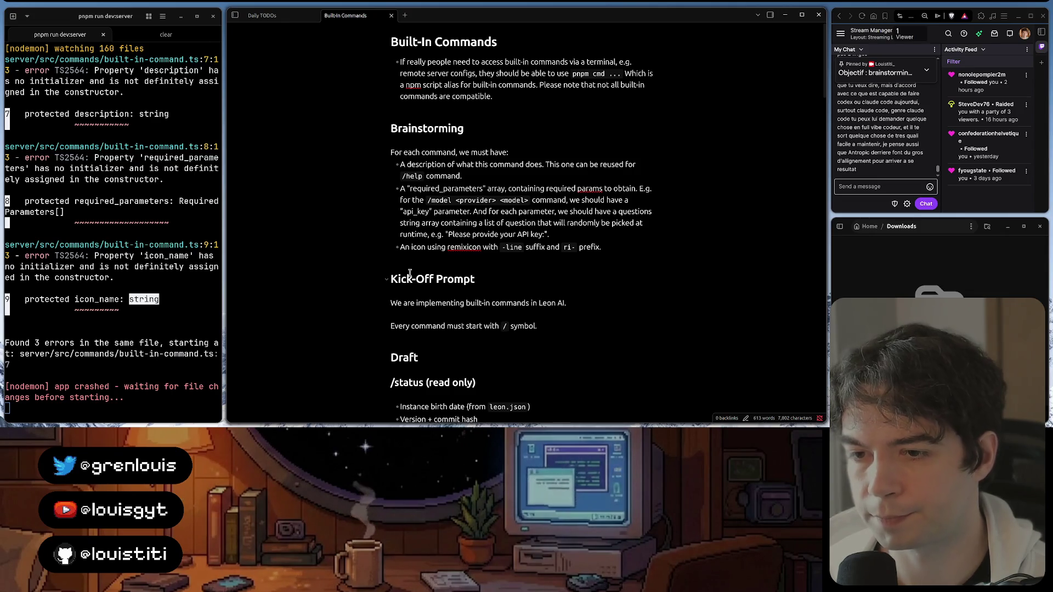
{"action": "key", "text": "Return"}
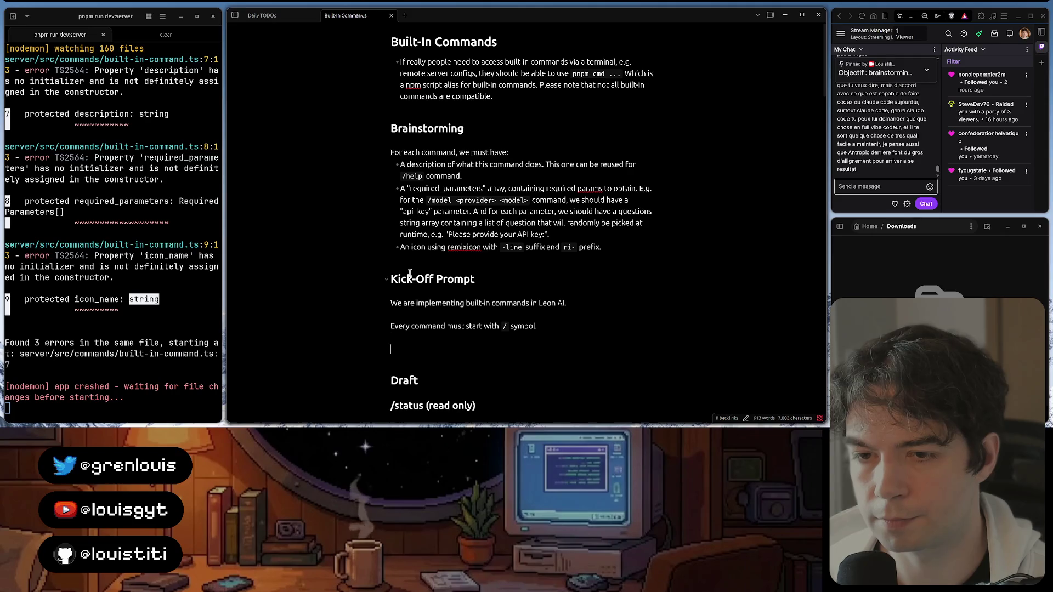
{"action": "type", "text": "On the client, "}
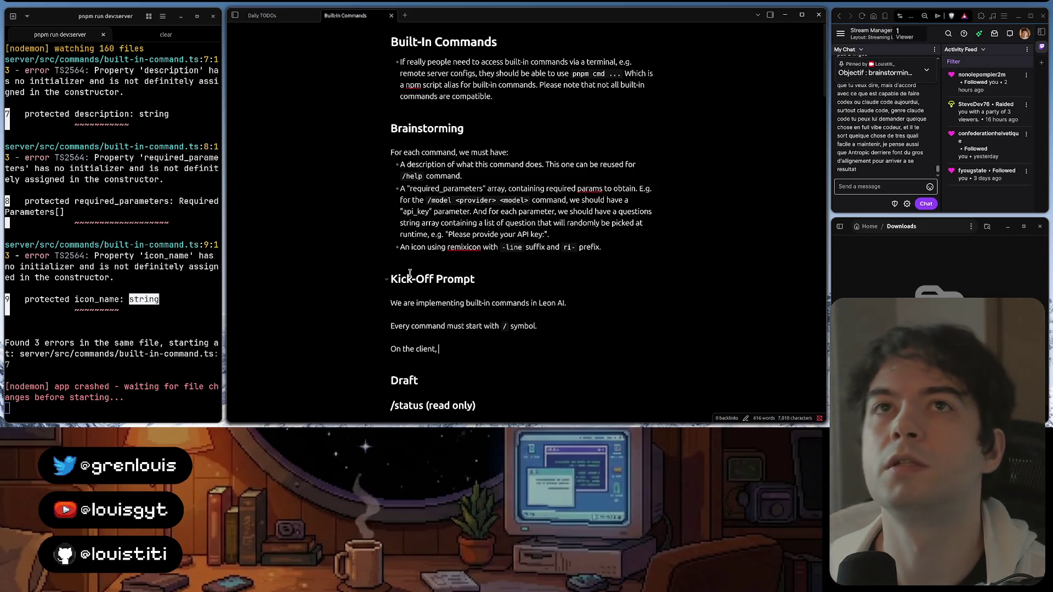
{"action": "type", "text": "we must"}
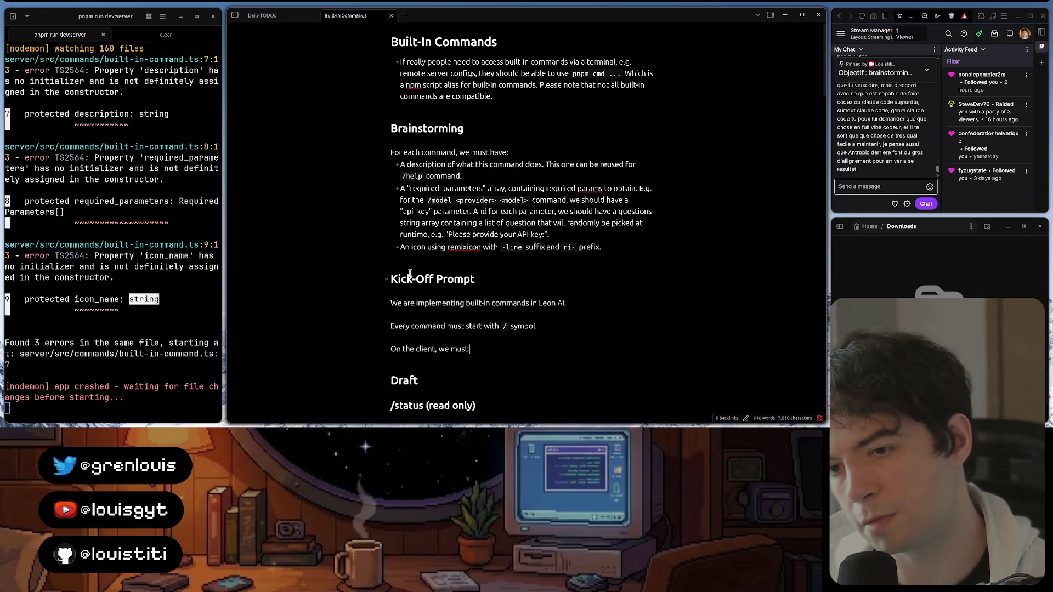
{"action": "type", "text": " display the built"}
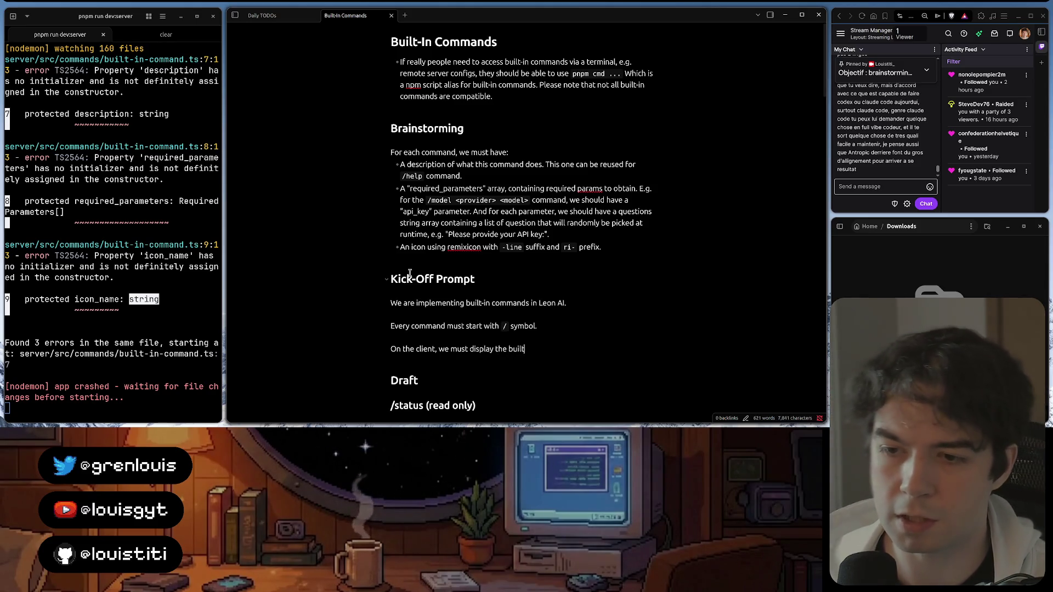
{"action": "type", "text": "-in command U"}
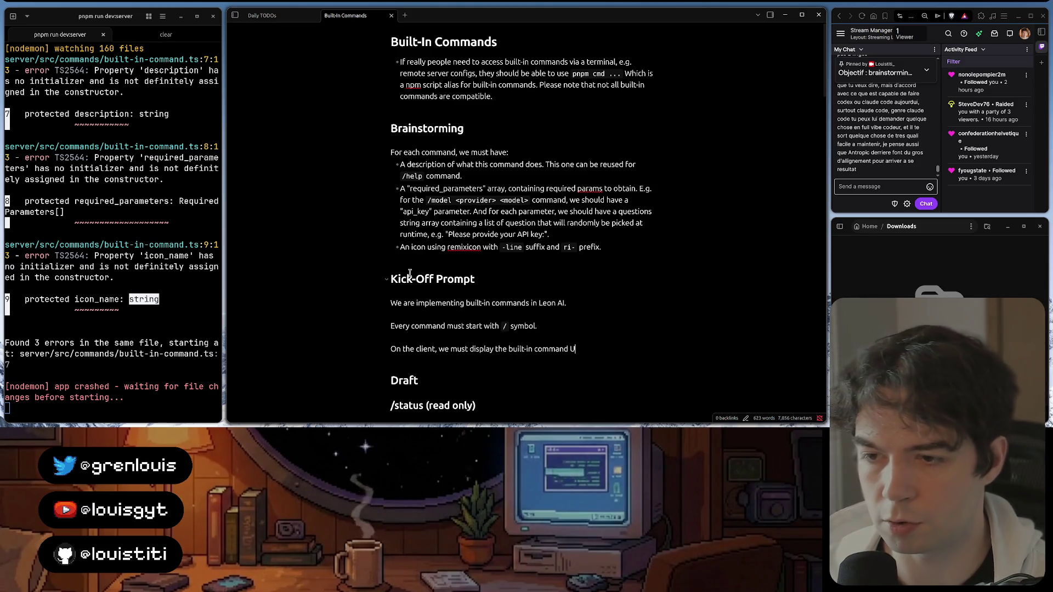
{"action": "key", "text": "BackSpace"}
{"action": "type", "text": "interface "}
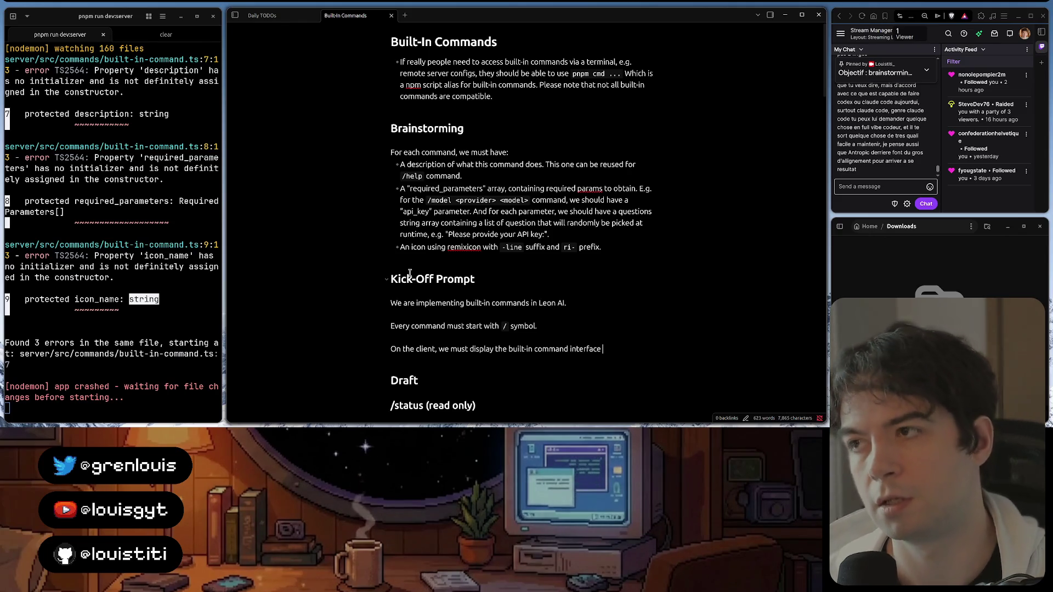
{"action": "type", "text": "when:"}
{"action": "key", "text": "Return"}
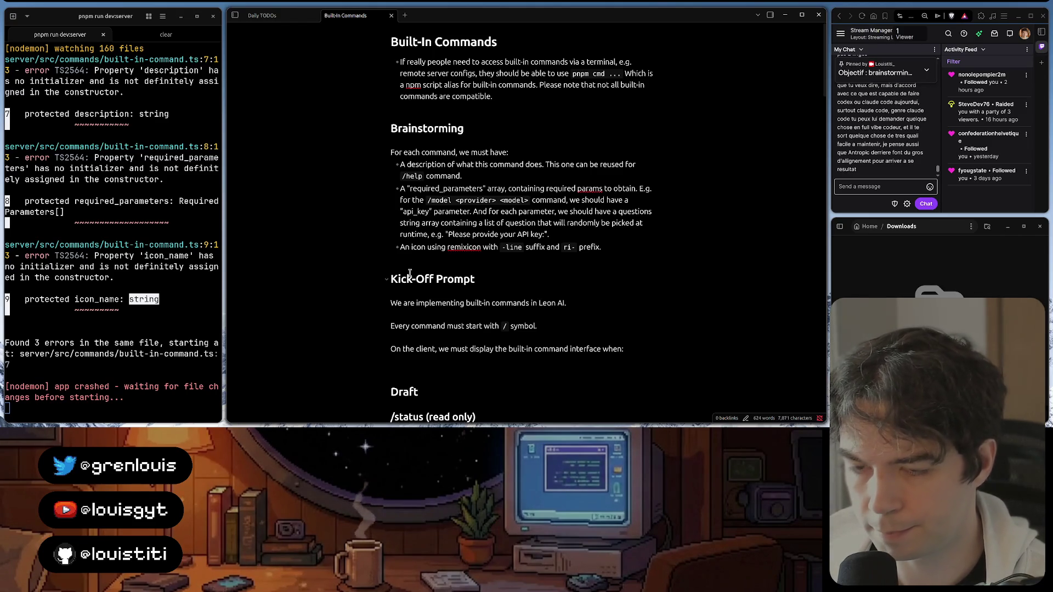
{"action": "key", "text": "BackSpace"}
{"action": "key", "text": "BackSpace"}
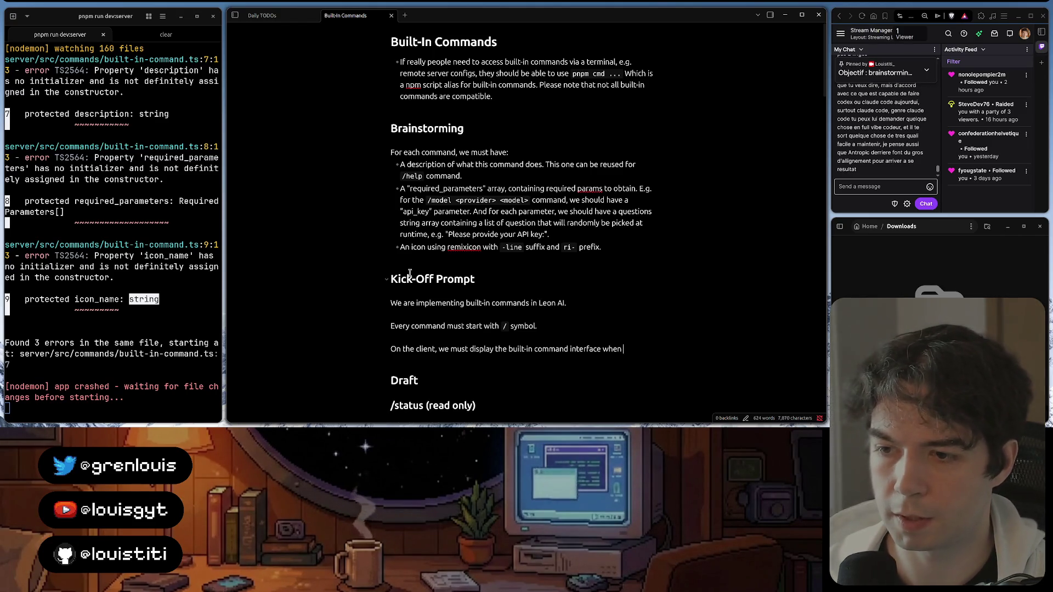
{"action": "type", "text": "either o"}
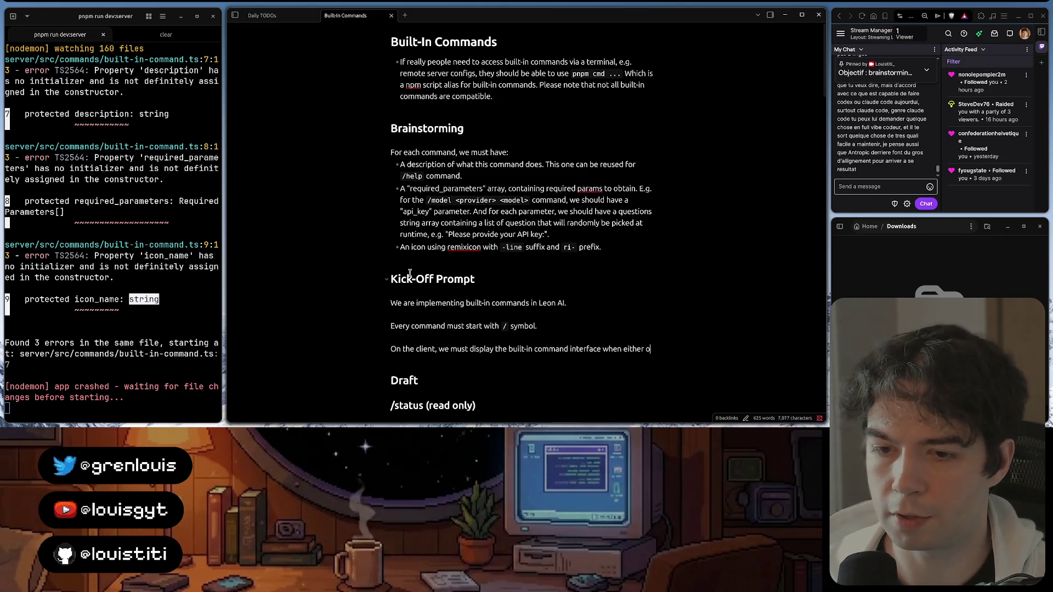
{"action": "type", "text": "f the following co"}
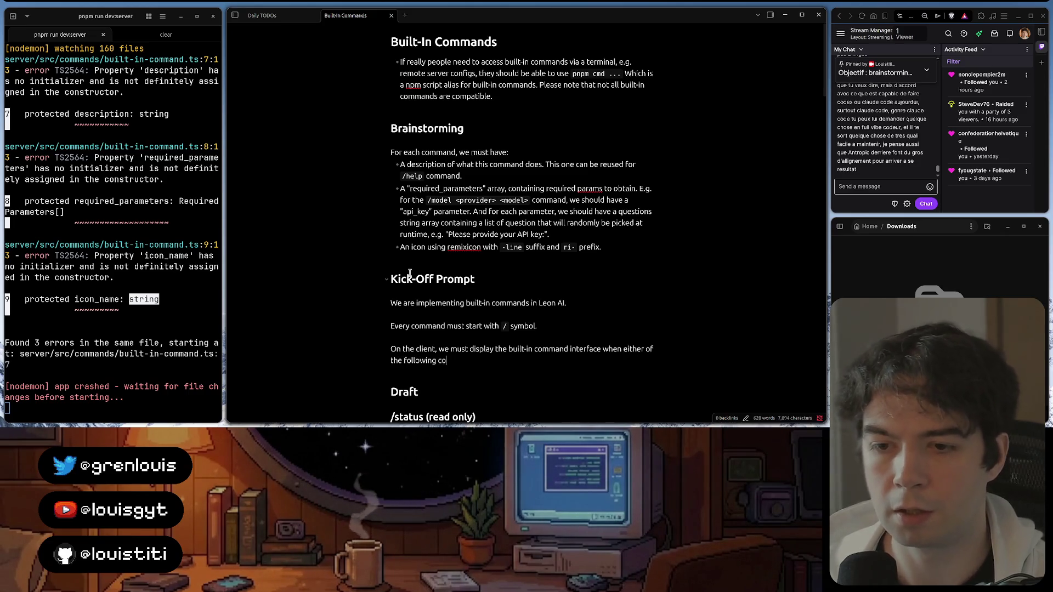
{"action": "type", "text": "nditions are fu"}
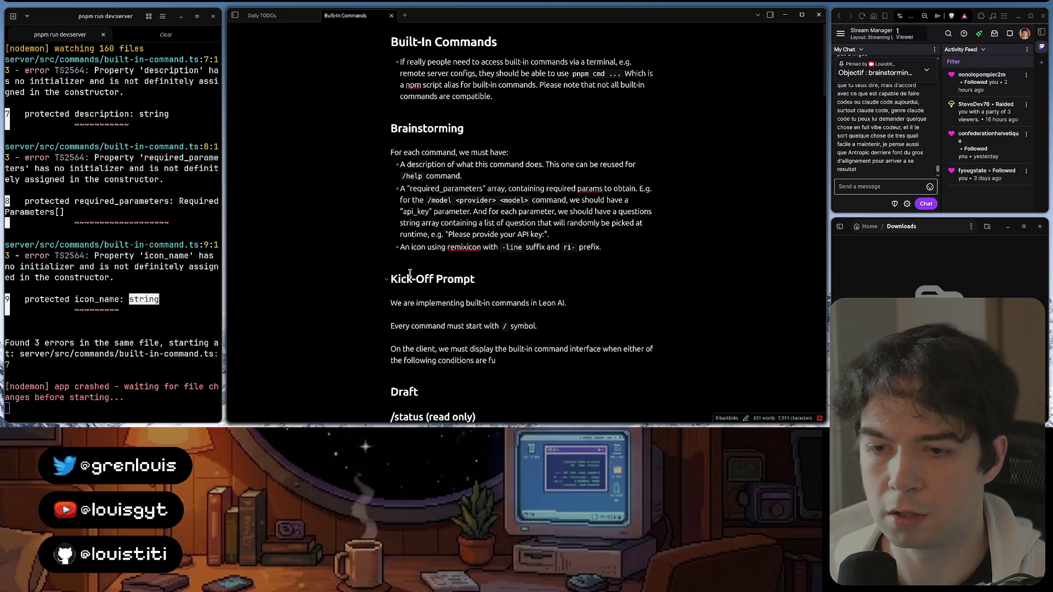
{"action": "key", "text": "BackSpace"}
{"action": "key", "text": "BackSpace"}
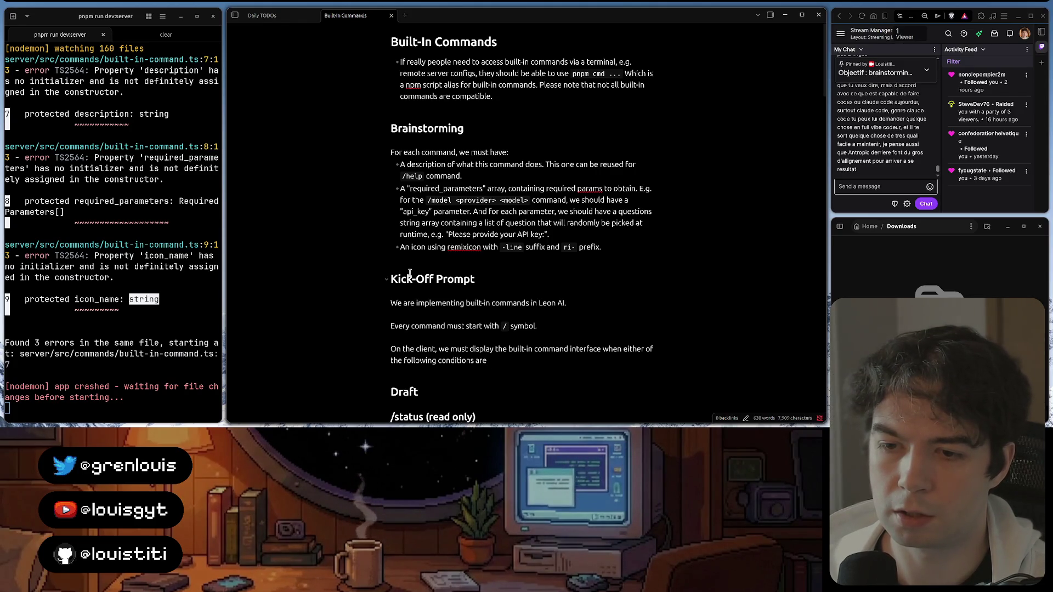
{"action": "type", "text": "fullfill"}
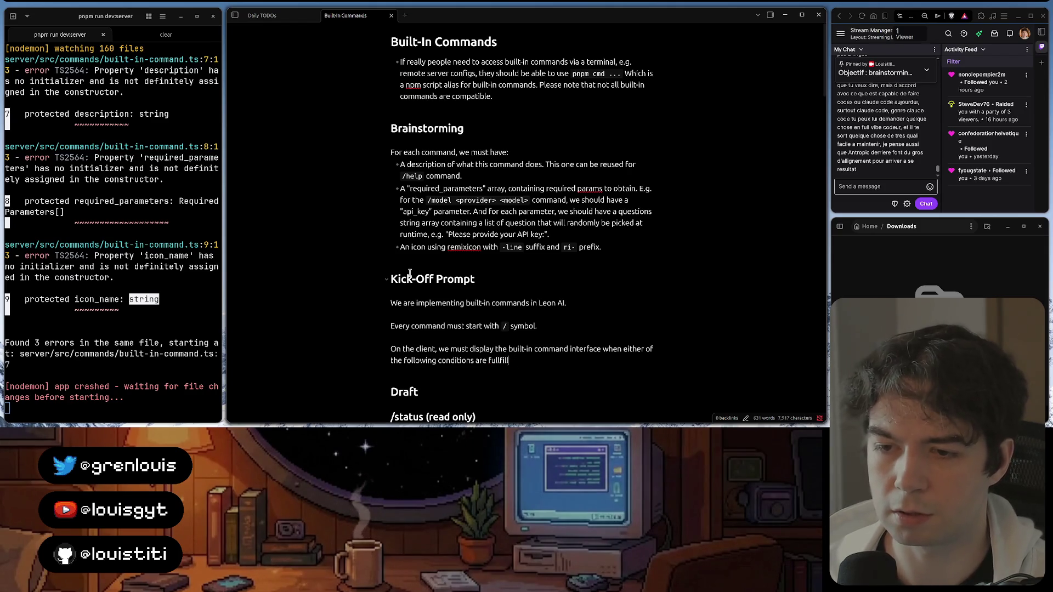
{"action": "type", "text": "ed"}
Correct 'fullfilled' to 'fulfilled' via the spelling suggestion and drop the stray space
{"action": "right_click", "coordinate": [498, 358]}
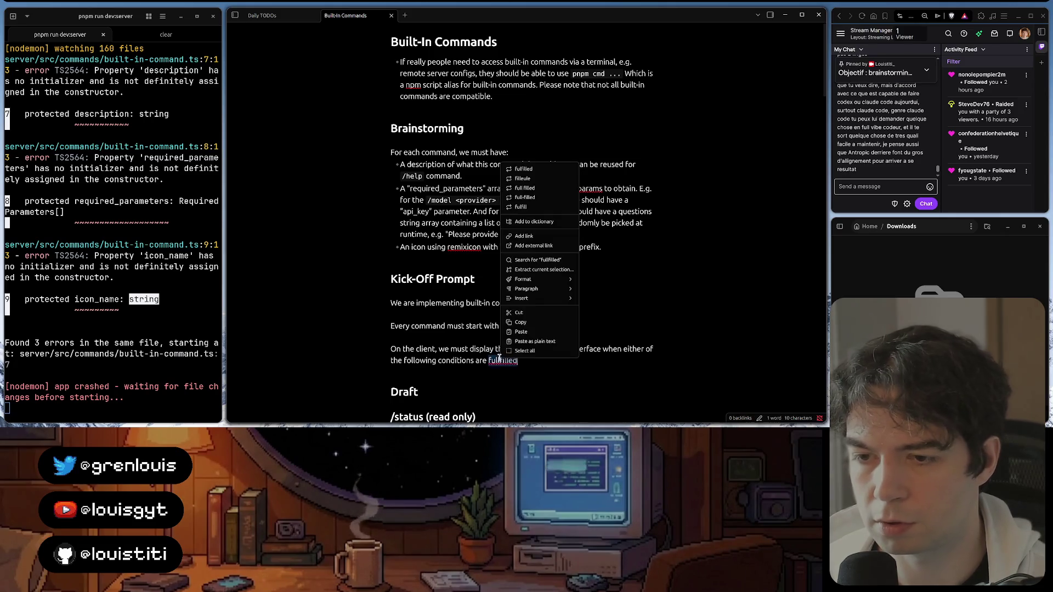
{"action": "left_click", "coordinate": [523, 169]}
{"action": "key", "text": "BackSpace"}
{"action": "type", "text": "led:"}
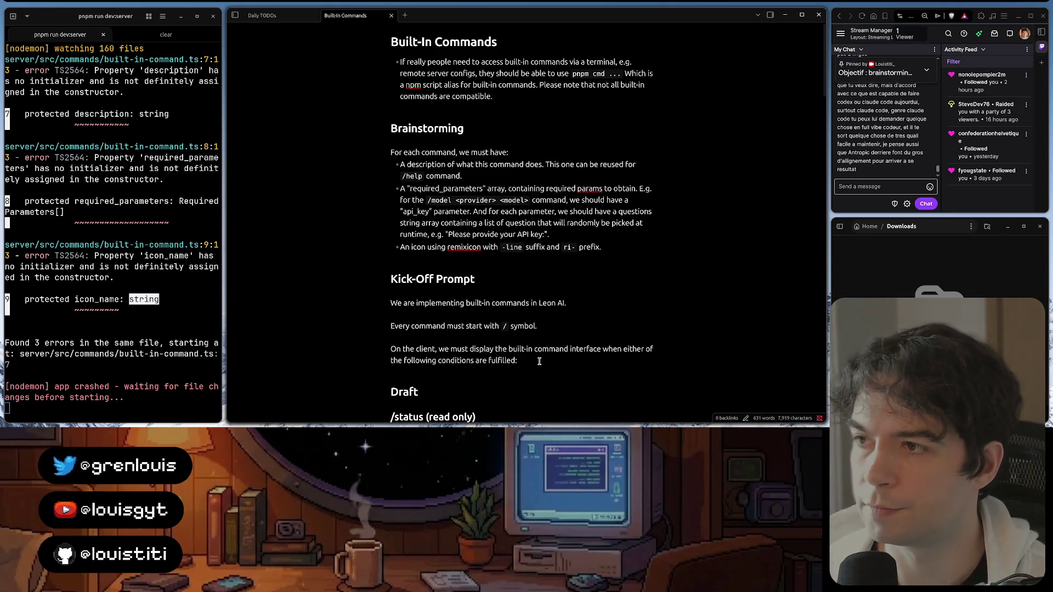
Add the numbered conditions: slash pressed with main input unfocused, or input focused with / as first character
{"action": "key", "text": "Return"}
{"action": "type", "text": "1. "}
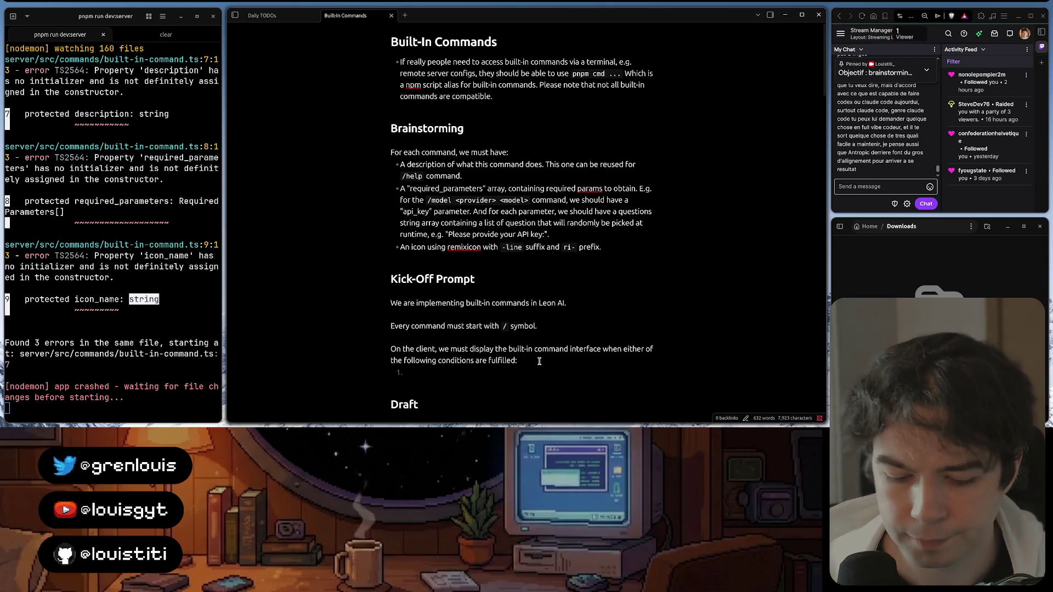
{"action": "type", "text": "Either, "}
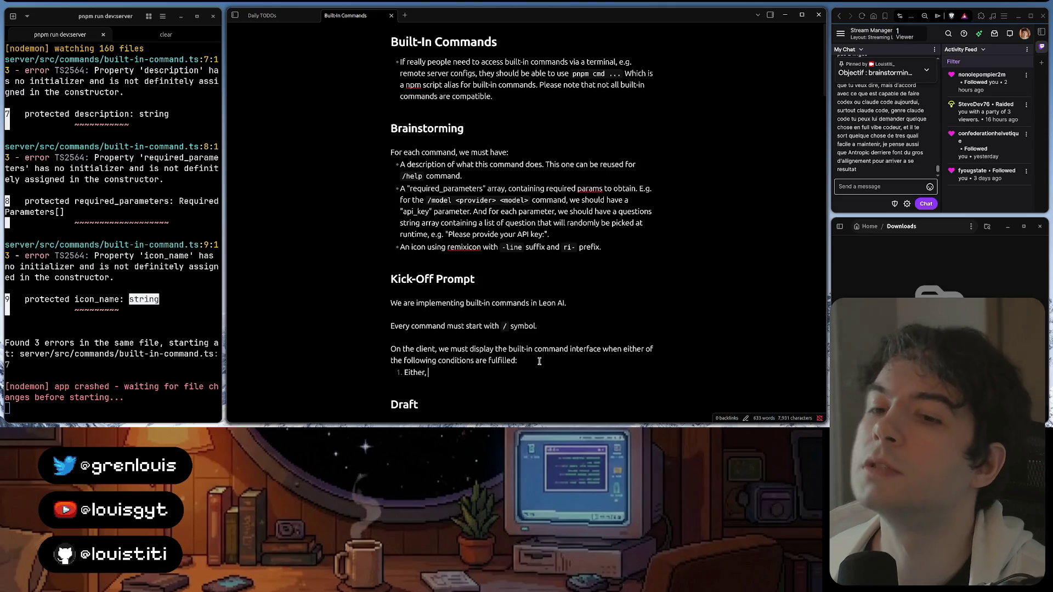
{"action": "type", "text": "the"}
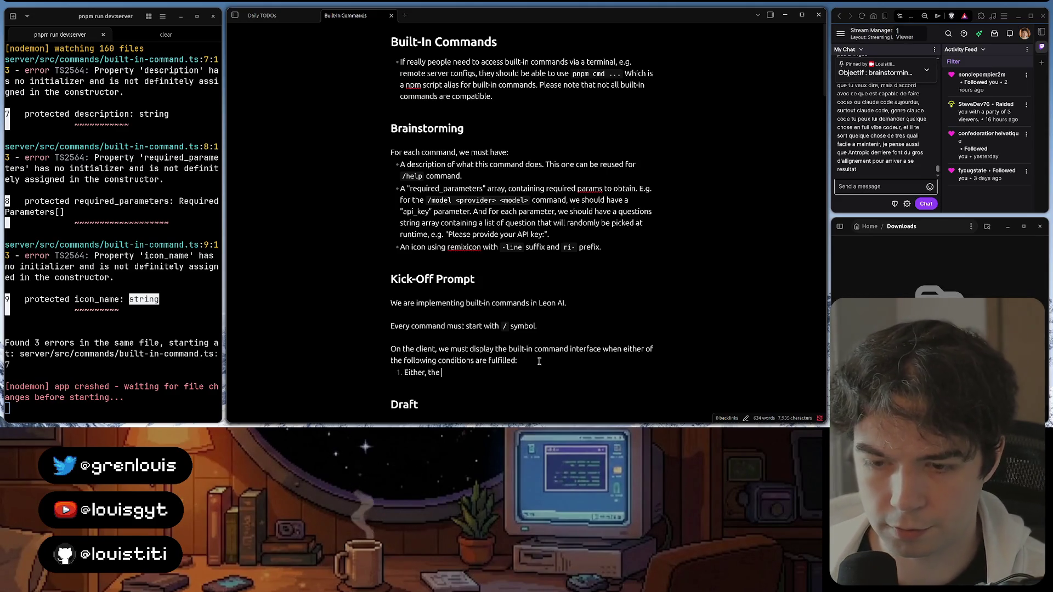
{"action": "type", "text": "`/`"}
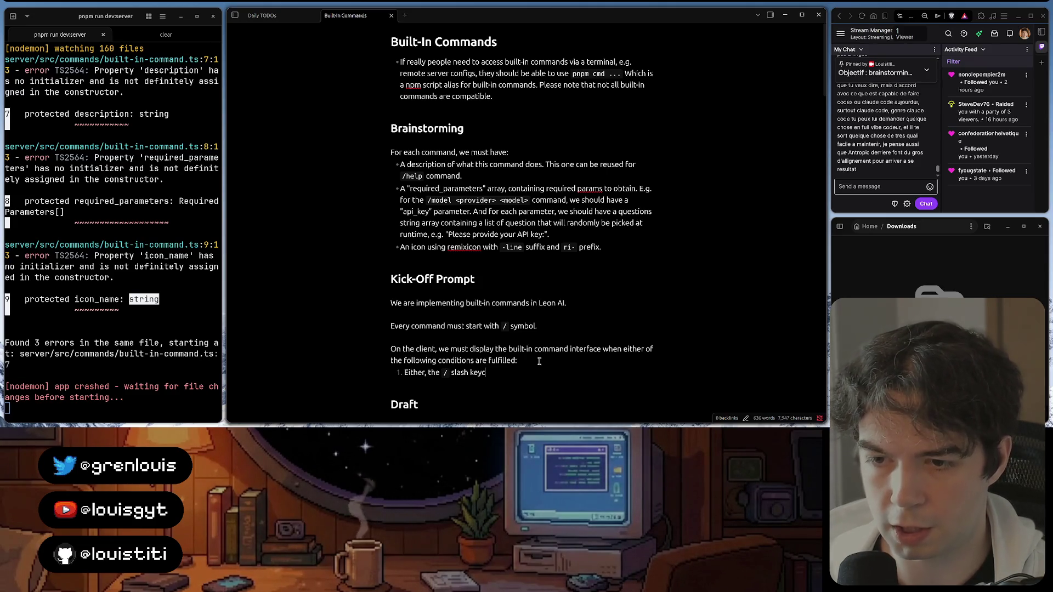
{"action": "type", "text": " cap "}
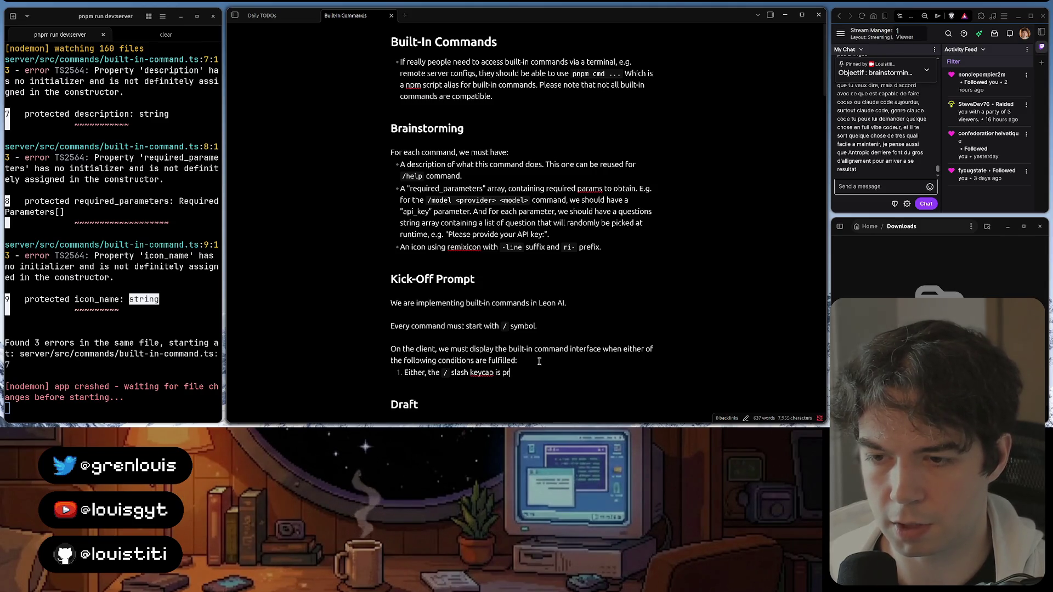
{"action": "type", "text": "essed but"}
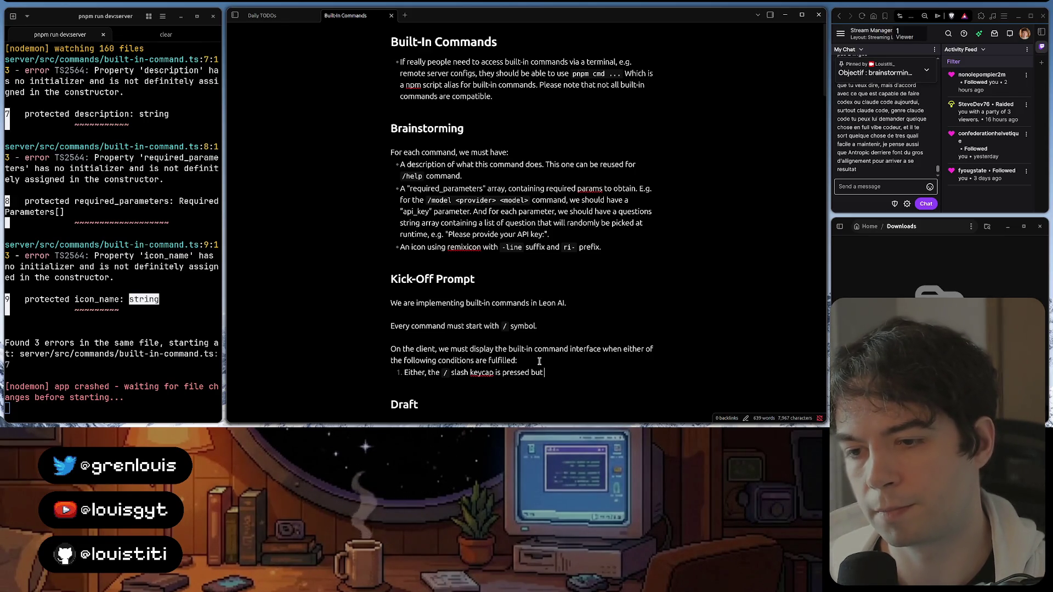
{"action": "type", "text": " the mai"}
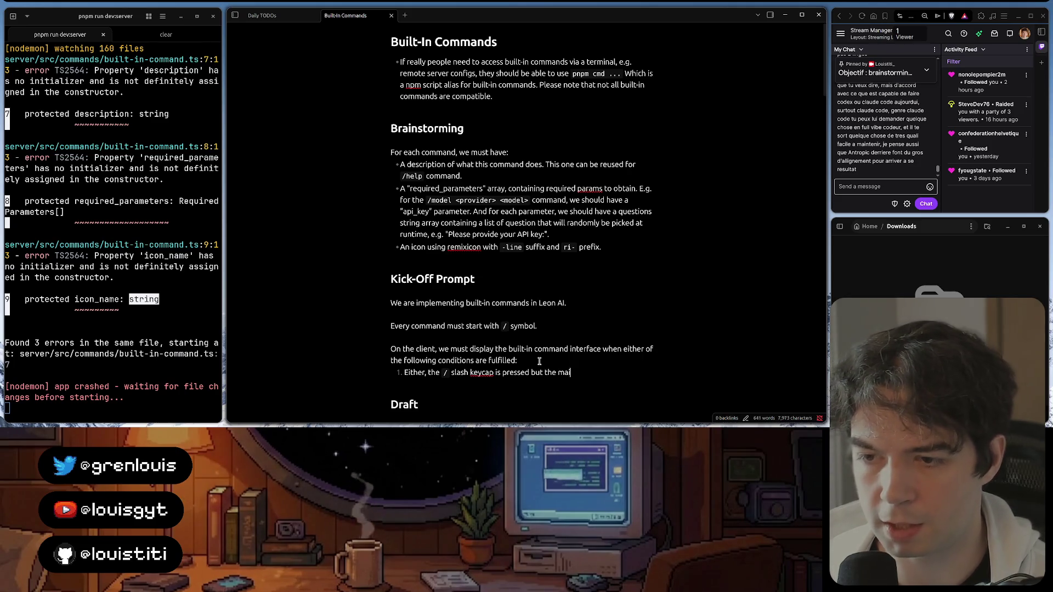
{"action": "type", "text": "n input utteran"}
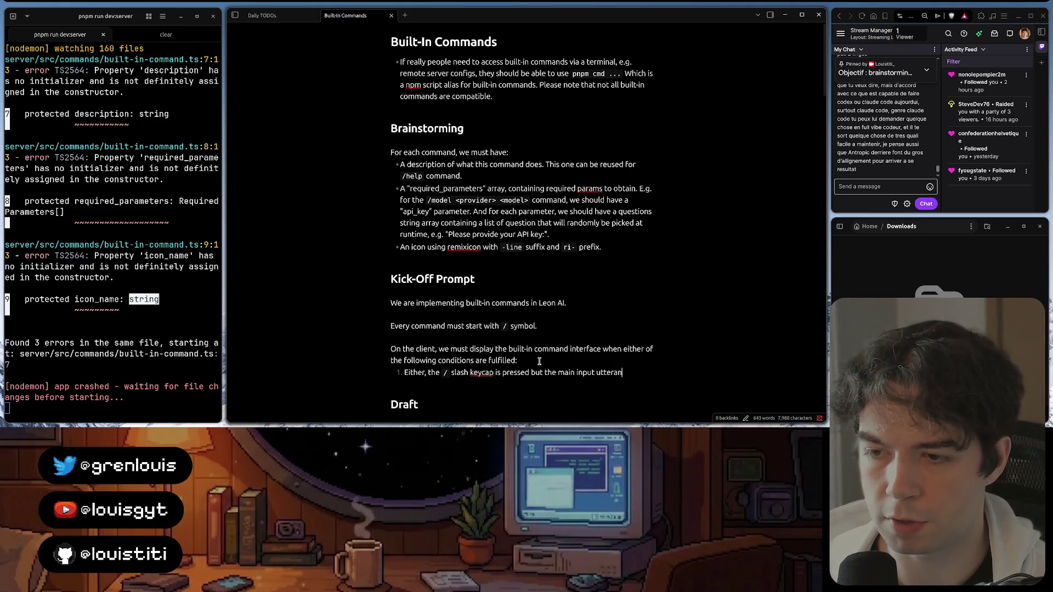
{"action": "type", "text": "ce/query input isn'"}
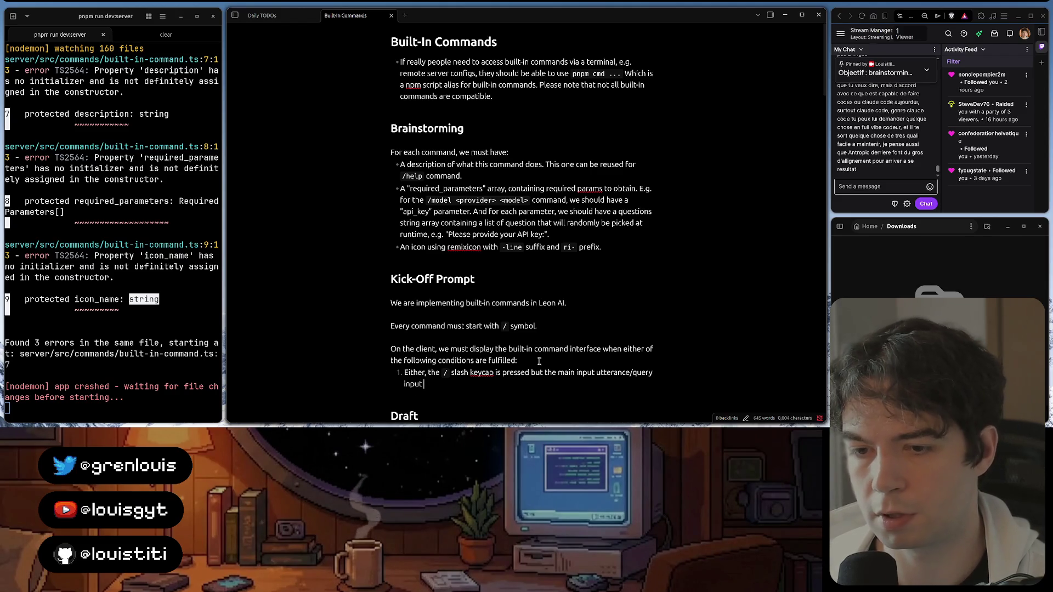
{"action": "type", "text": "t focus"}
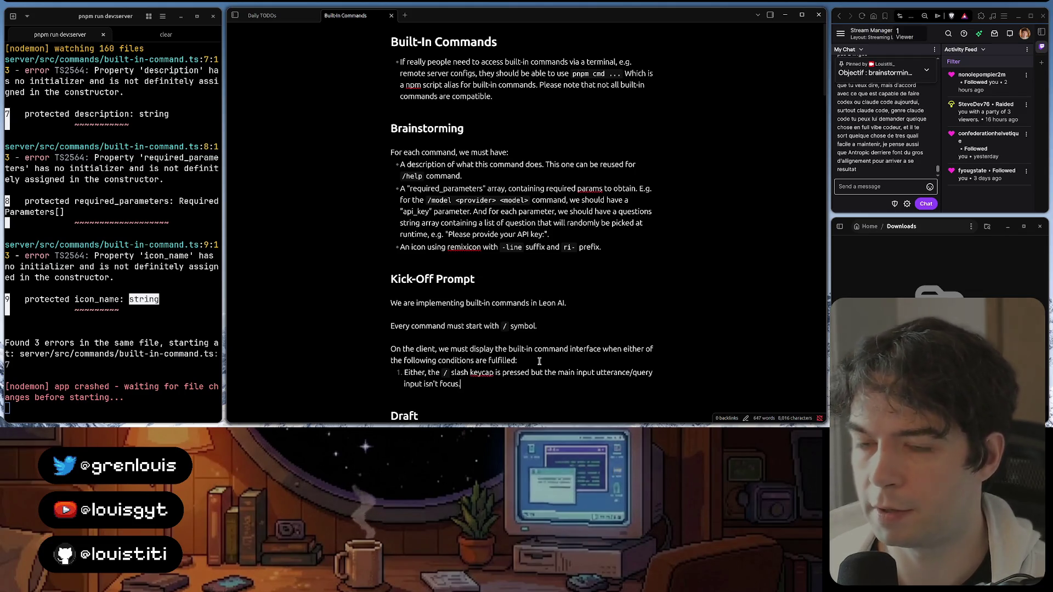
{"action": "type", "text": "."}
{"action": "key", "text": "Return"}
{"action": "type", "text": "Either,"}
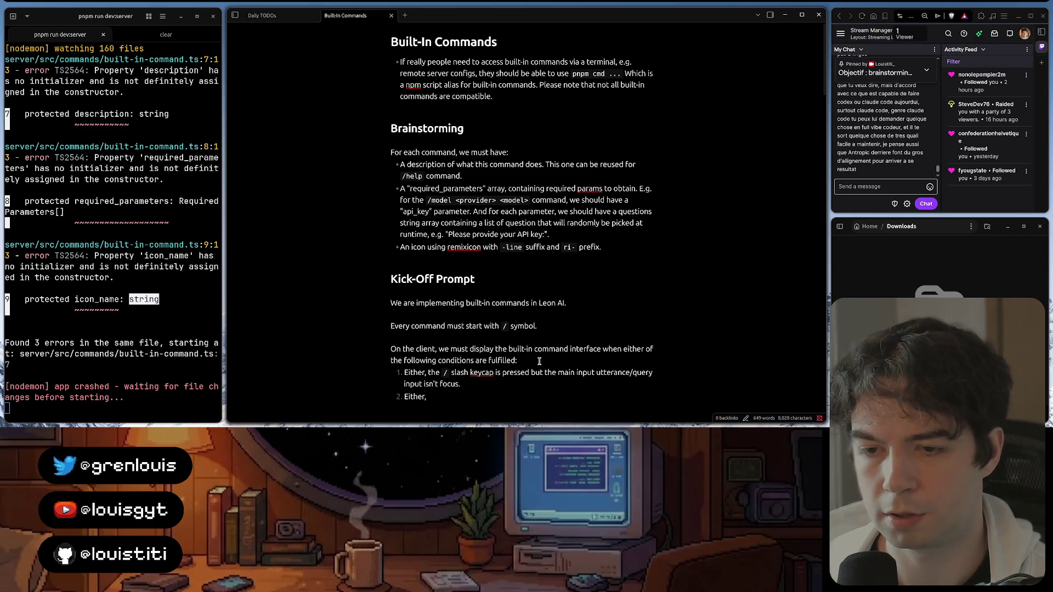
{"action": "type", "text": " the m"}
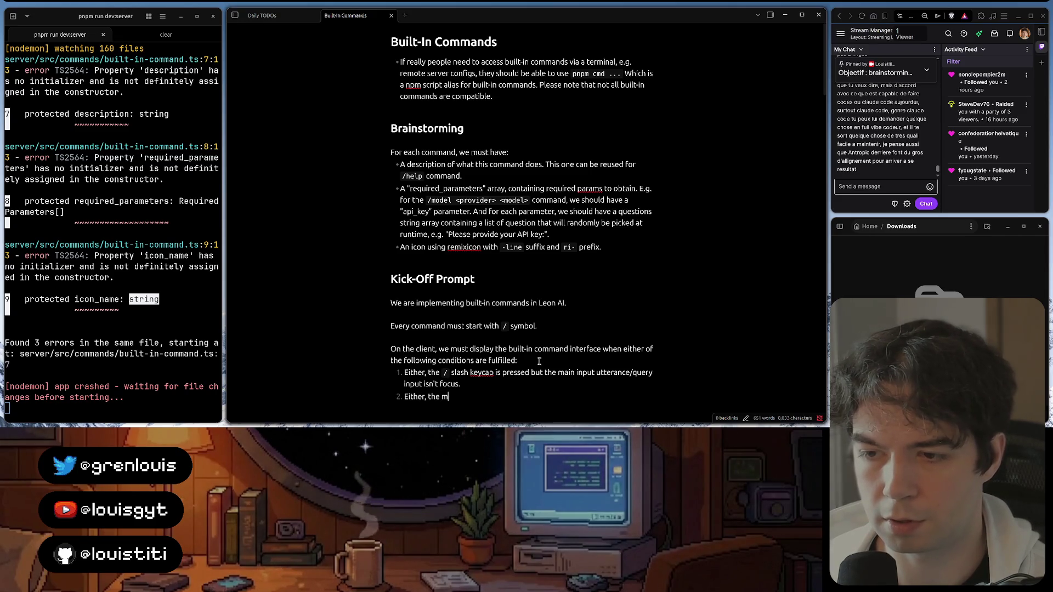
{"action": "type", "text": "ain inp"}
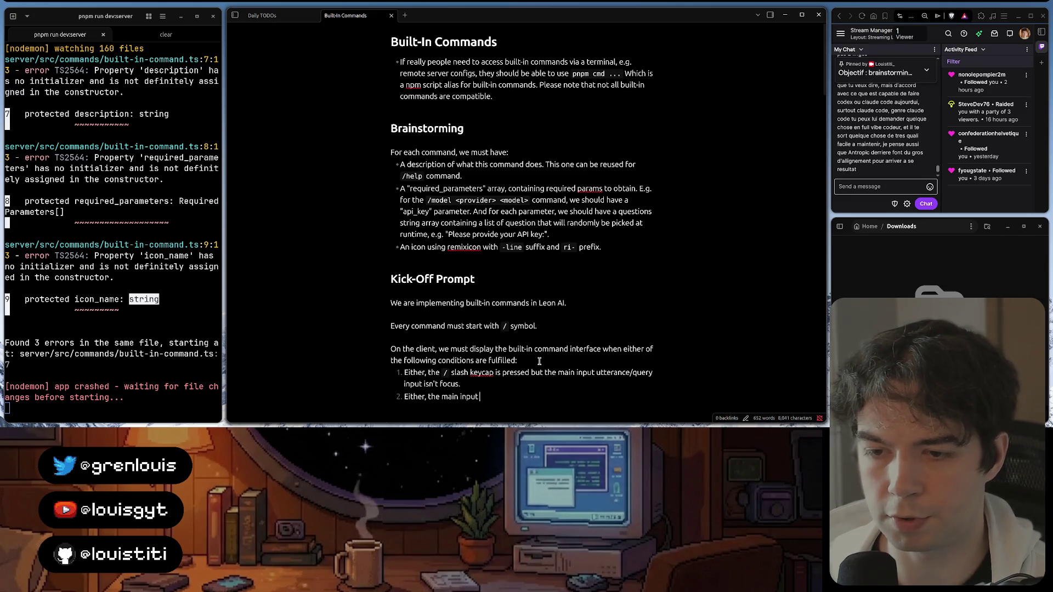
{"action": "type", "text": "utterance/query input"}
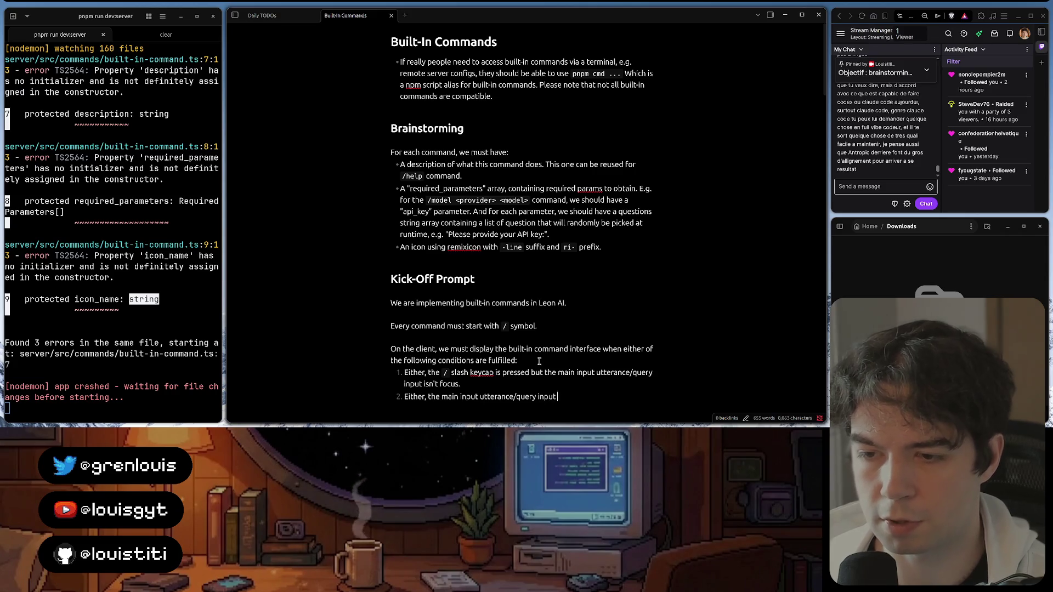
{"action": "type", "text": " is focus and the first"}
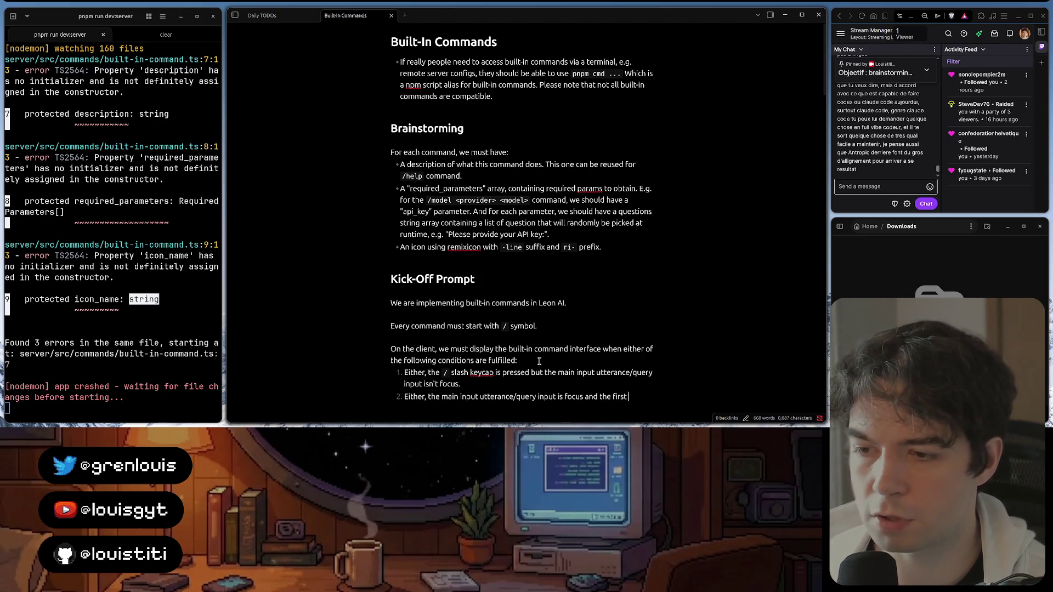
{"action": "type", "text": " character"}
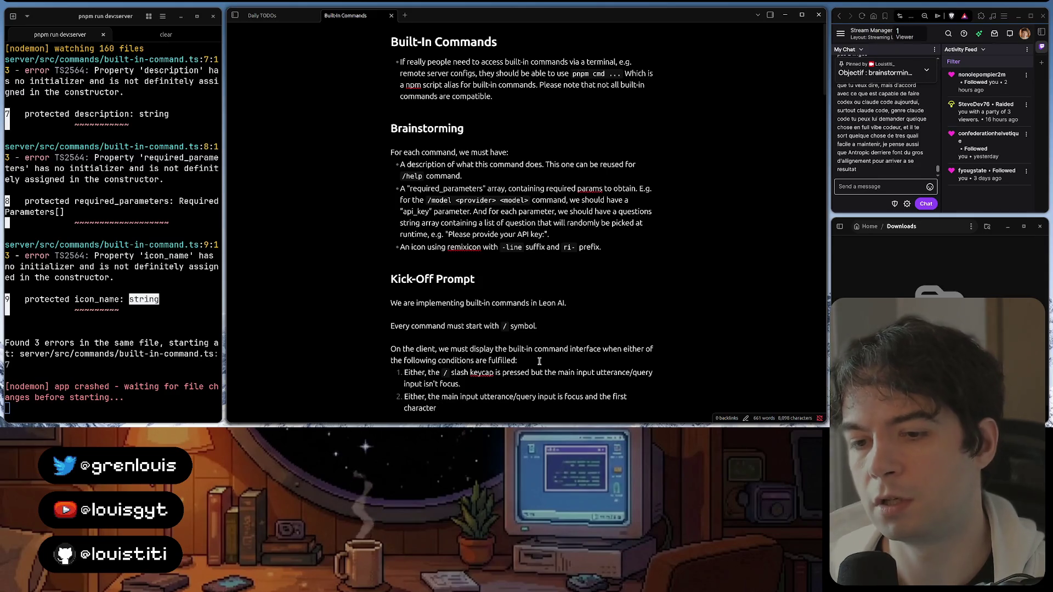
{"action": "type", "text": "put is t"}
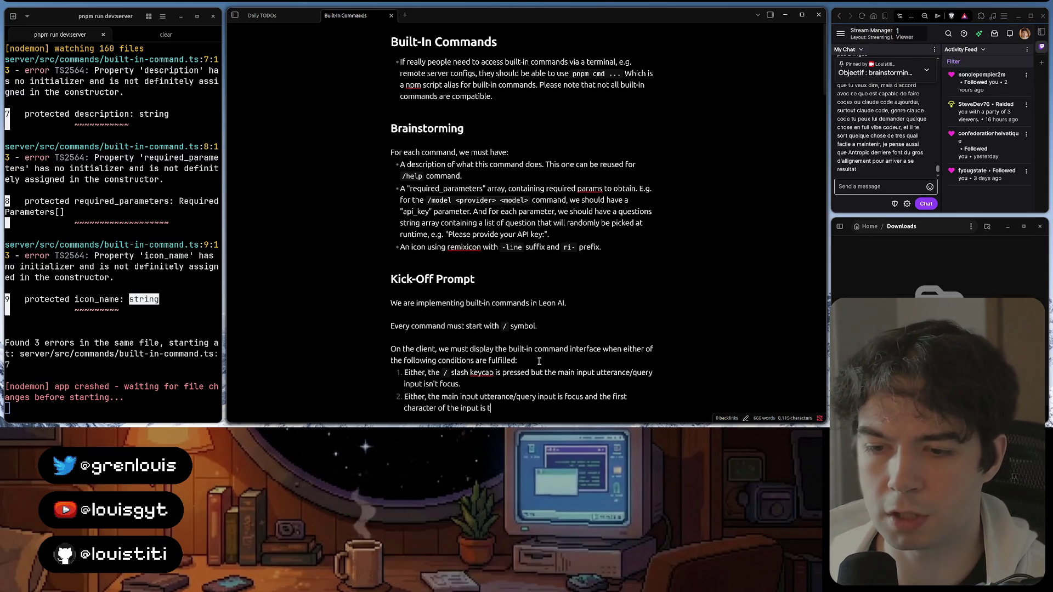
{"action": "type", "text": "he / slash sym"}
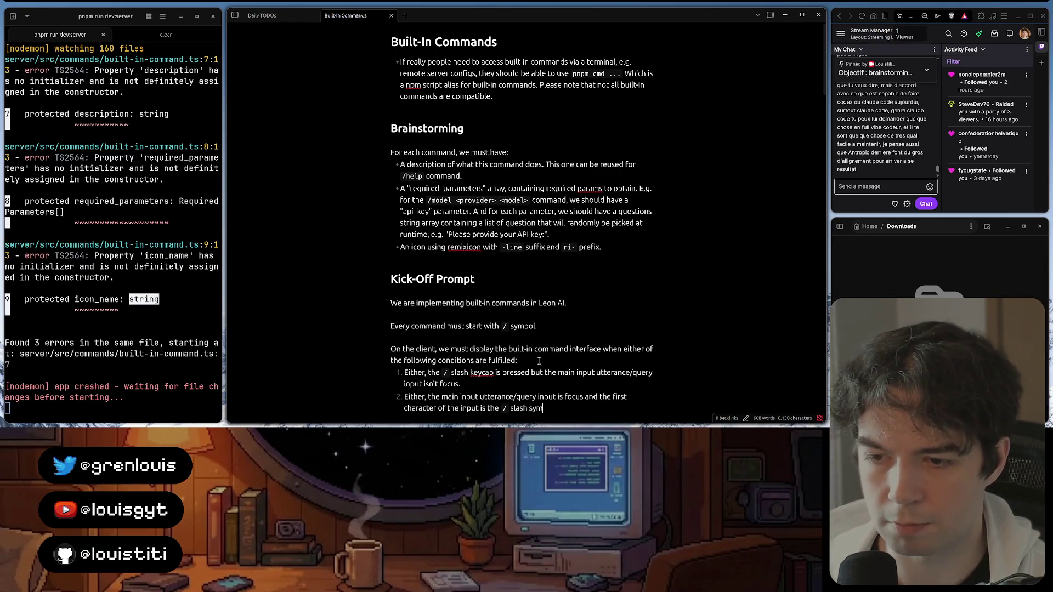
{"action": "type", "text": " bol"}
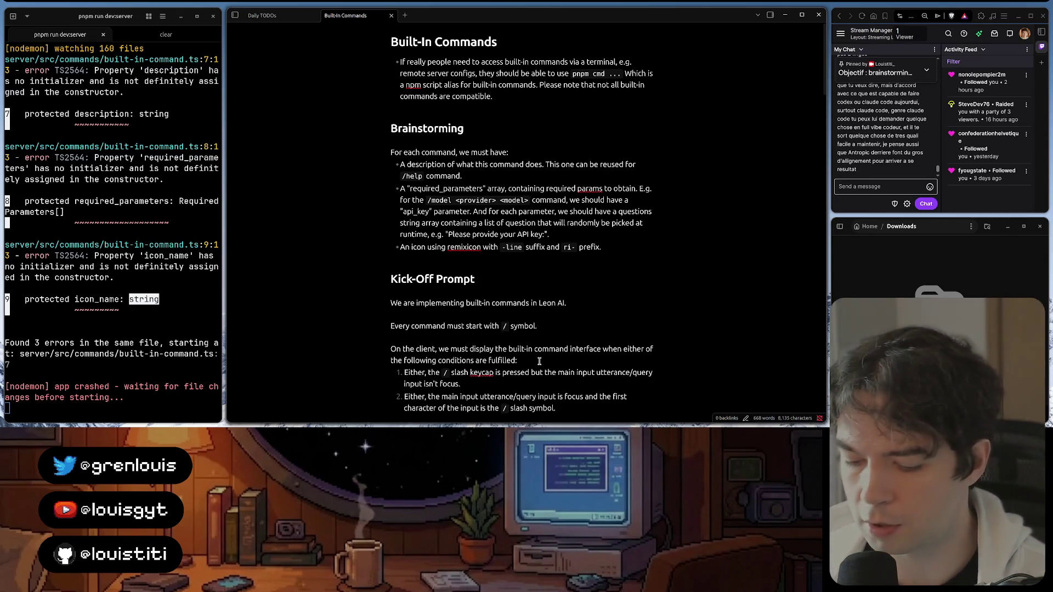
{"action": "key", "text": "Return"}
{"action": "key", "text": "Return"}
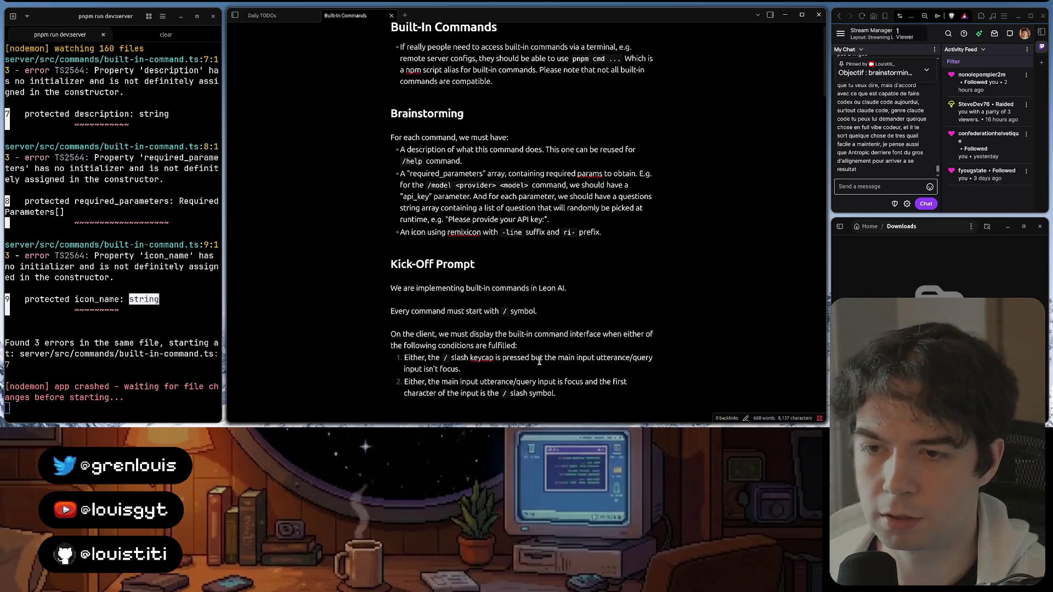
{"action": "scroll", "coordinate": [539, 361], "scroll_direction": "down", "scroll_amount": 2}
{"action": "type", "text": "The b"}
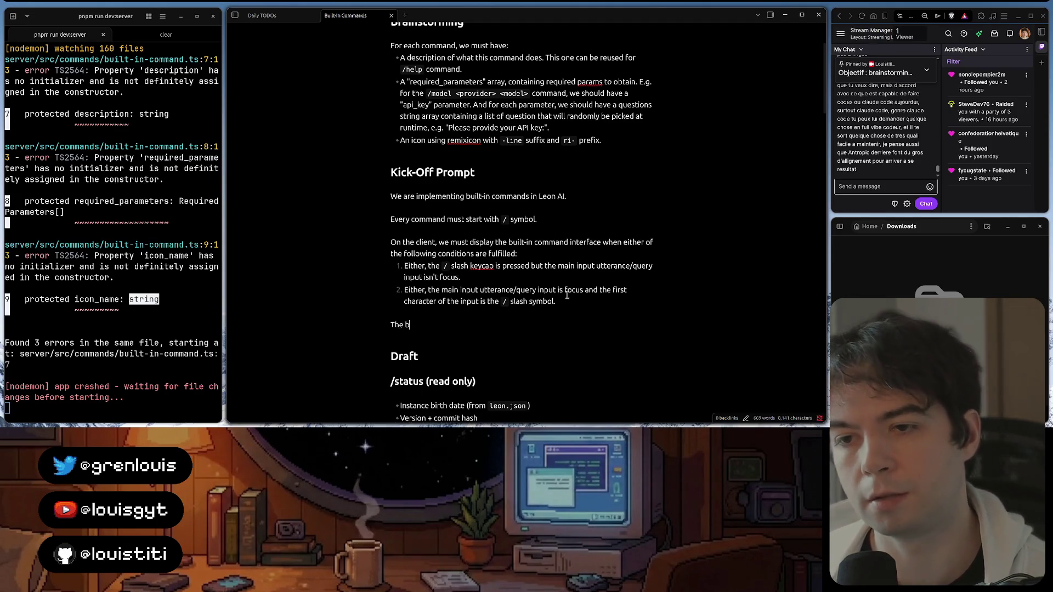
Write that the commands interface is a modal window with a fancy, reactive slide-up and fade-in animation
{"action": "key", "text": "BackSpace"}
{"action": "type", "text": "built-in "}
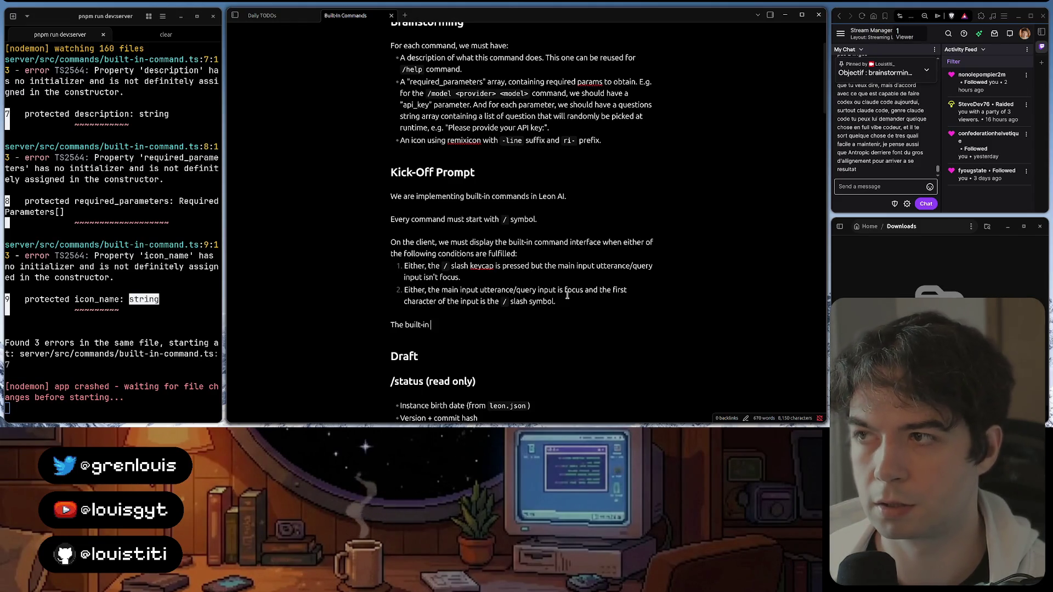
{"action": "type", "text": "command interface"}
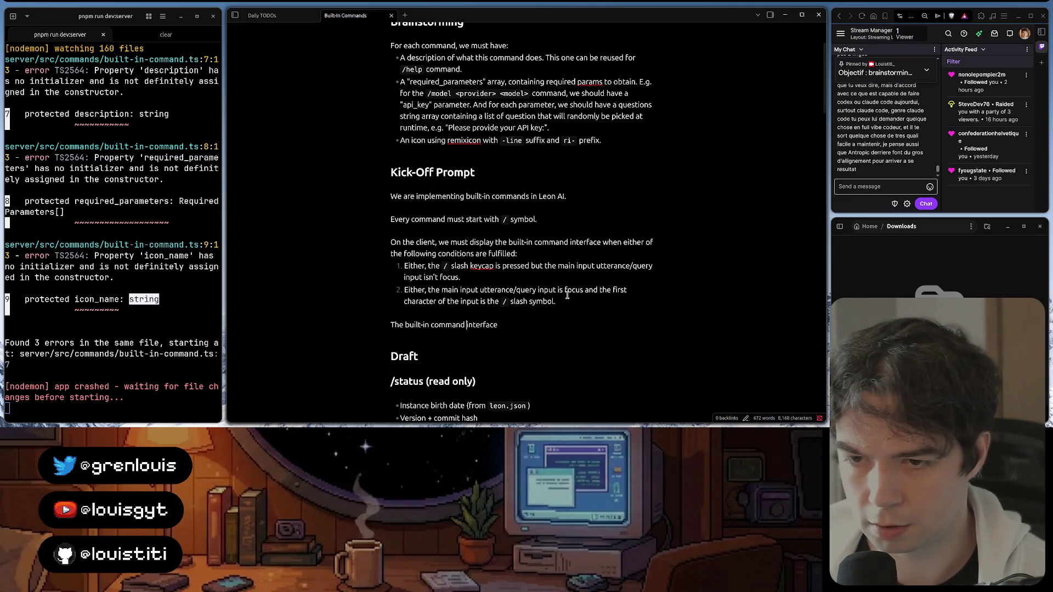
{"action": "key", "text": "ctrl+Left"}
{"action": "key", "text": "ctrl+Left"}
{"action": "key", "text": "ctrl+Right"}
{"action": "type", "text": "s"}
{"action": "key", "text": "End"}
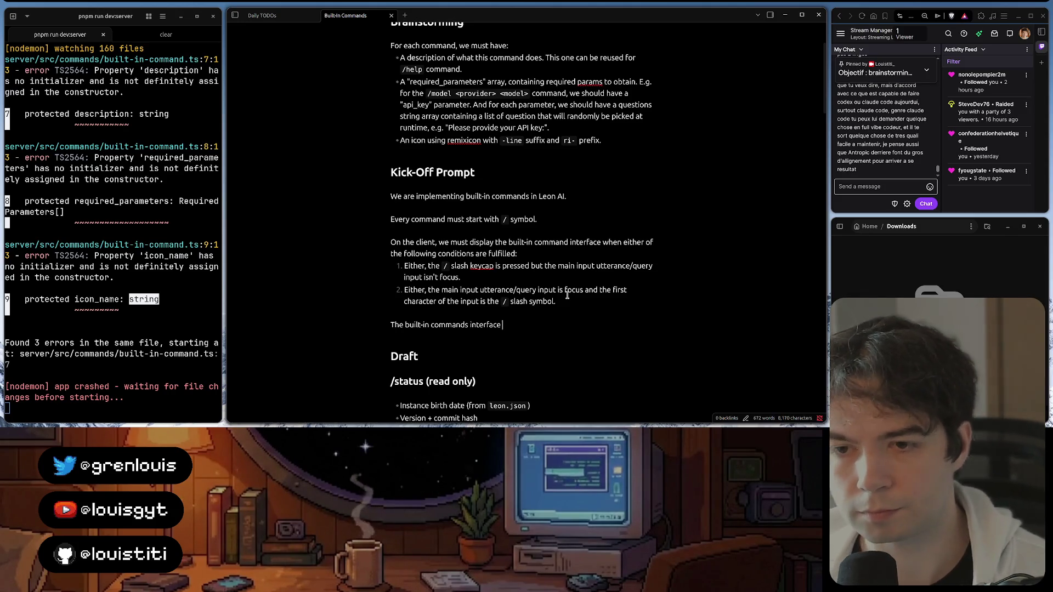
{"action": "type", "text": "mu"}
{"action": "key", "text": "BackSpace"}
{"action": "key", "text": "BackSpace"}
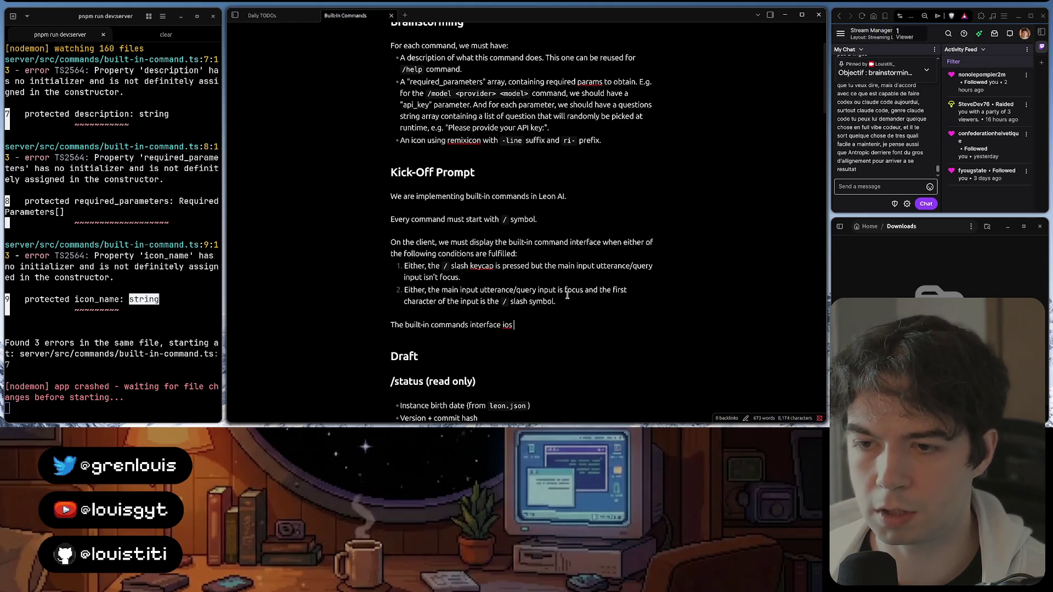
{"action": "type", "text": "is a modal wind"}
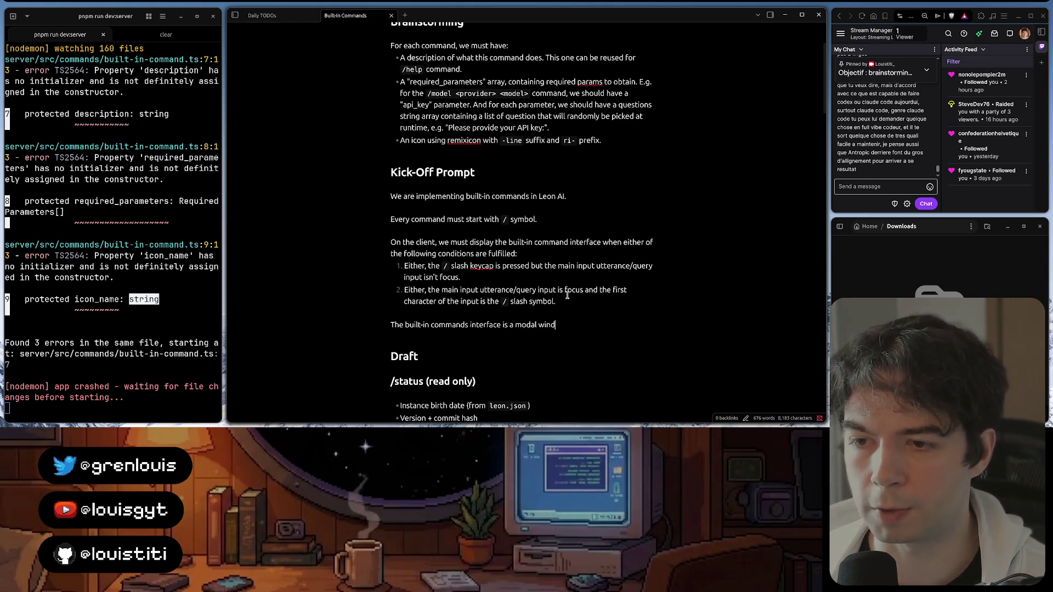
{"action": "type", "text": "ow."}
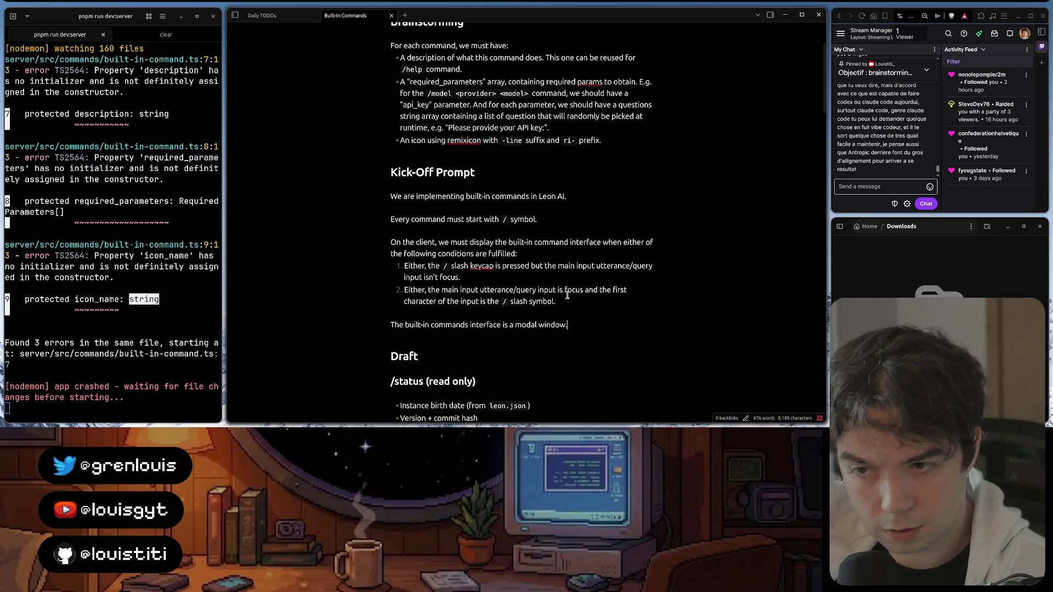
{"action": "key", "text": "ctrl+BackSpace"}
{"action": "key", "text": "ctrl+BackSpace"}
{"action": "key", "text": "ctrl+BackSpace"}
{"action": "type", "text": "con"}
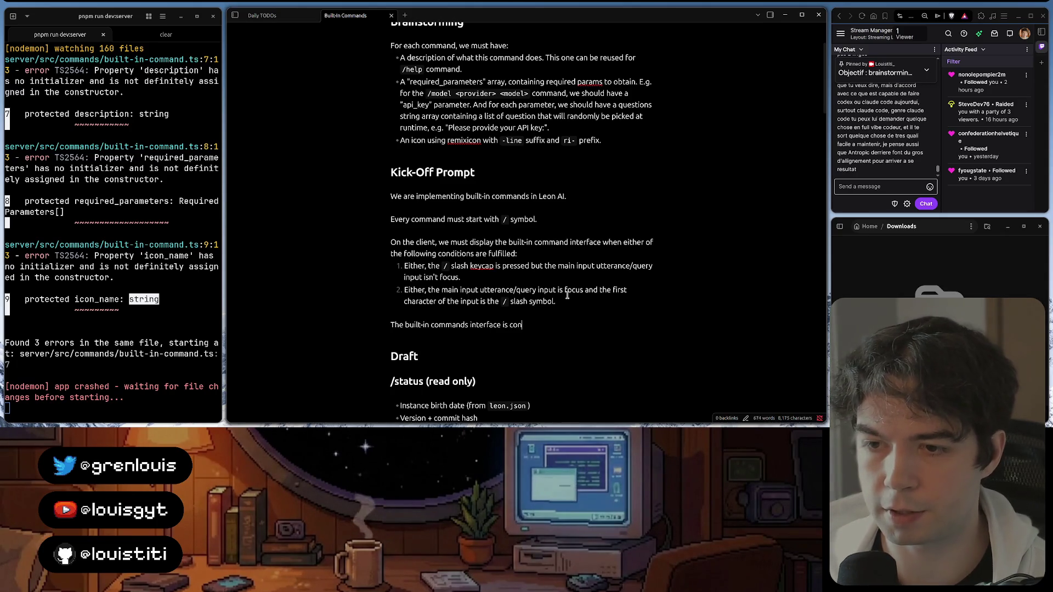
{"action": "type", "text": "taining "}
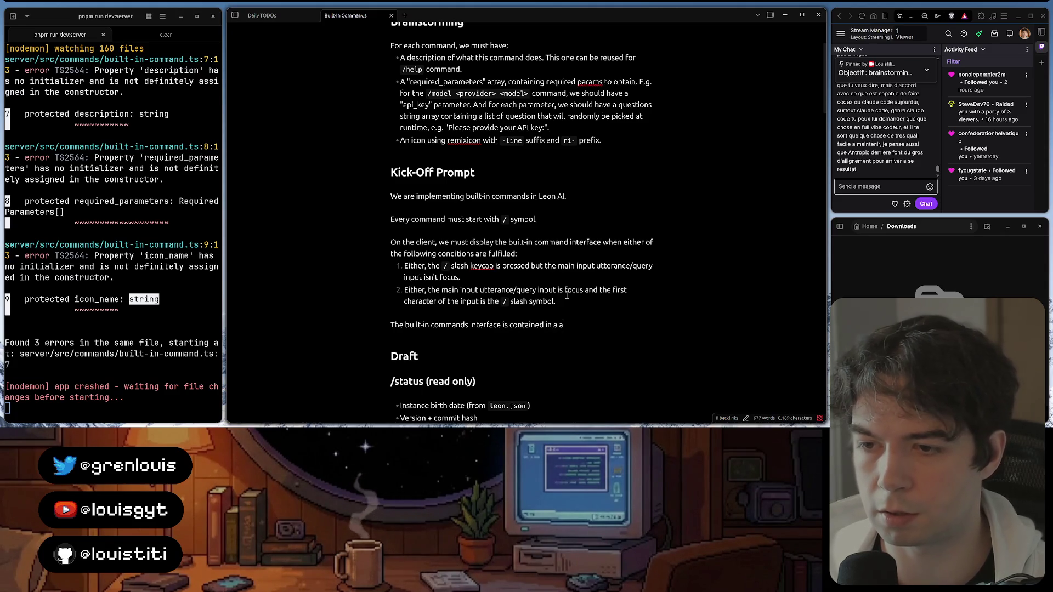
{"action": "type", "text": "odal wi"}
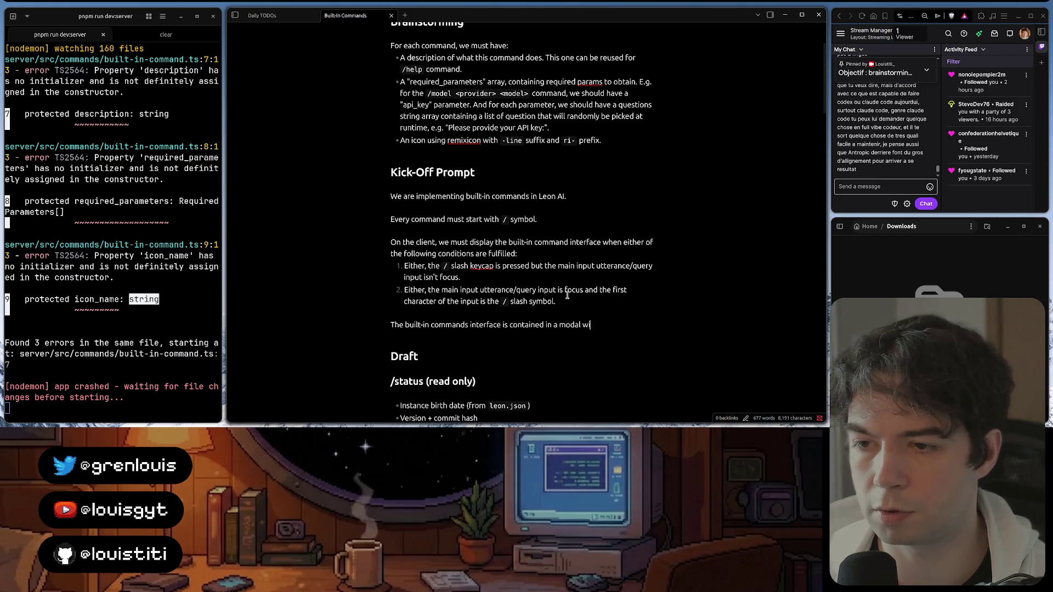
{"action": "type", "text": "ndow."}
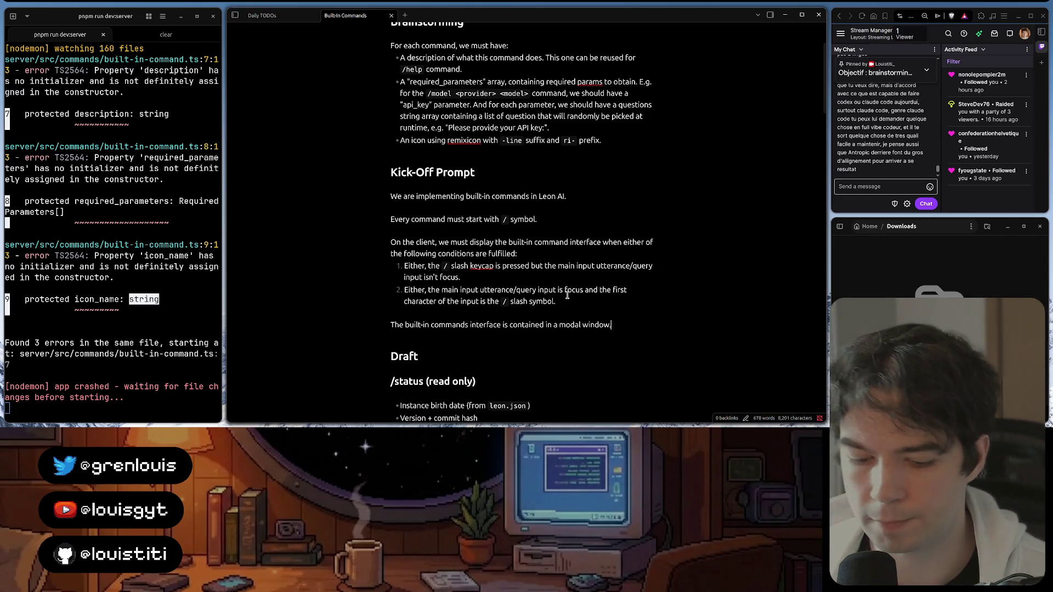
{"action": "type", "text": "This"}
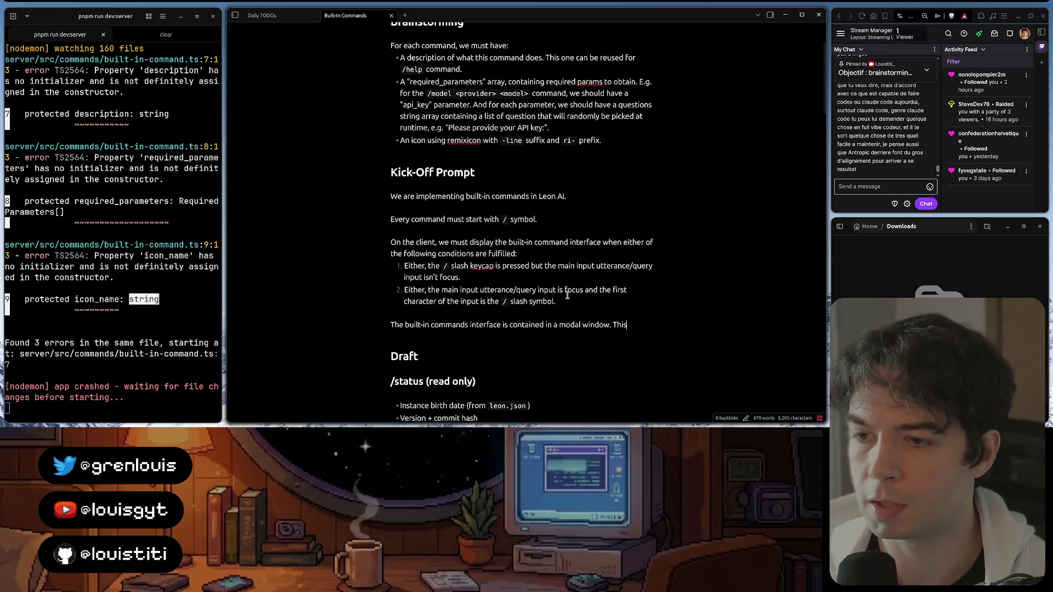
{"action": "type", "text": " modal window"}
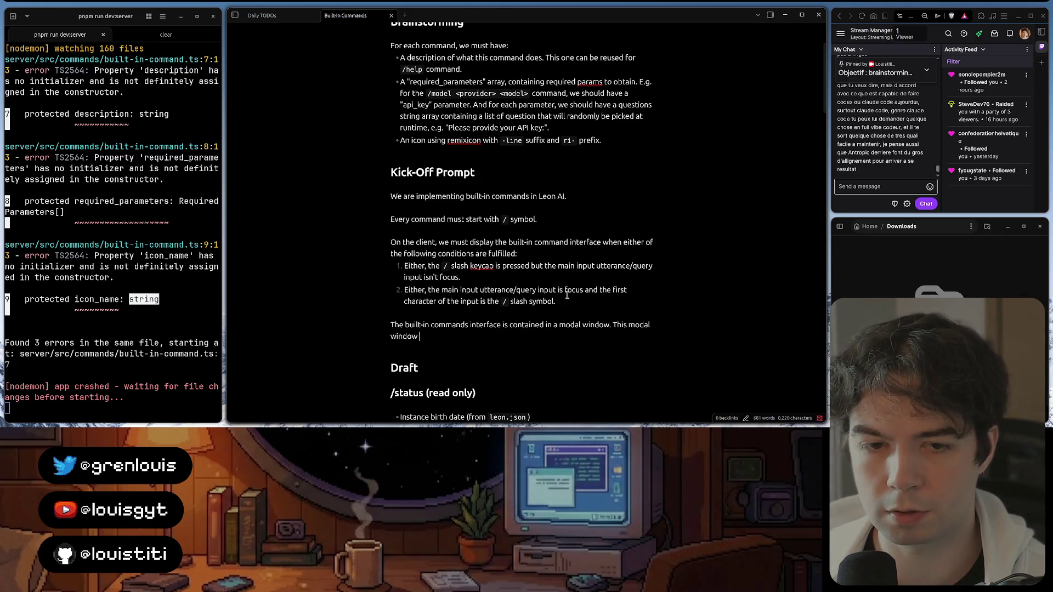
{"action": "type", "text": " muyst"}
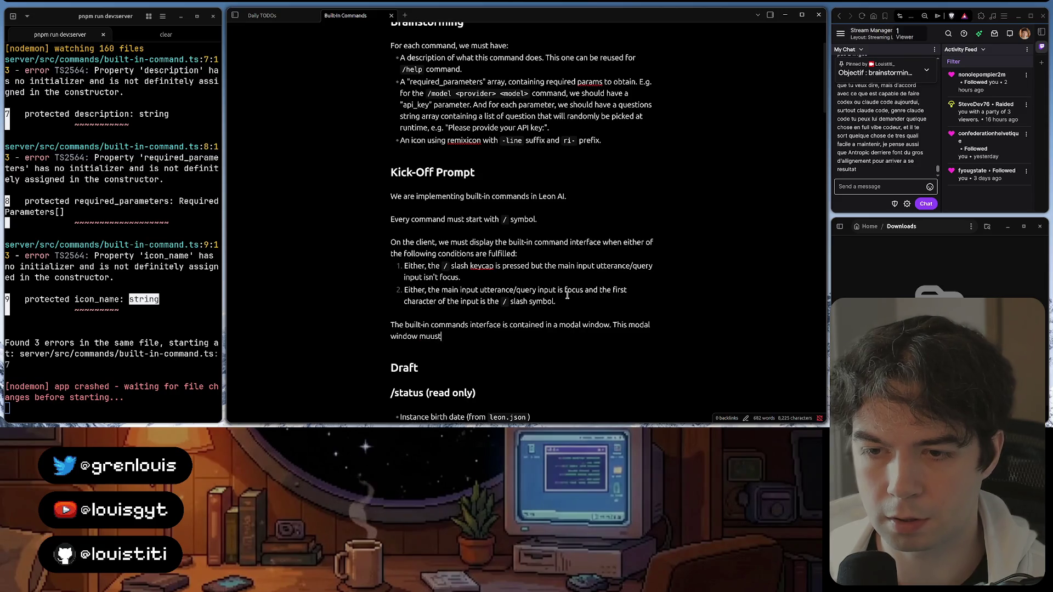
{"action": "type", "text": "t"}
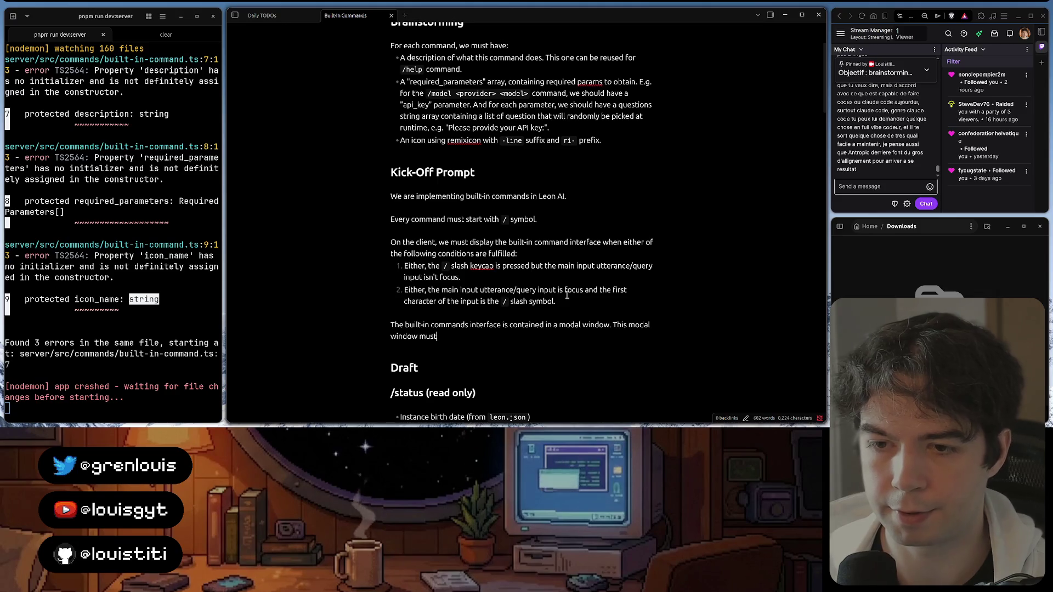
{"action": "type", "text": " be di"}
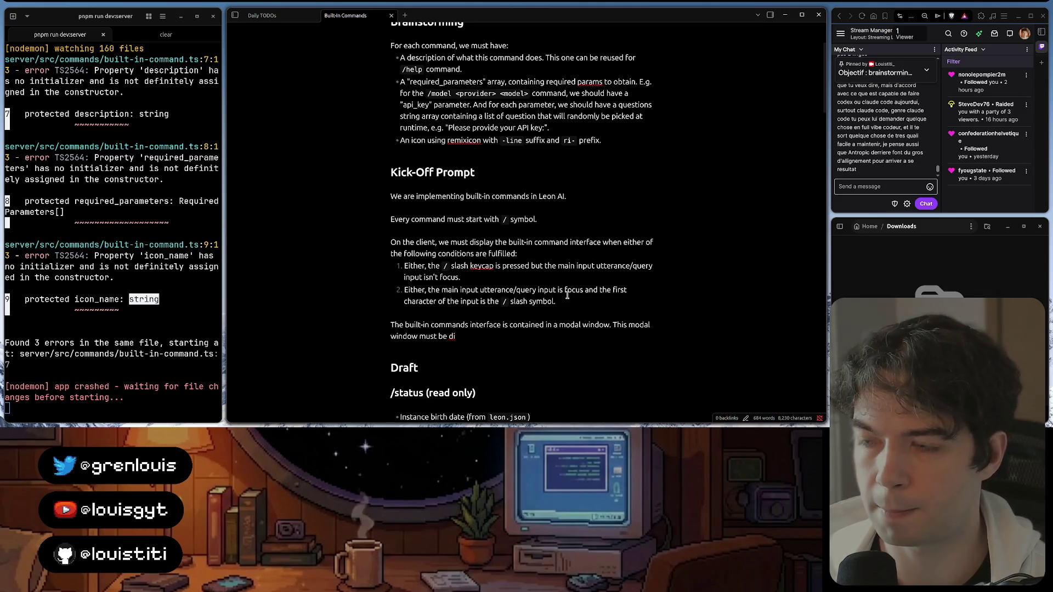
{"action": "type", "text": "splay"}
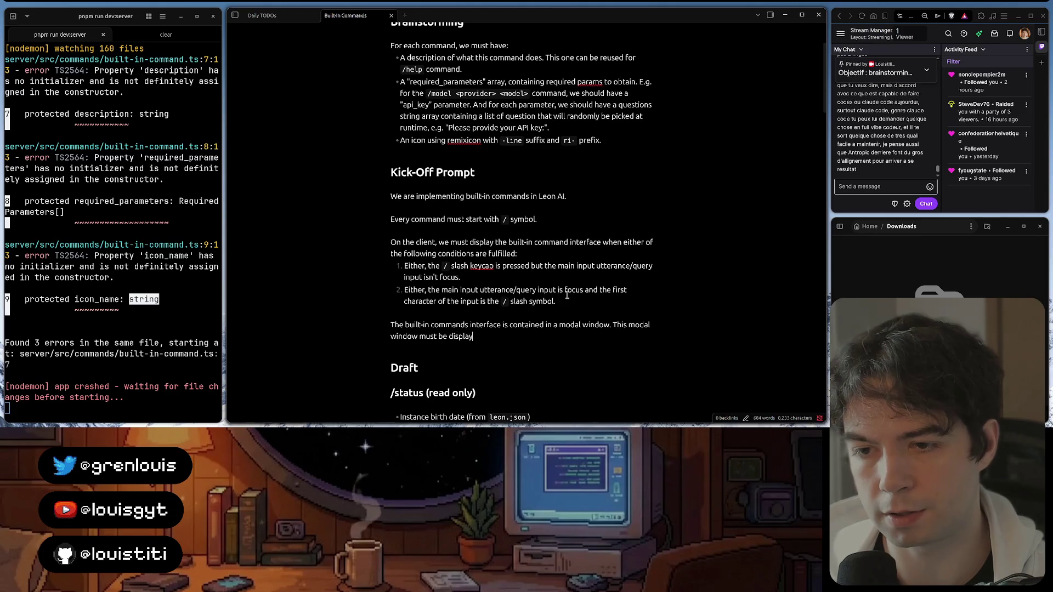
{"action": "type", "text": "ed with a fancy"}
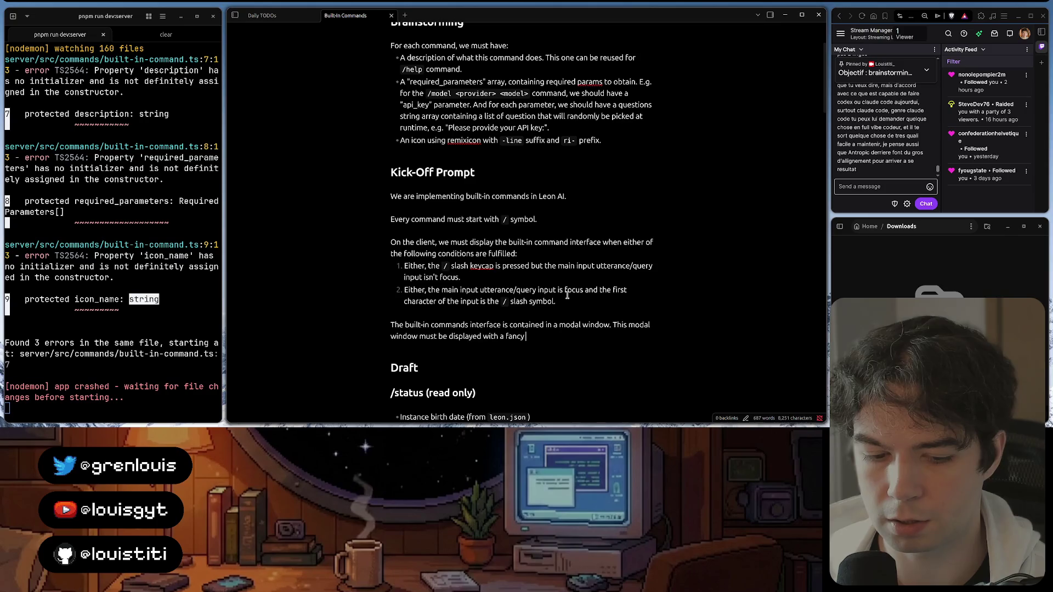
{"action": "type", "text": " slide up and fa"}
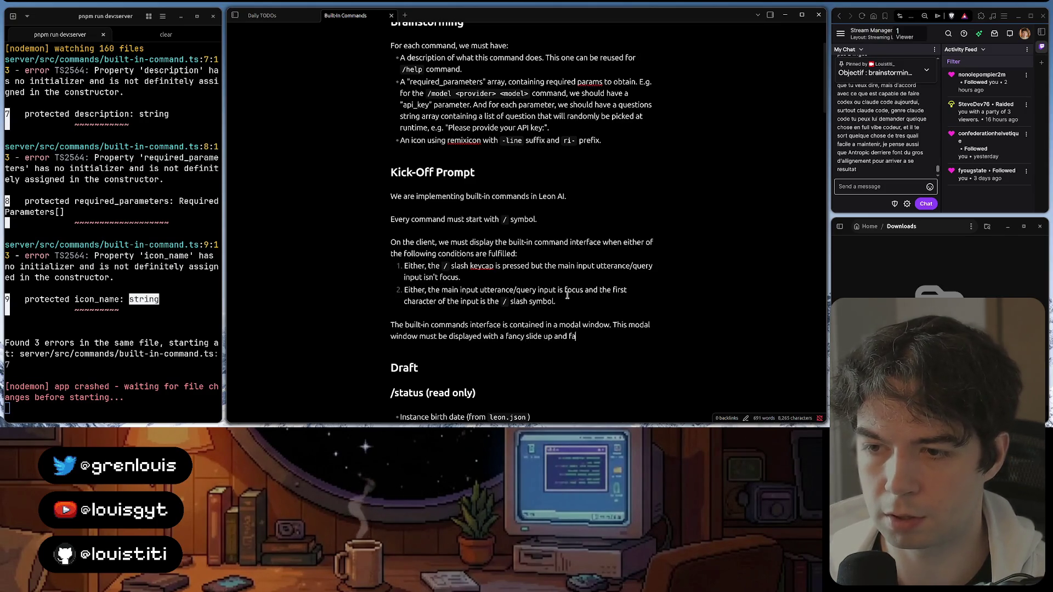
{"action": "type", "text": "de in "}
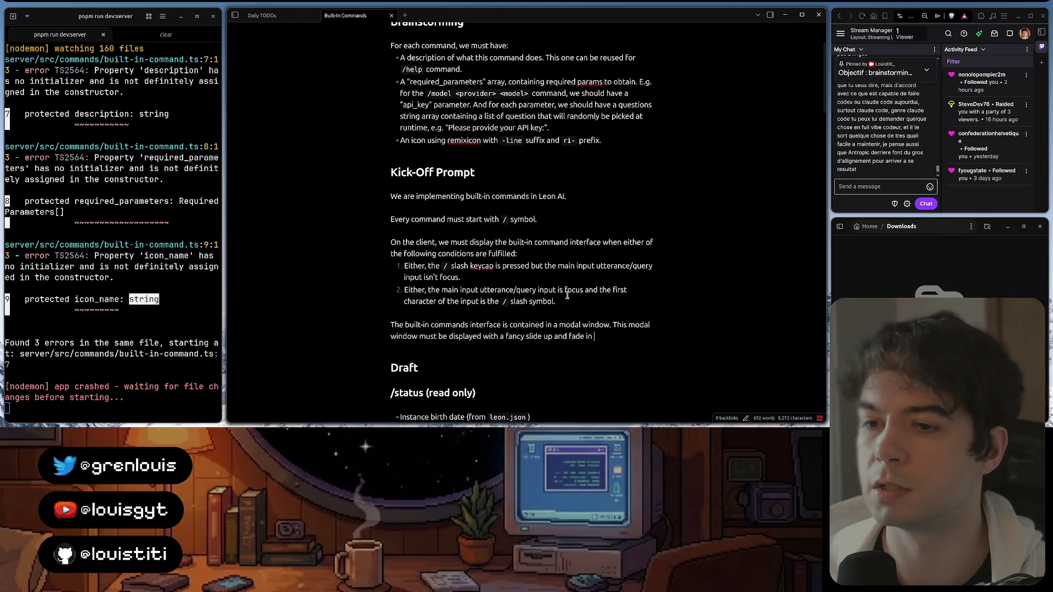
{"action": "type", "text": "good-fee"}
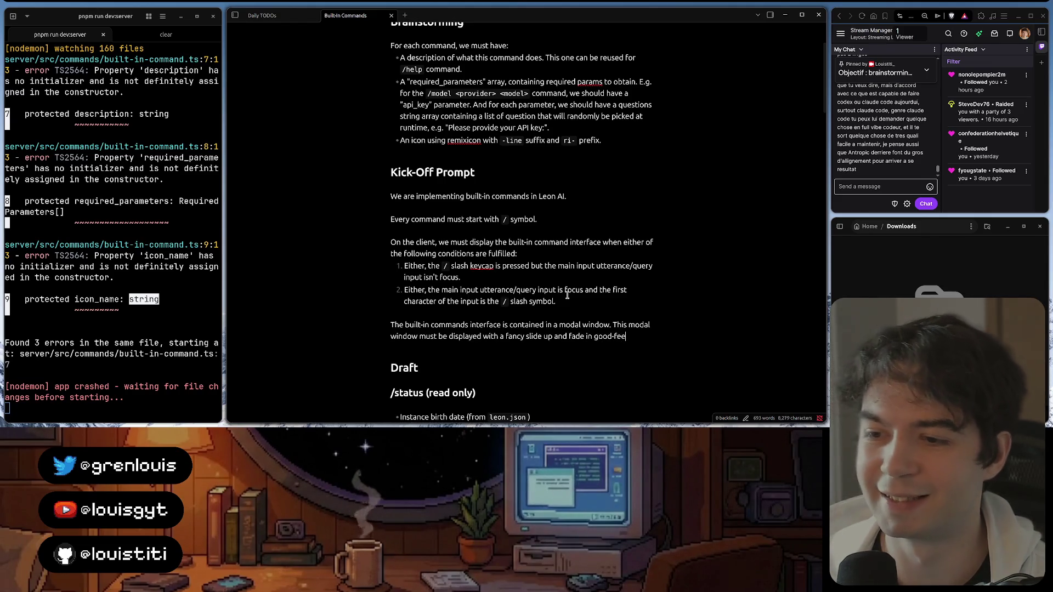
{"action": "type", "text": "ling animation."}
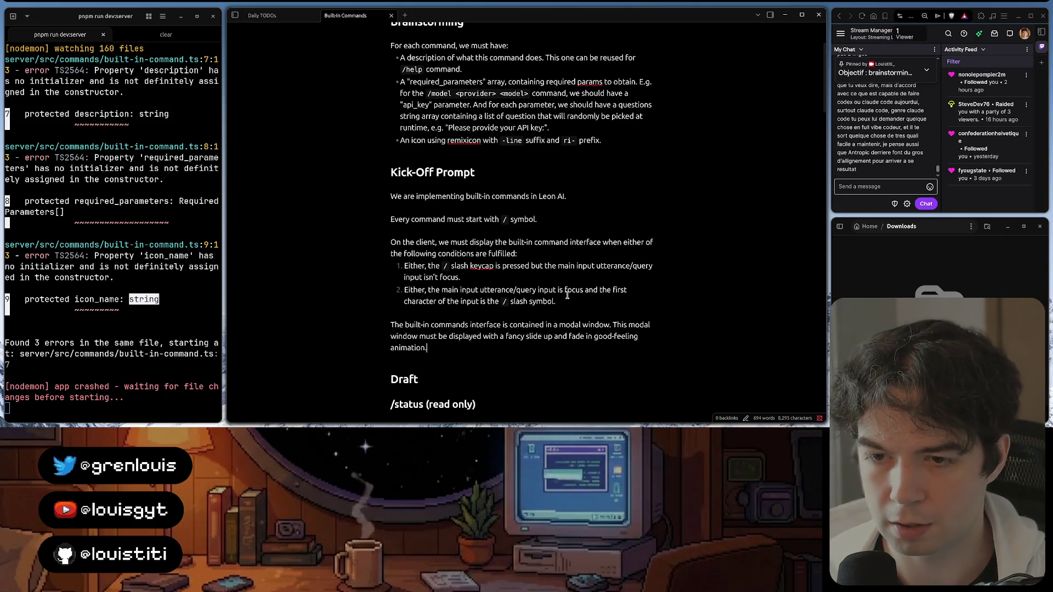
{"action": "type", "text": " ("}
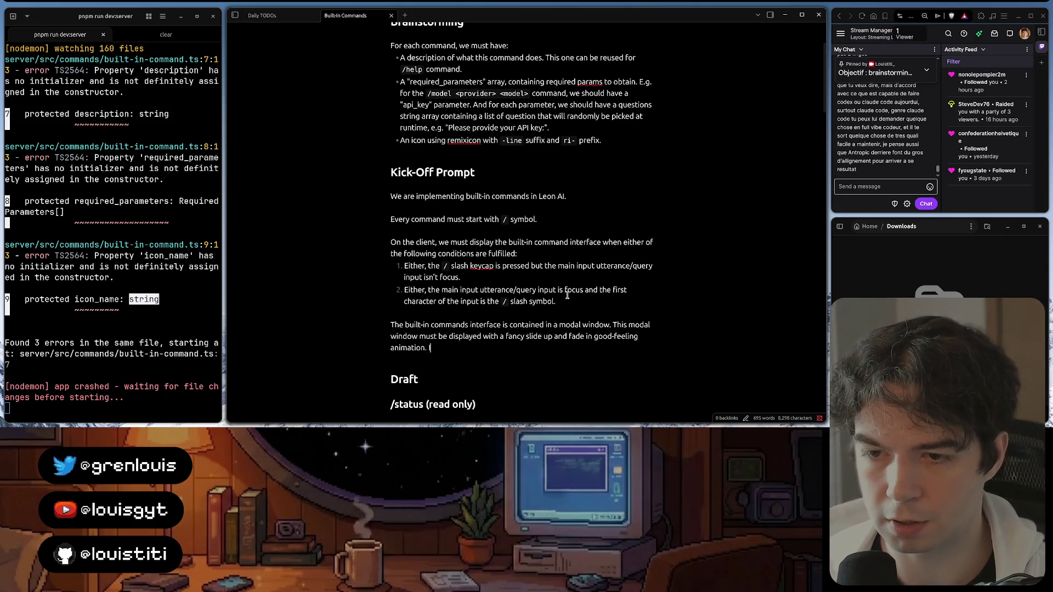
{"action": "type", "text": "he ani"}
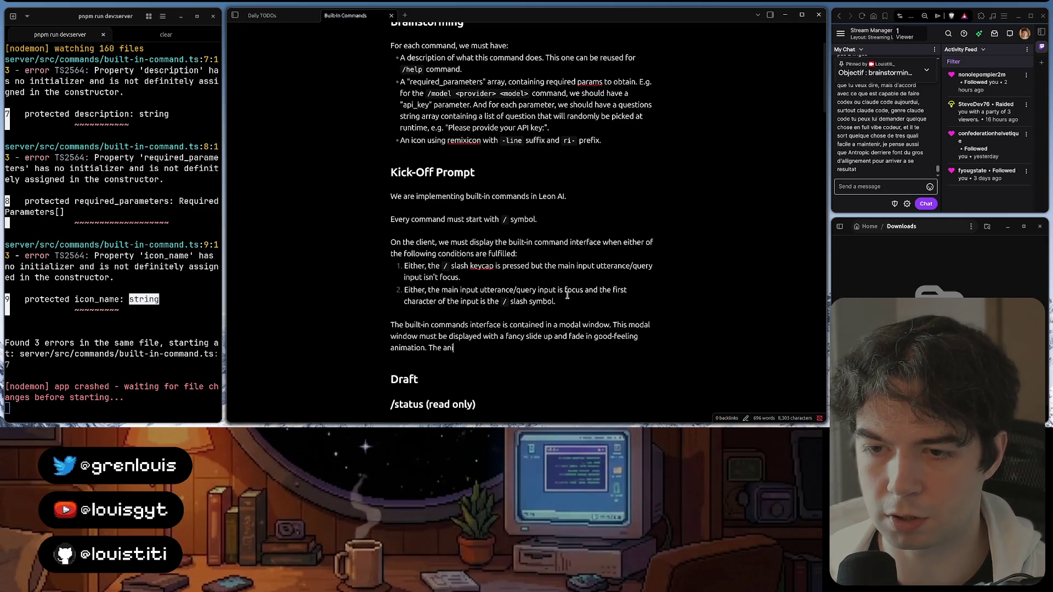
{"action": "type", "text": "mation must"}
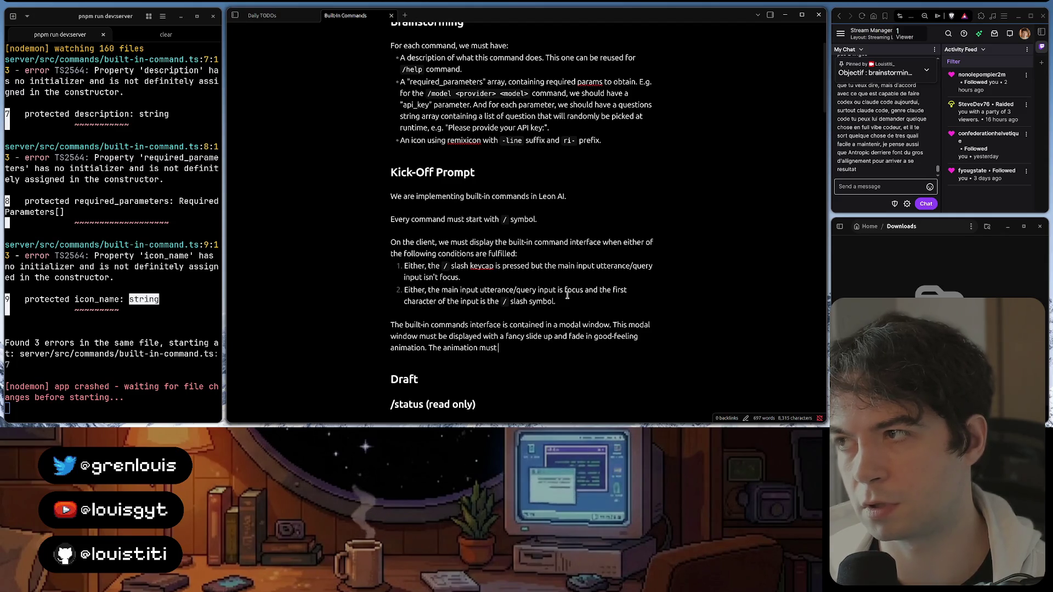
{"action": "type", "text": " feel reactive"}
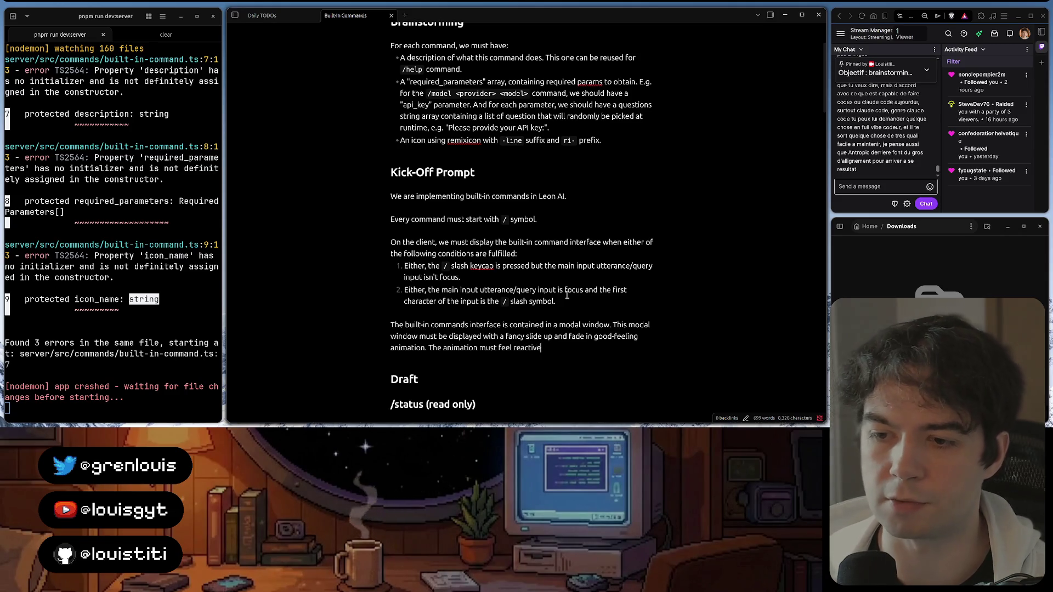
{"action": "type", "text": "."}
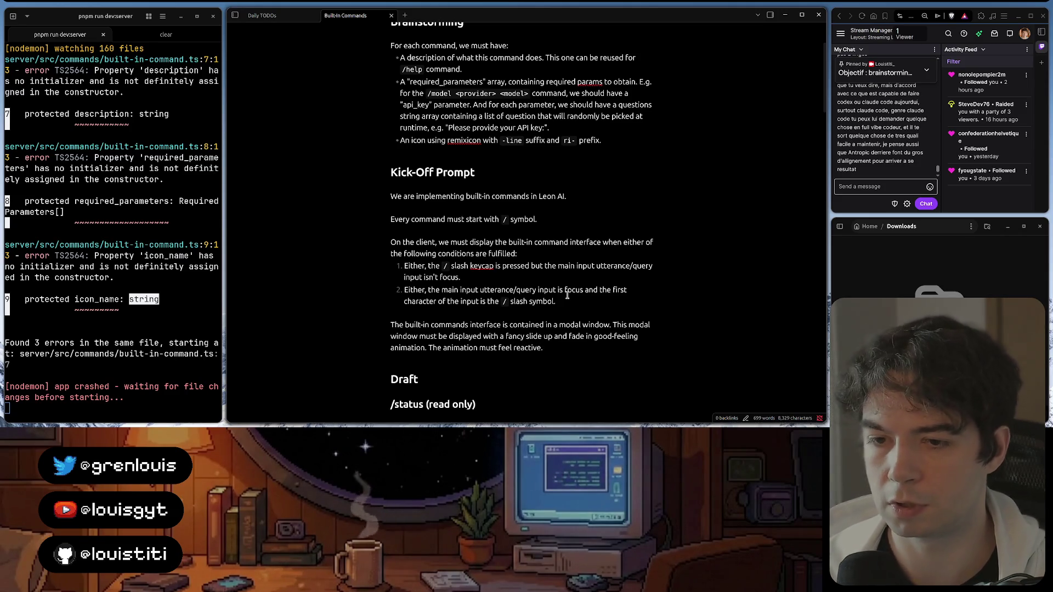
{"action": "key", "text": "BackSpace"}
{"action": "type", "text": ", so"}
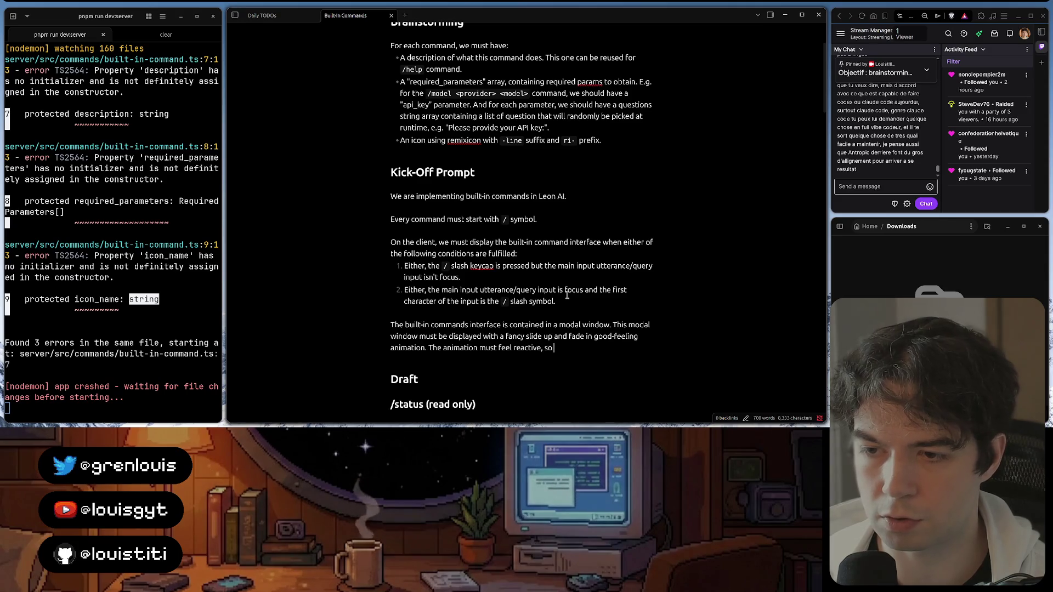
{"action": "type", "text": " not slow."}
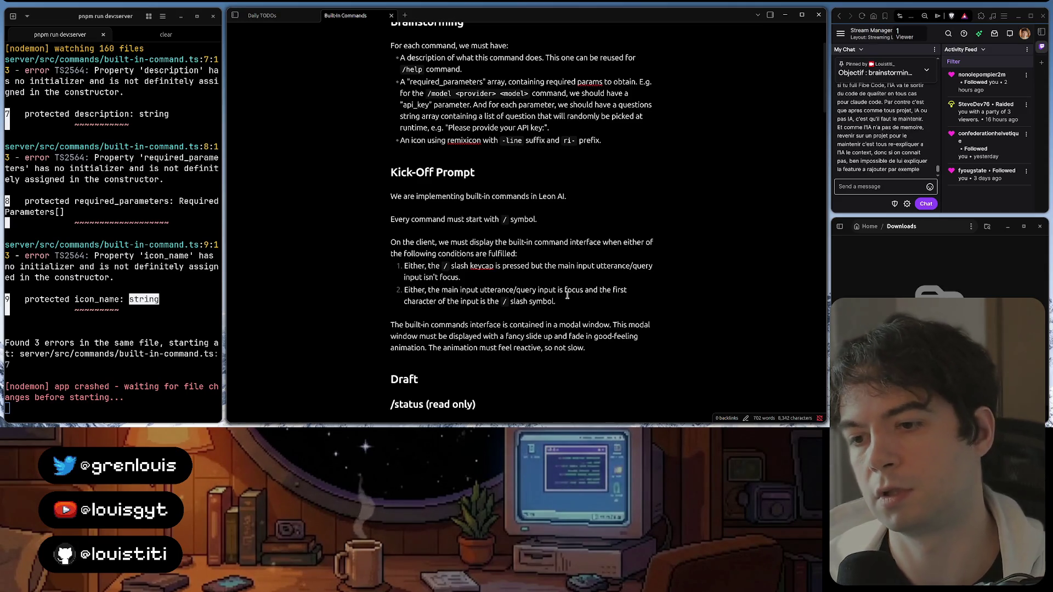
{"action": "scroll", "coordinate": [859, 144], "scroll_direction": "up", "scroll_amount": 2}
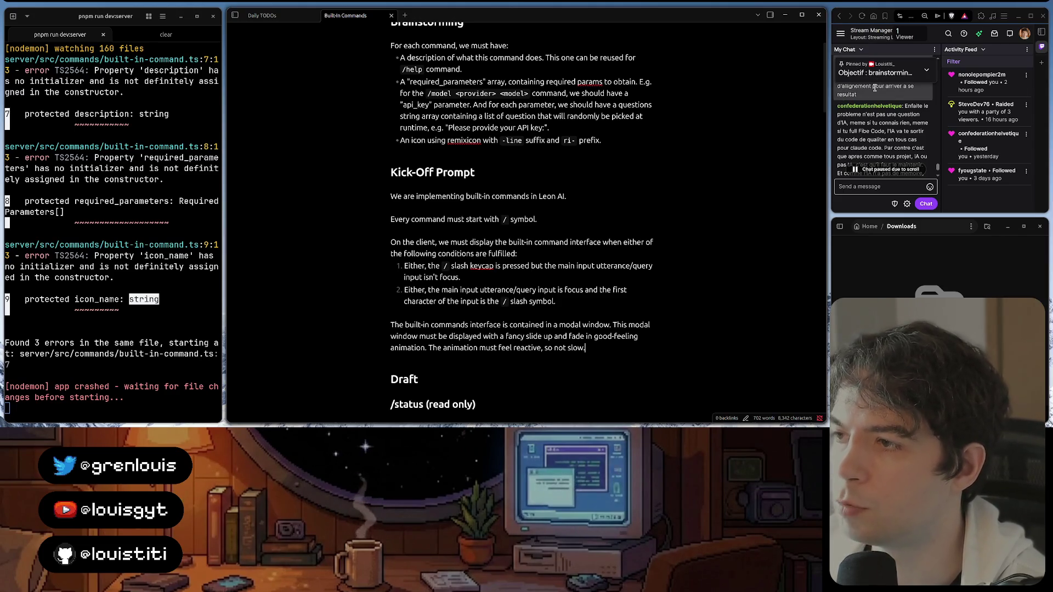
{"action": "scroll", "coordinate": [876, 93], "scroll_direction": "down", "scroll_amount": 3}
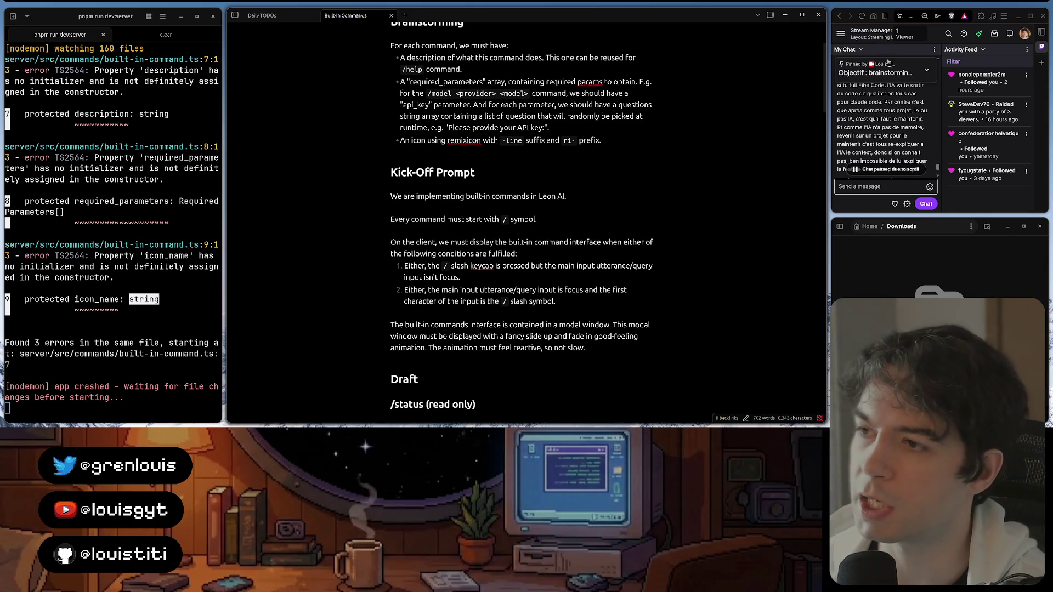
{"action": "scroll", "coordinate": [880, 93], "scroll_direction": "down", "scroll_amount": 1}
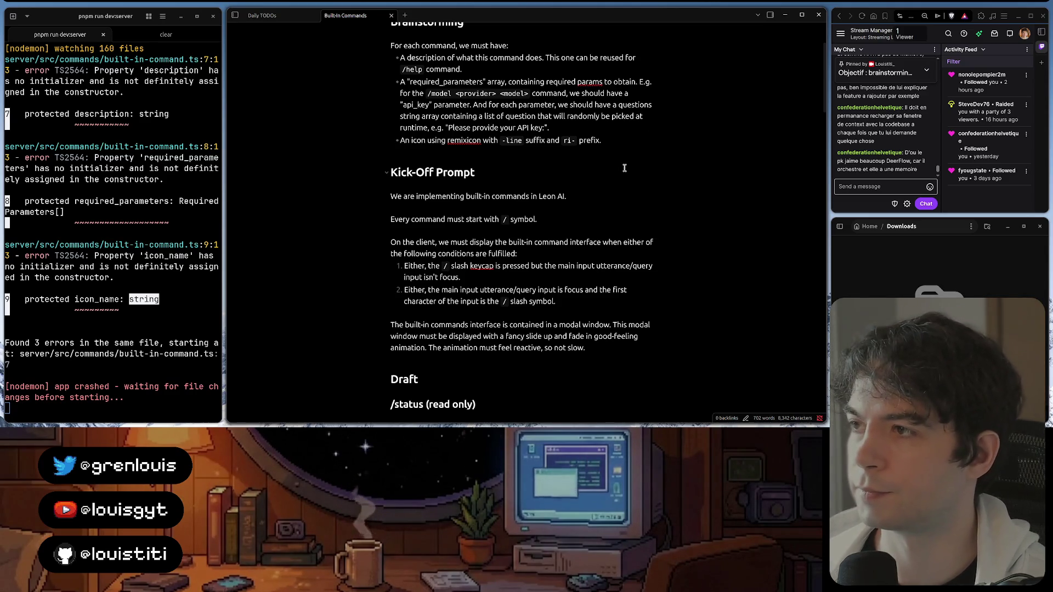
{"action": "scroll", "coordinate": [611, 187], "scroll_direction": "down", "scroll_amount": 1}
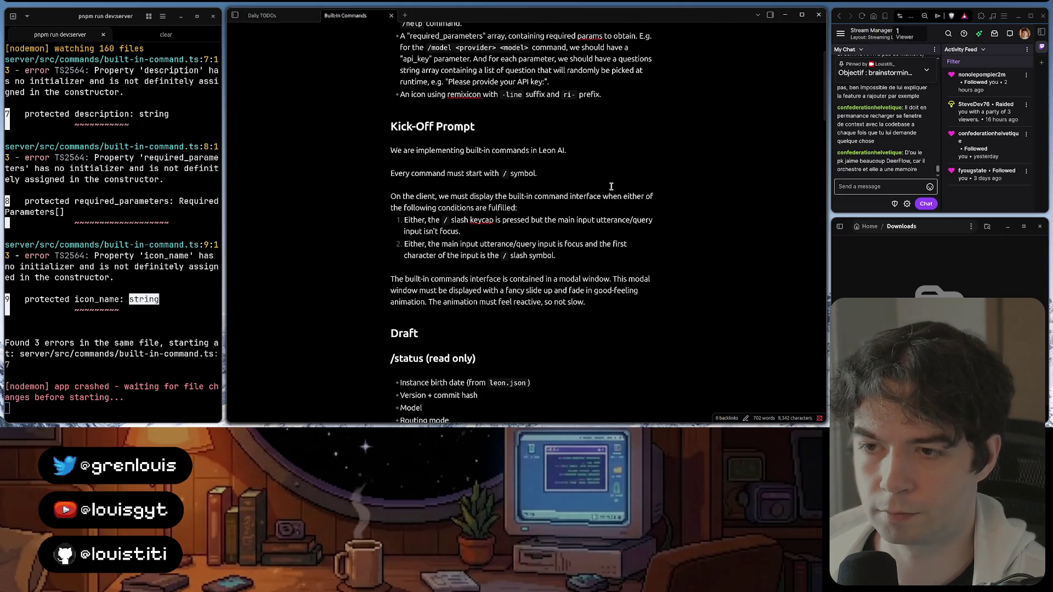
{"action": "type", "text": " The "}
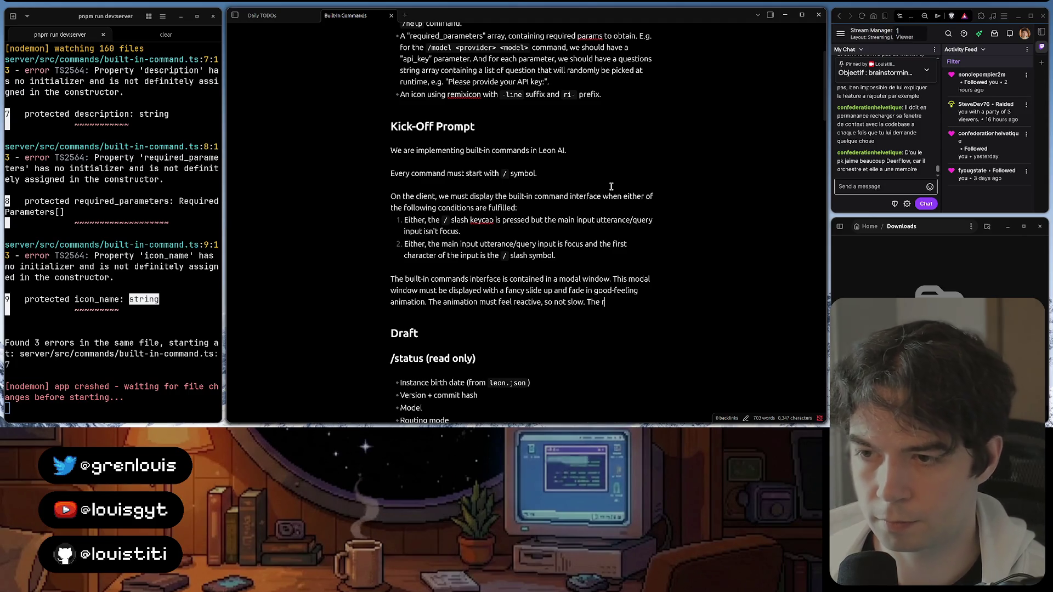
{"action": "type", "text": "reverse animat"}
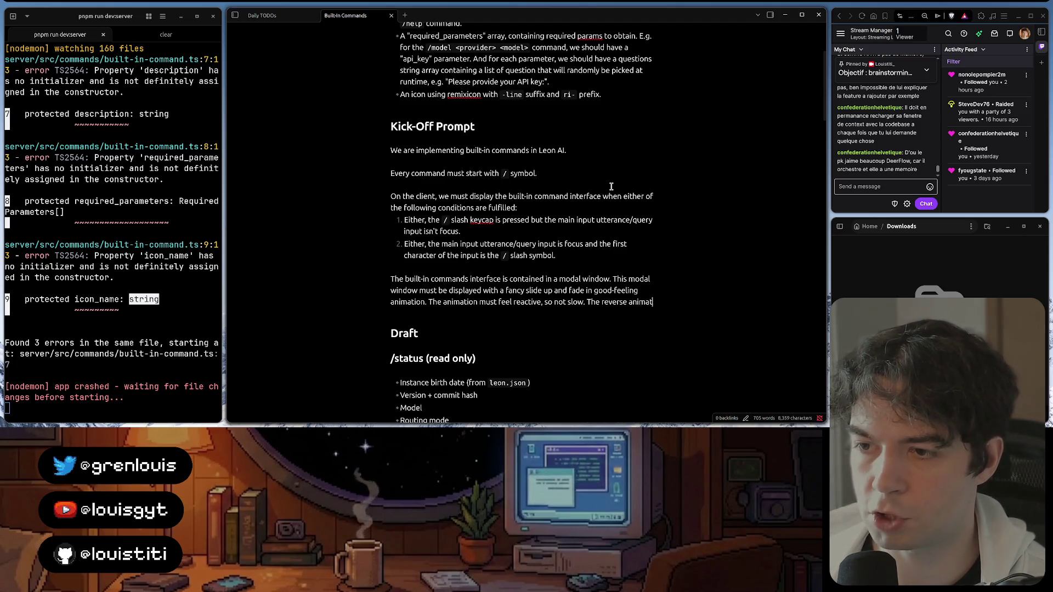
{"action": "type", "text": "ion"}
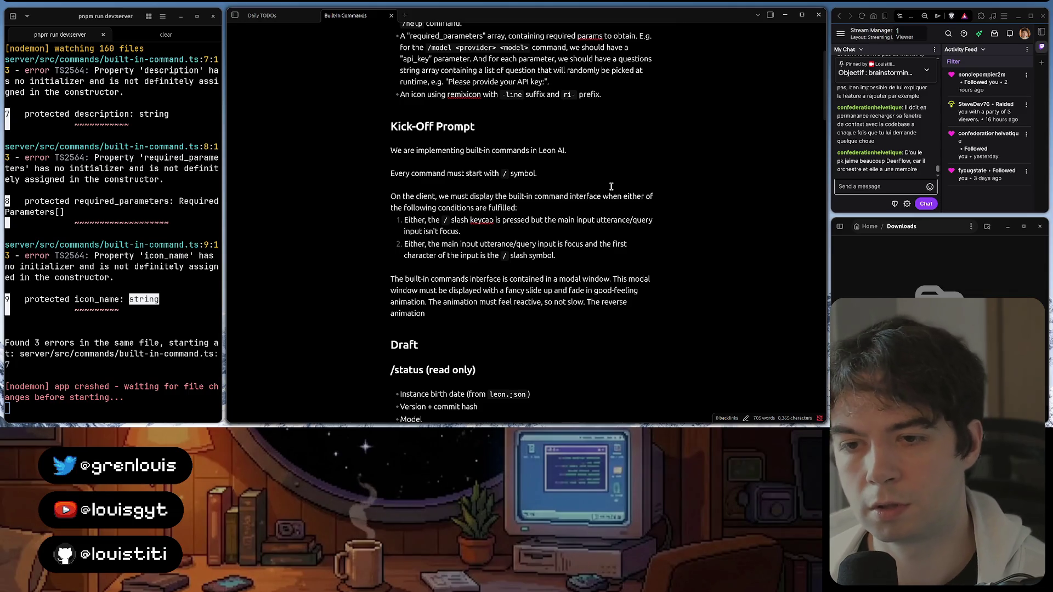
{"action": "type", "text": " must also b"}
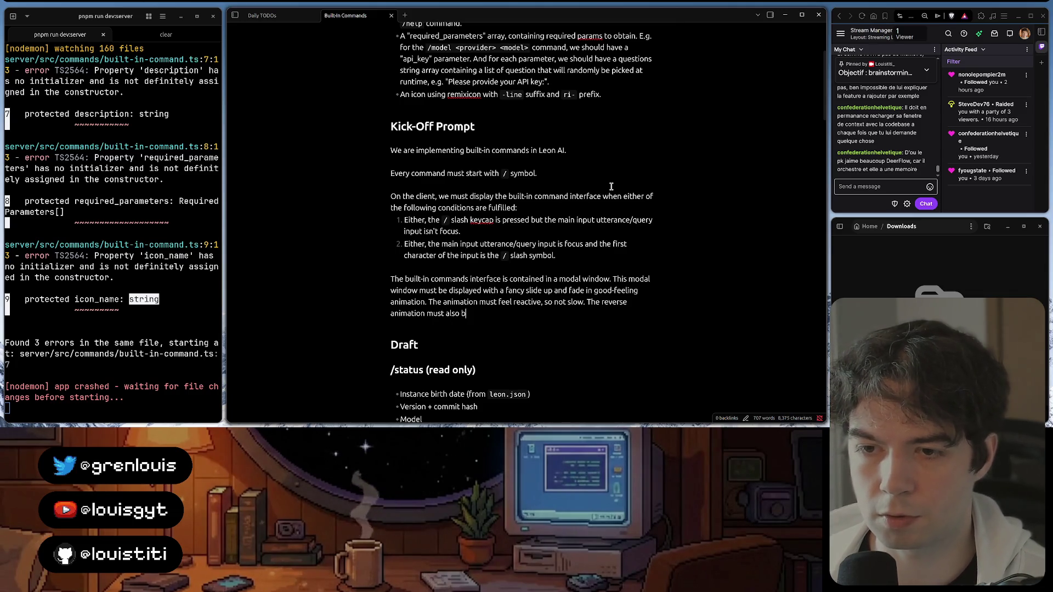
{"action": "type", "text": "ed w"}
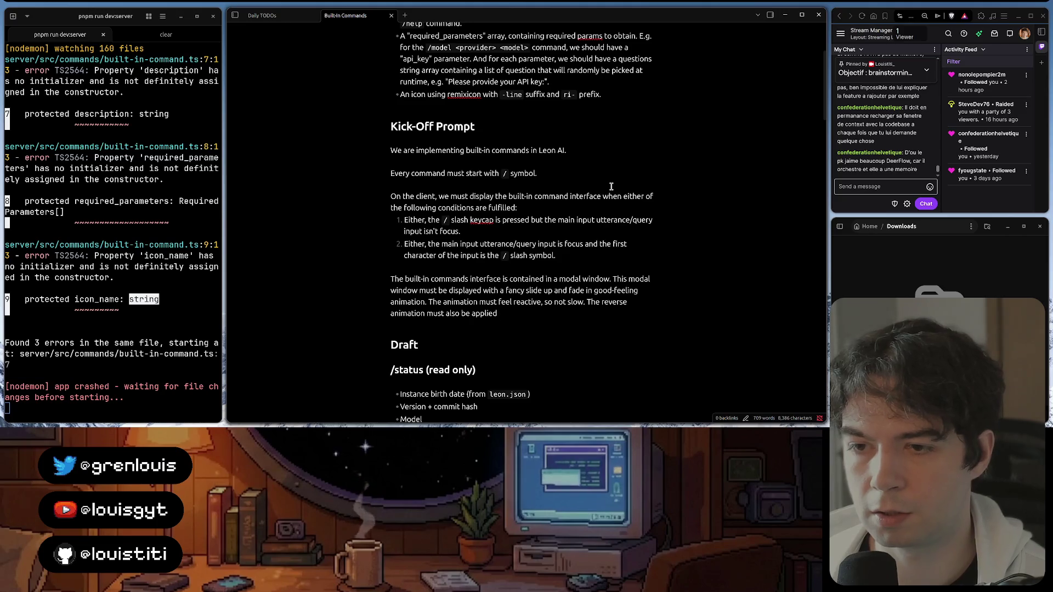
{"action": "type", "text": "en exiting the modal wi"}
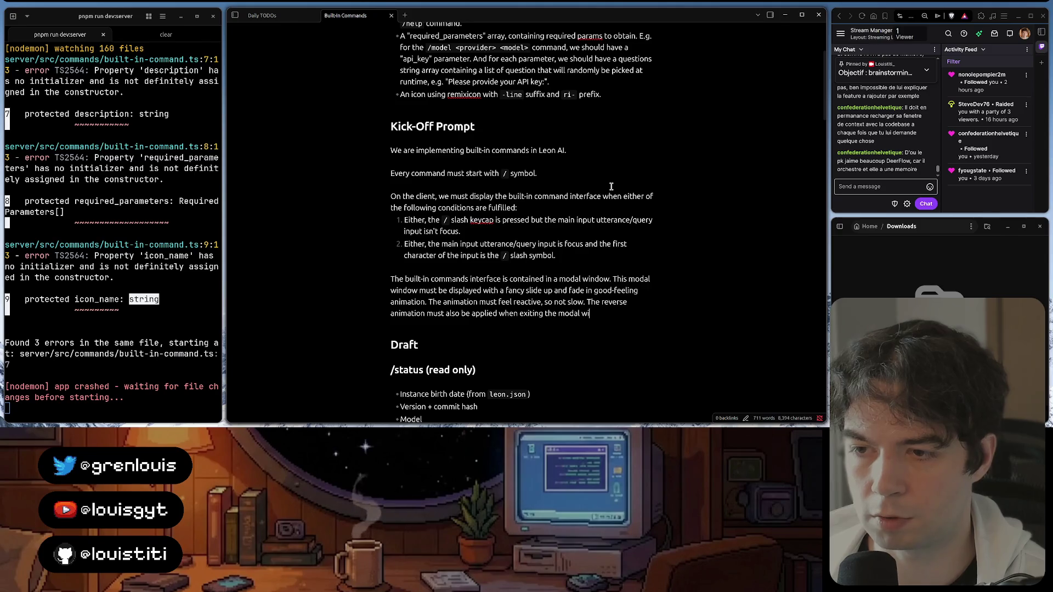
{"action": "type", "text": "ndow (usi"}
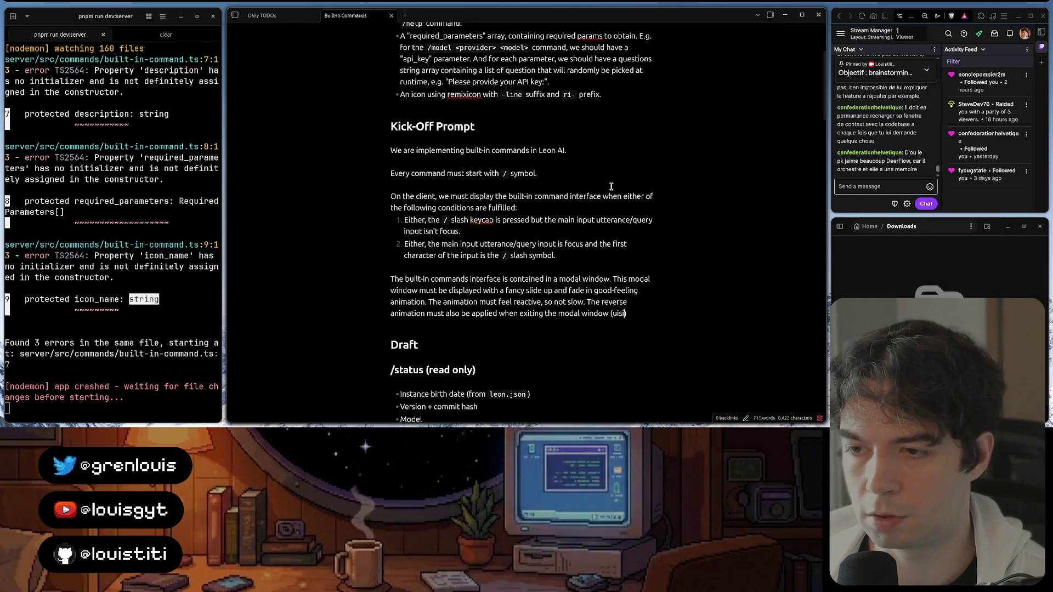
{"action": "type", "text": "ng e"}
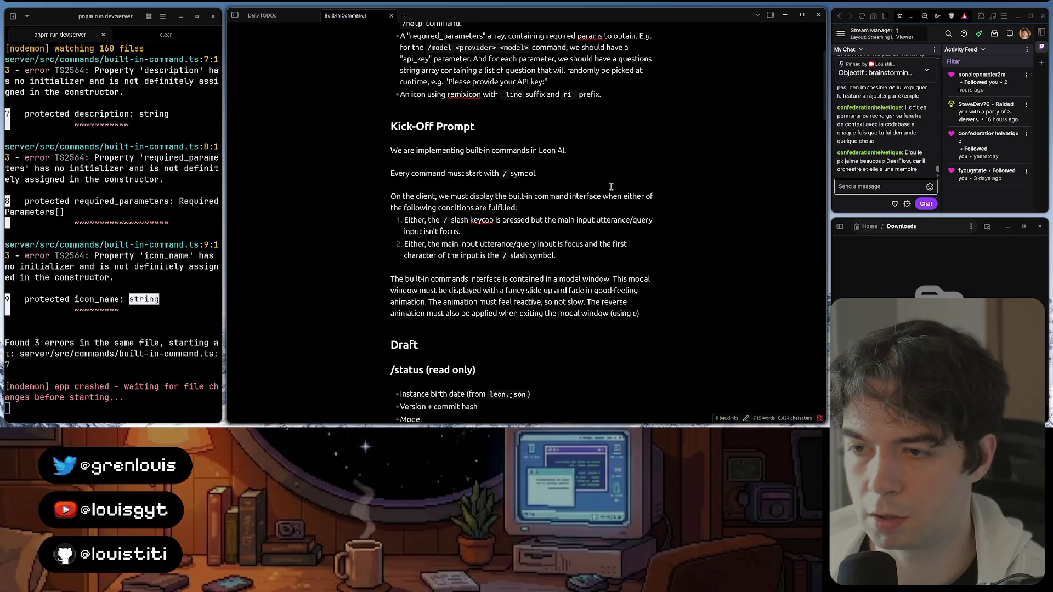
{"action": "type", "text": "pe or "}
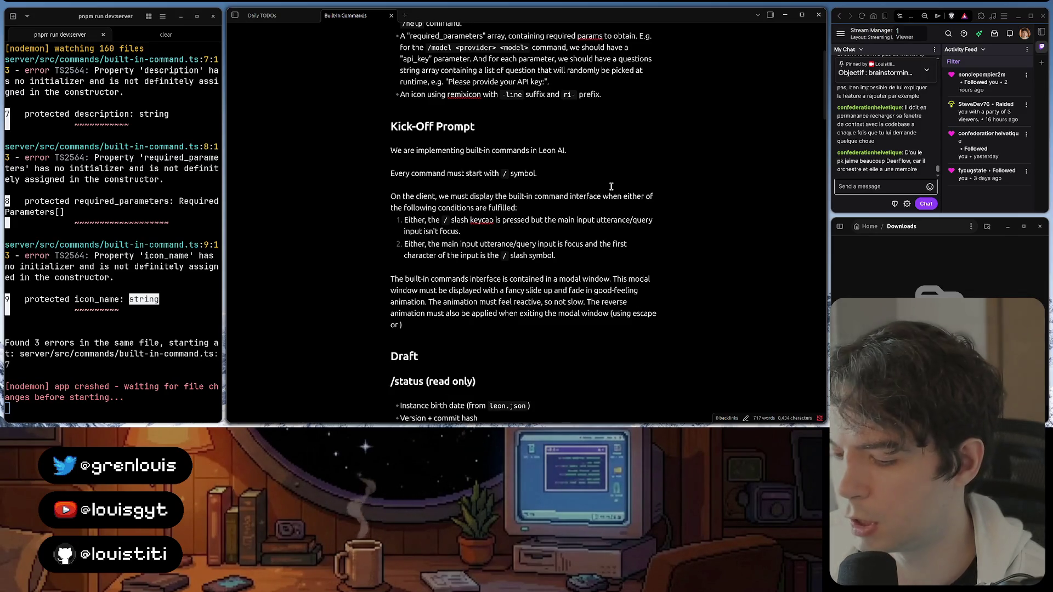
{"action": "type", "text": "d"}
Append 'when exiting the modal window (using escape or on blur)' to the reverse-animation sentence
{"action": "key", "text": "BackSpace"}
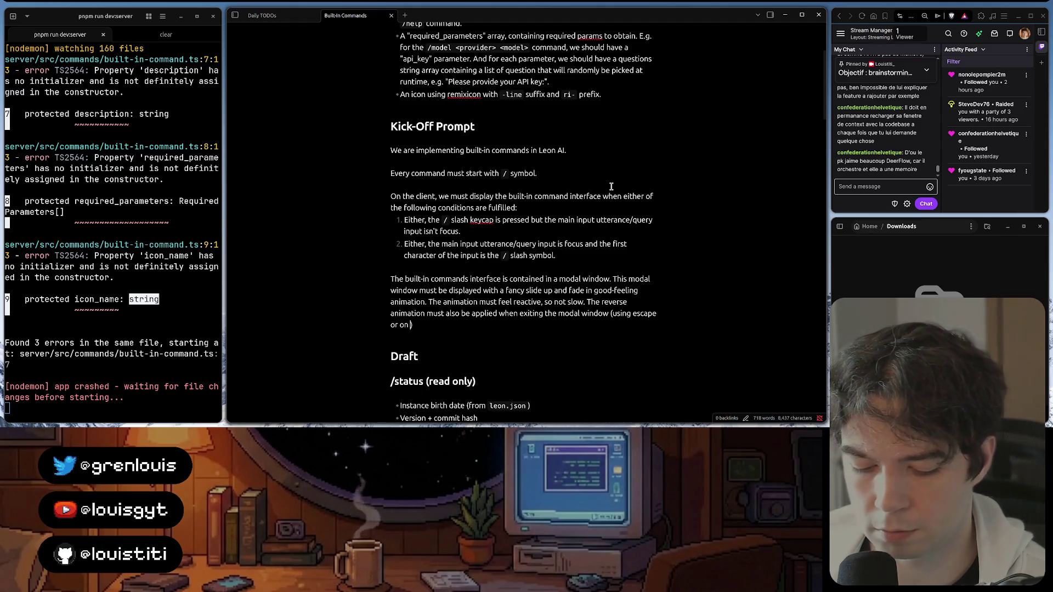
{"action": "type", "text": "on blur"}
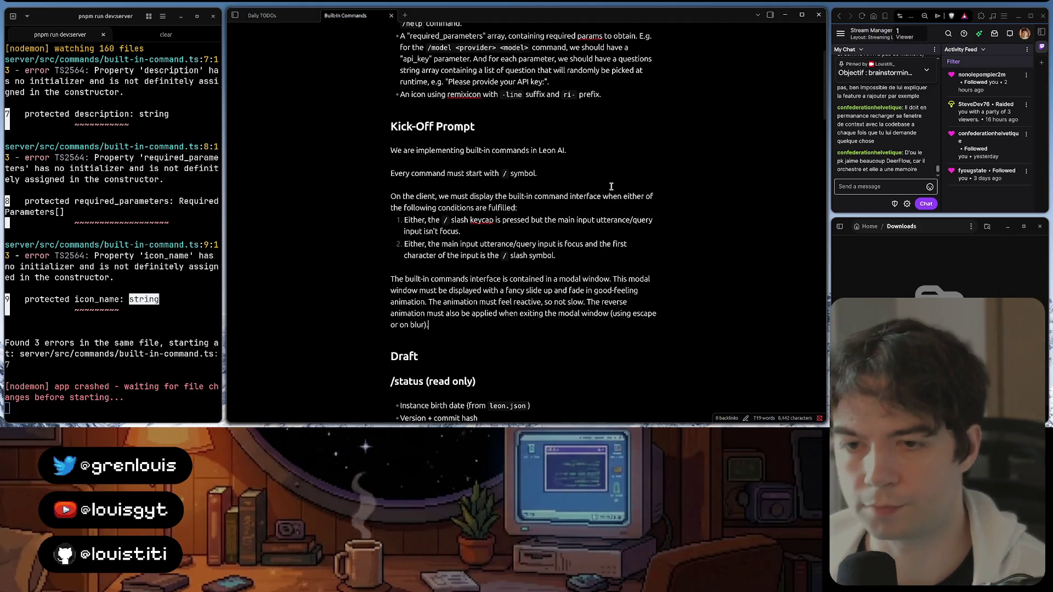
{"action": "type", "text": "."}
Start a new paragraph stating the modal must have a mask whose transparency blurs the background
{"action": "key", "text": "Return"}
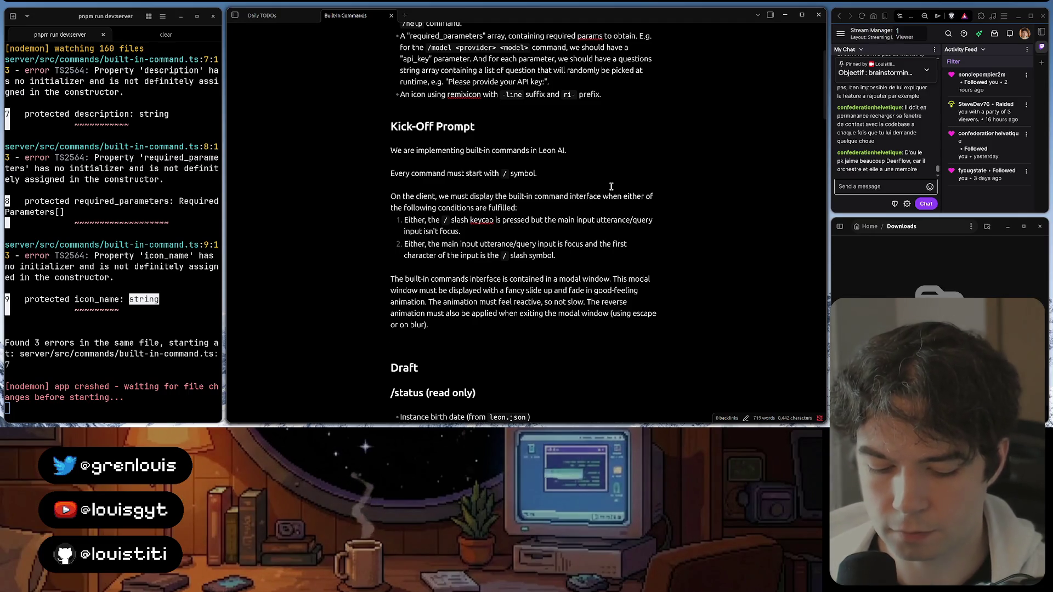
{"action": "key", "text": "BackSpace"}
{"action": "key", "text": "Return"}
{"action": "key", "text": "Return"}
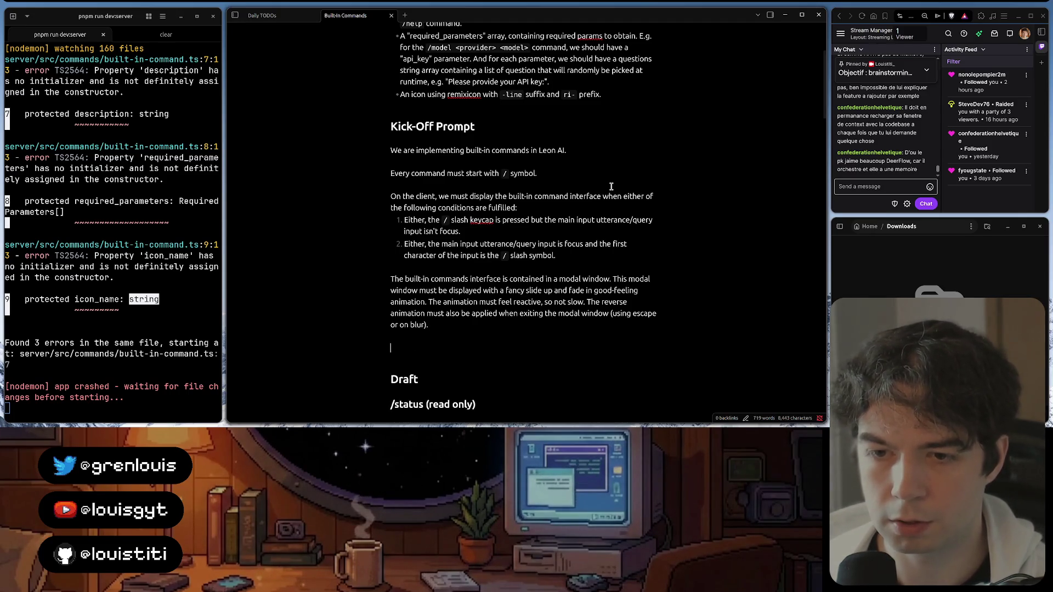
{"action": "type", "text": "The modal window mu"}
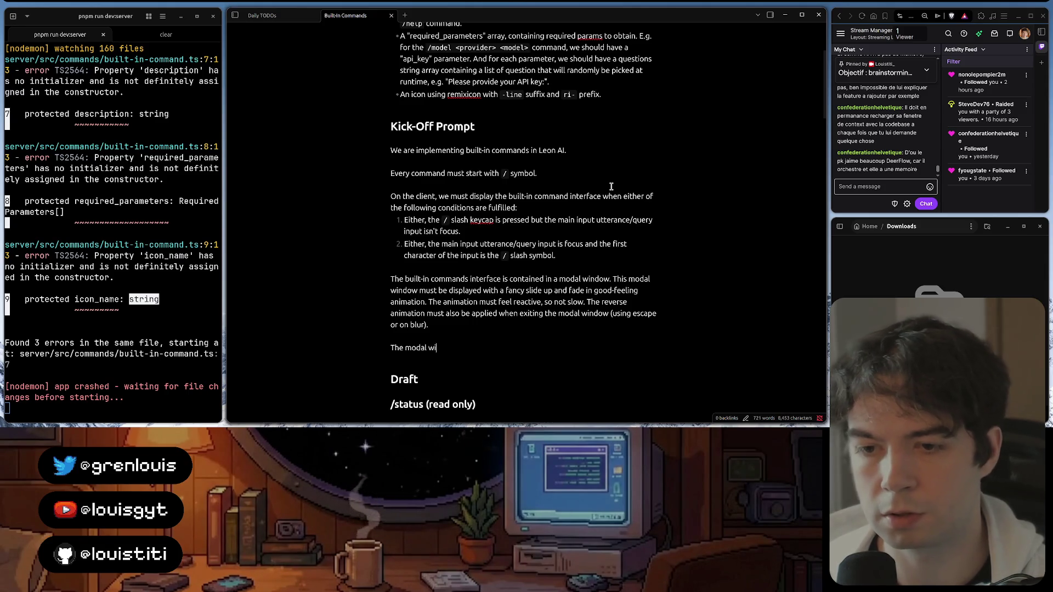
{"action": "type", "text": "st ha"}
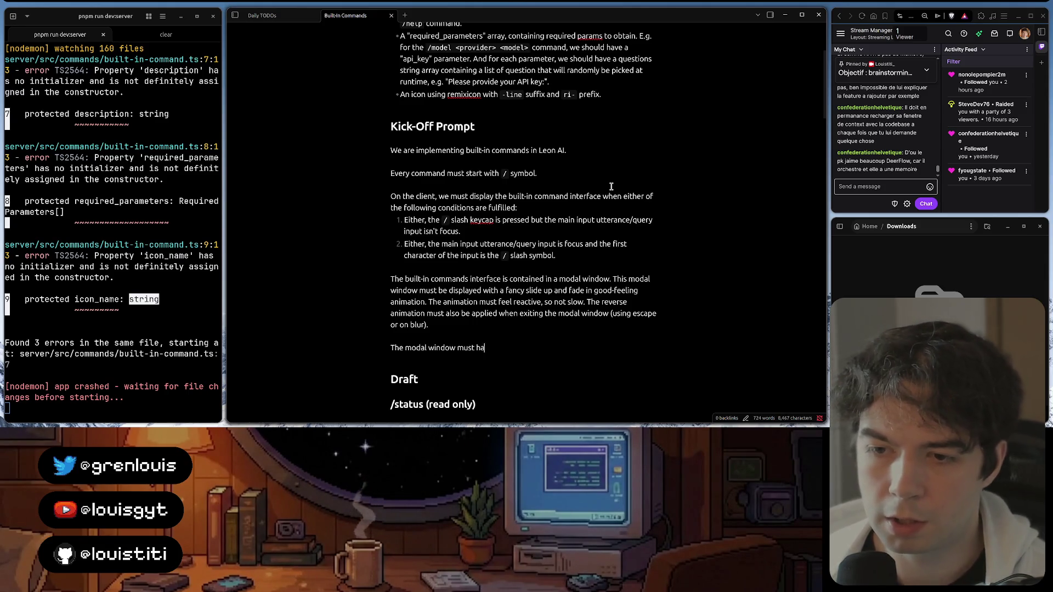
{"action": "type", "text": "ve a mask"}
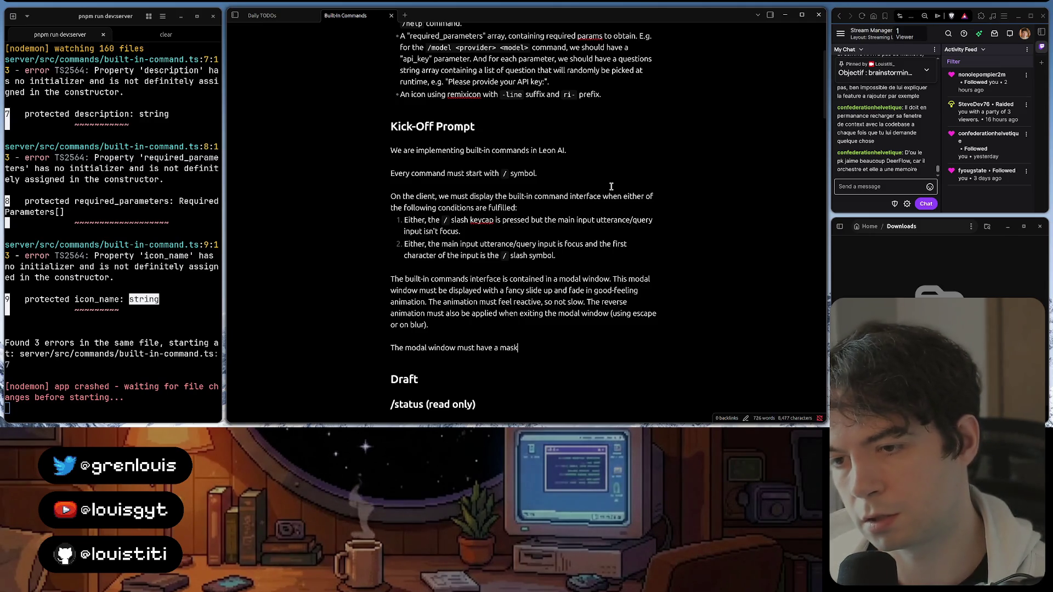
{"action": "type", "text": ", and the mask t"}
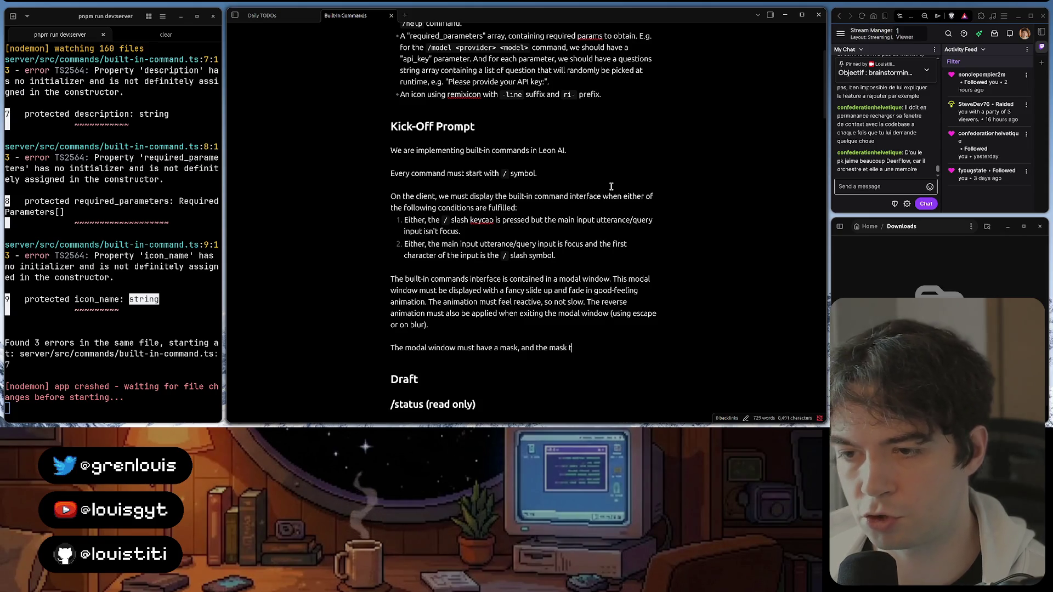
{"action": "type", "text": "ransparency"}
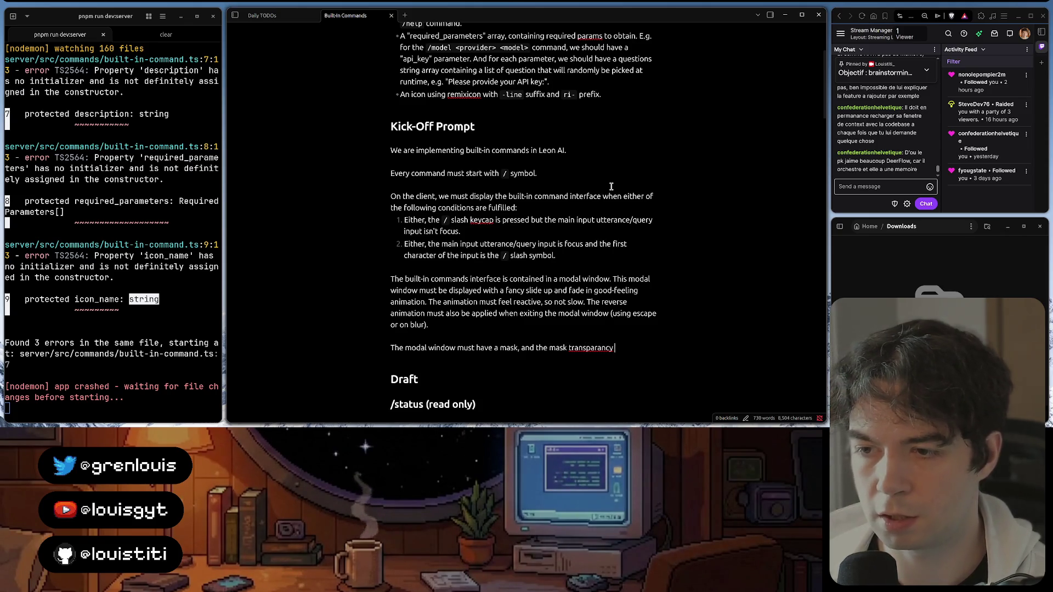
{"action": "type", "text": " should blu"}
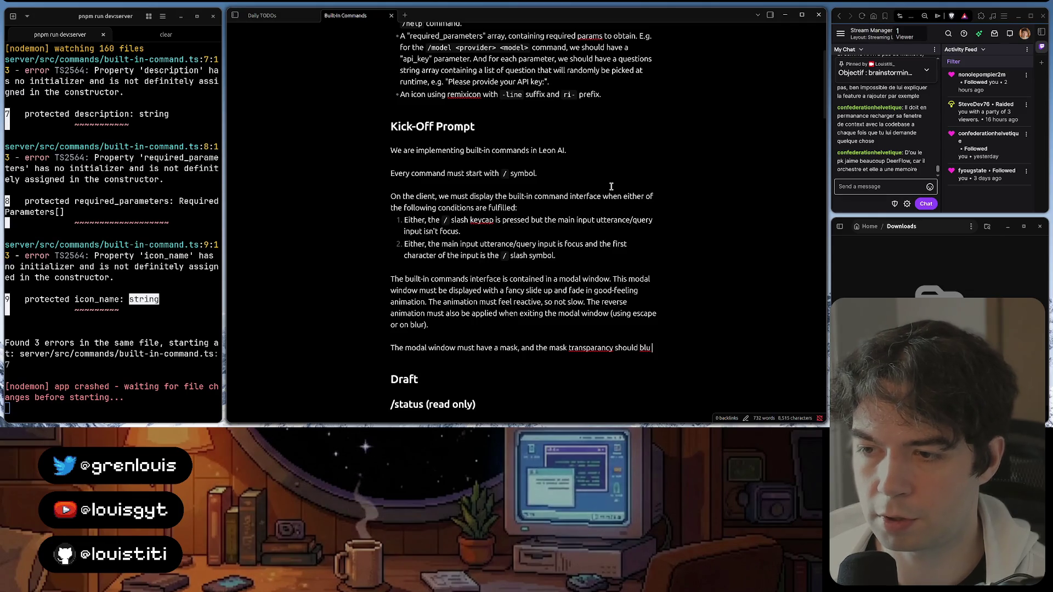
{"action": "type", "text": "r the bac"}
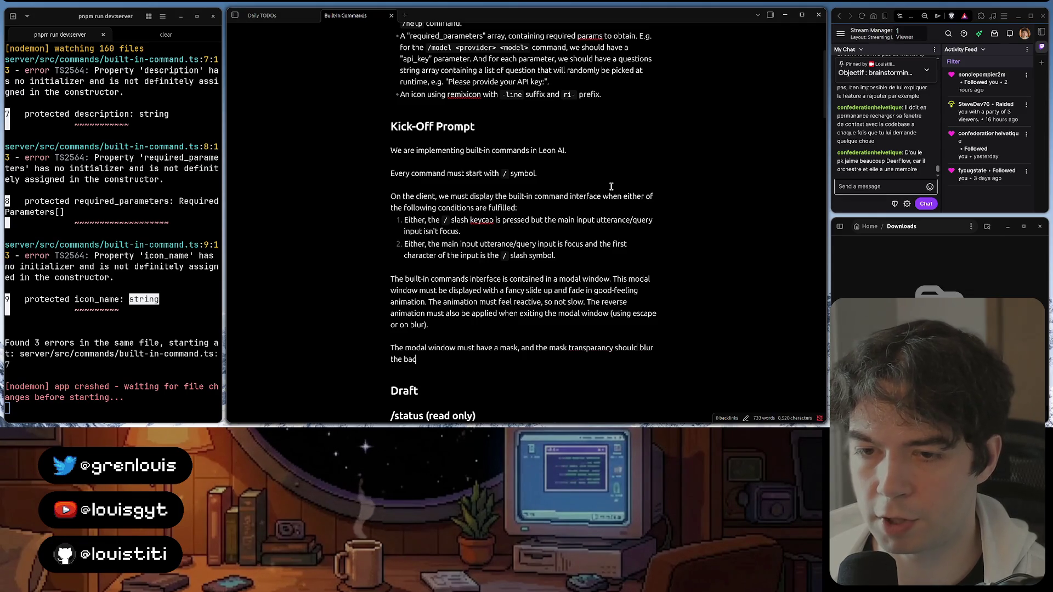
{"action": "type", "text": "kground."}
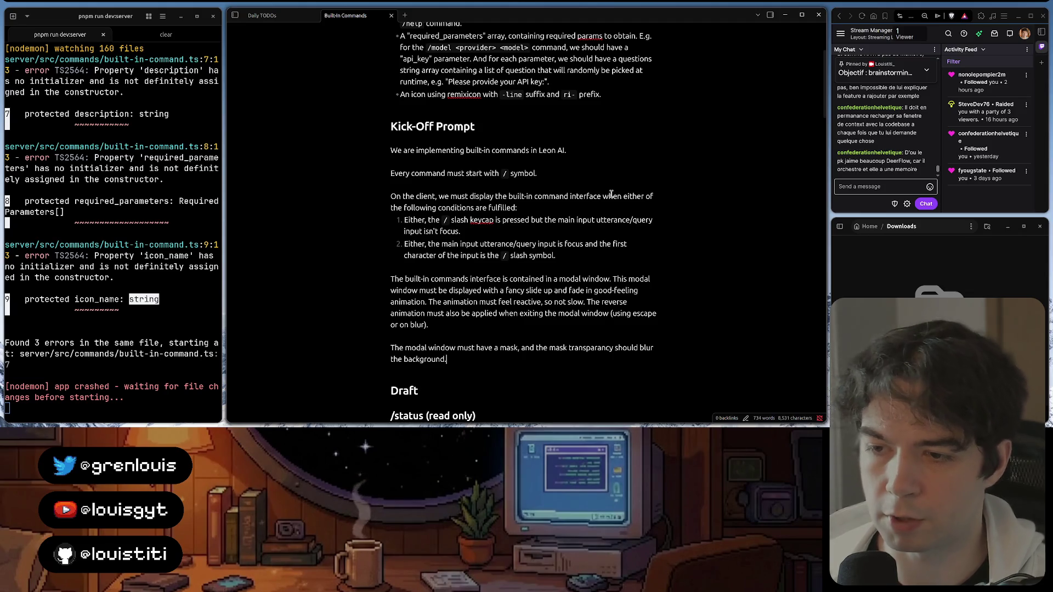
{"action": "key", "text": "Delete"}
{"action": "key", "text": "Delete"}
{"action": "key", "text": "Delete"}
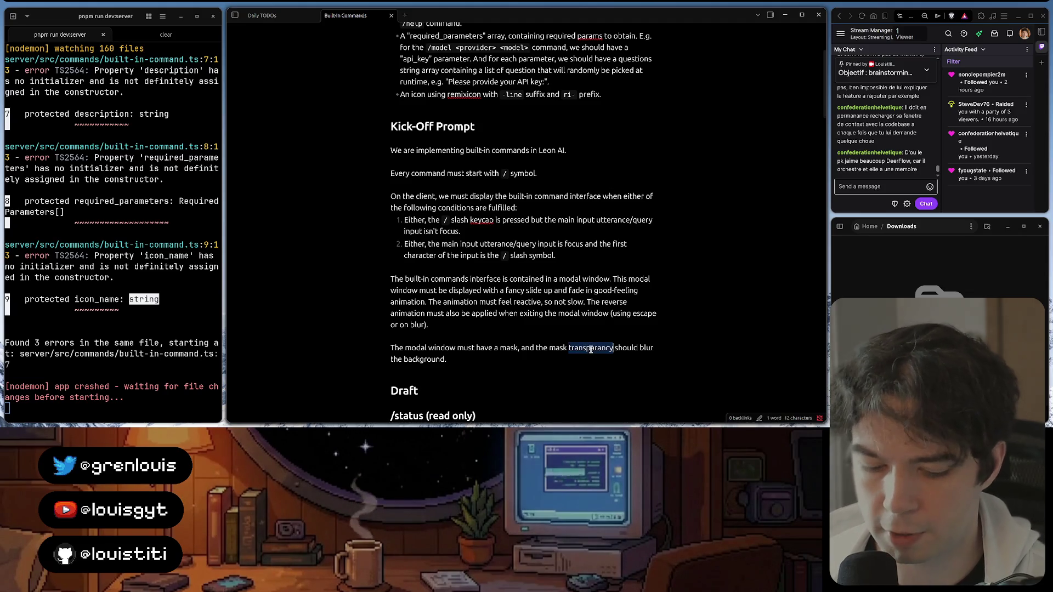
{"action": "type", "text": "arent"}
Correct 'transparency' and append 'The background of the modal window must be black solid. The border'
{"action": "key", "text": "BackSpace"}
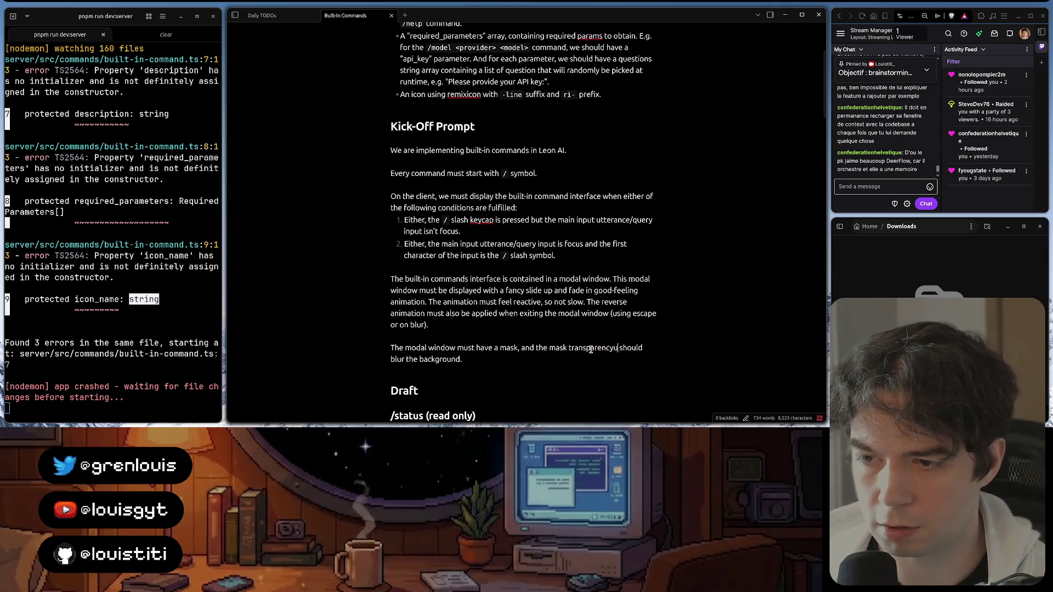
{"action": "type", "text": "cy"}
{"action": "key", "text": "Left"}
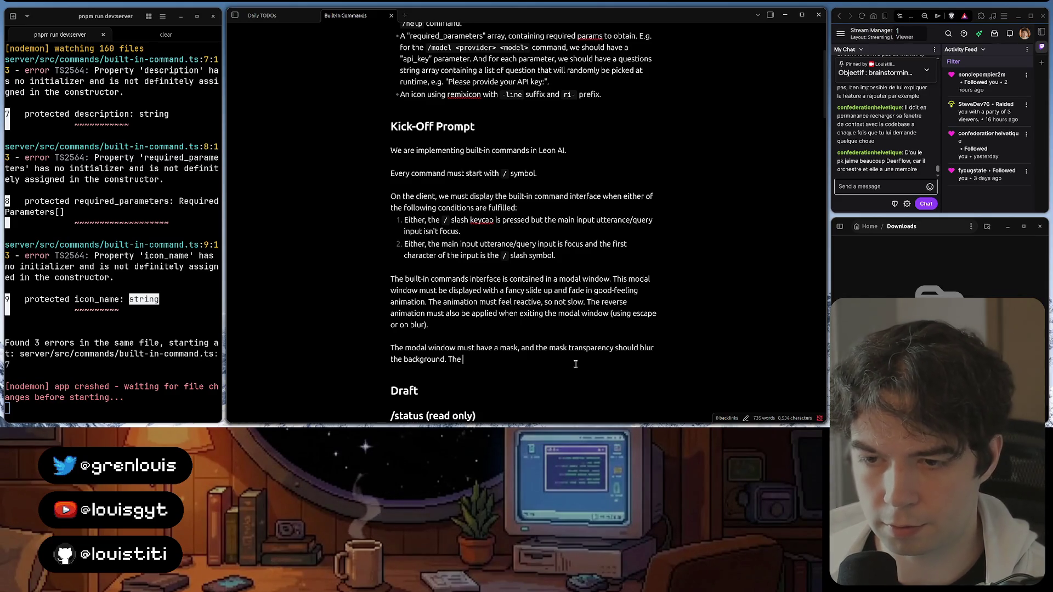
{"action": "type", "text": "ground of the m"}
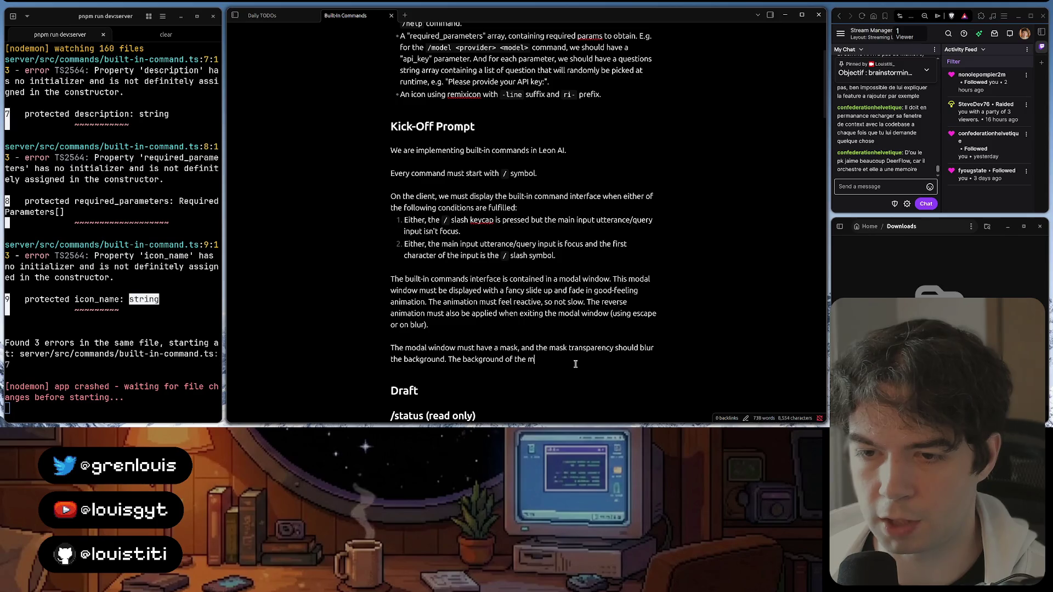
{"action": "type", "text": "odal window mus"}
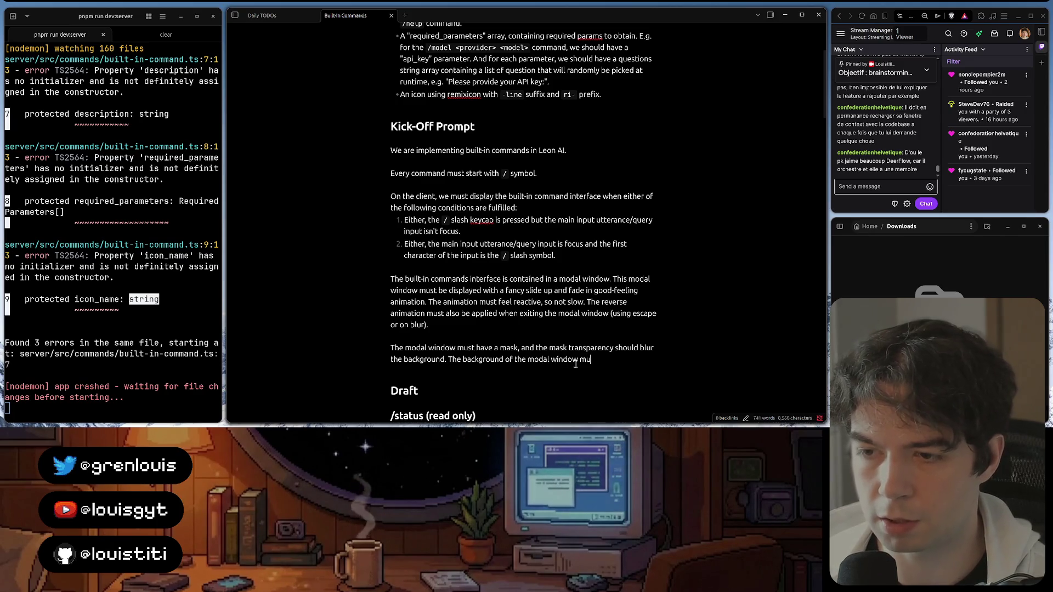
{"action": "type", "text": "t be black sol"}
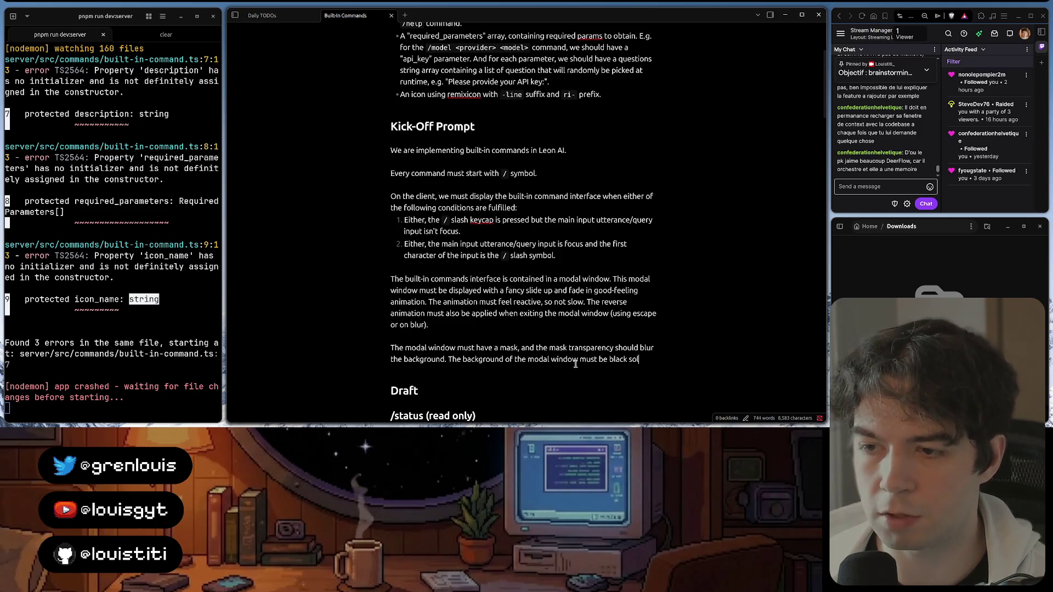
{"action": "key", "text": "BackSpace"}
{"action": "key", "text": "BackSpace"}
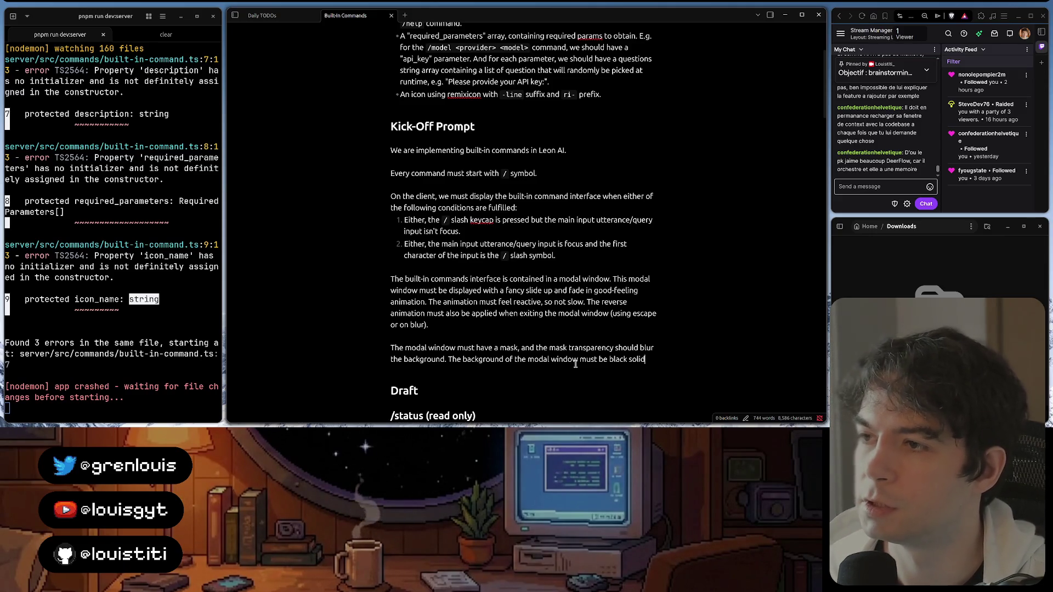
{"action": "type", "text": ". "}
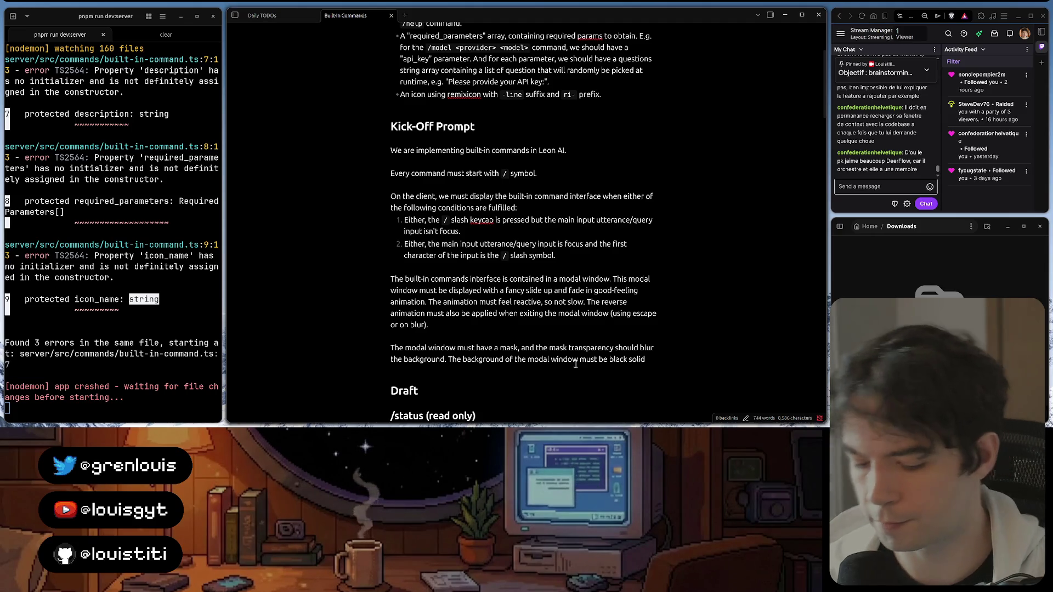
{"action": "type", "text": "The backgro"}
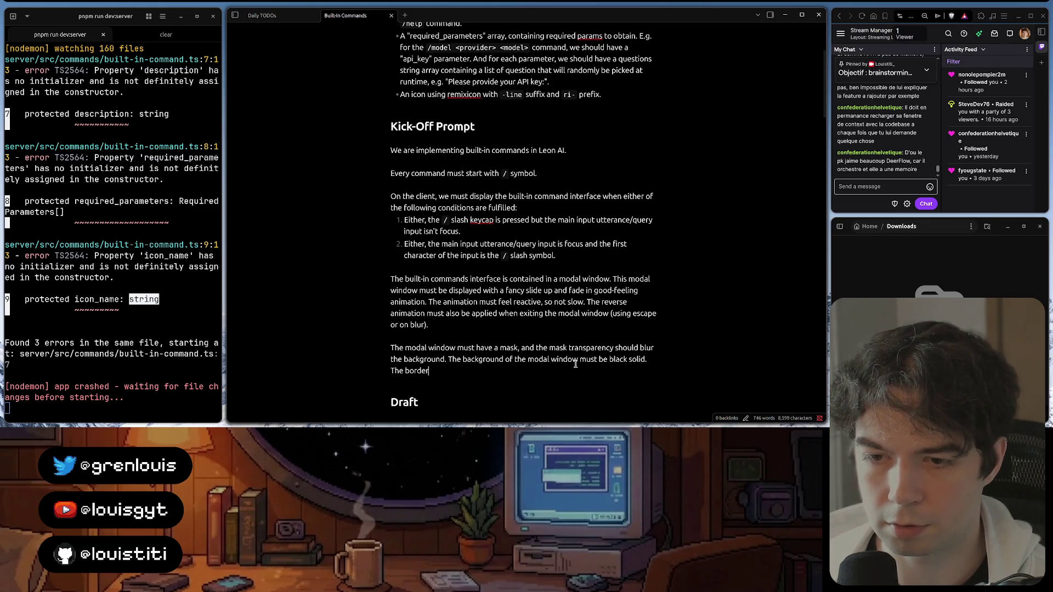
{"action": "type", "text": "s of the modal"}
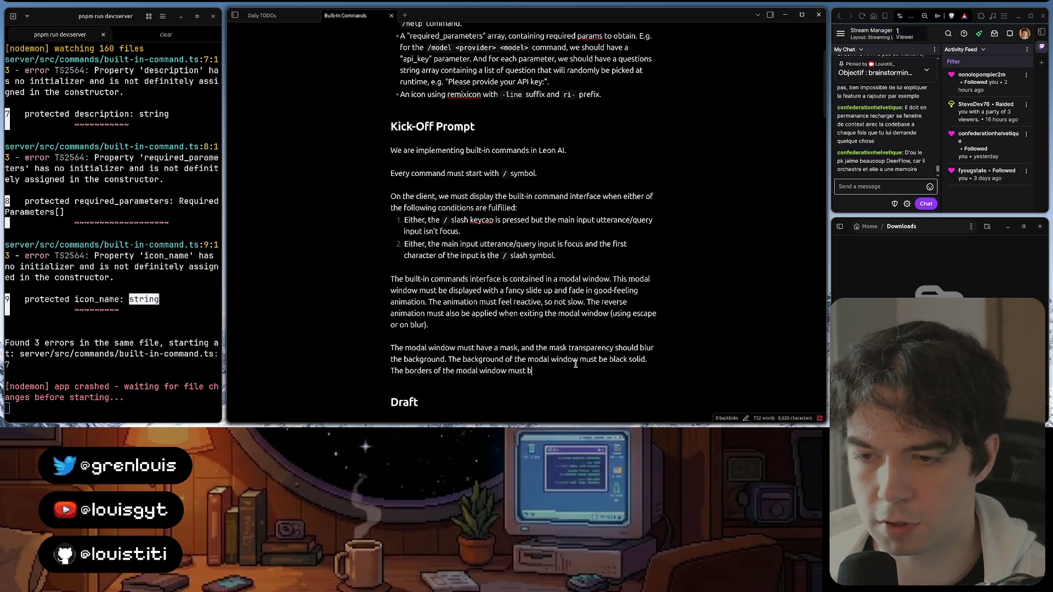
{"action": "type", "text": " window must reuse the w"}
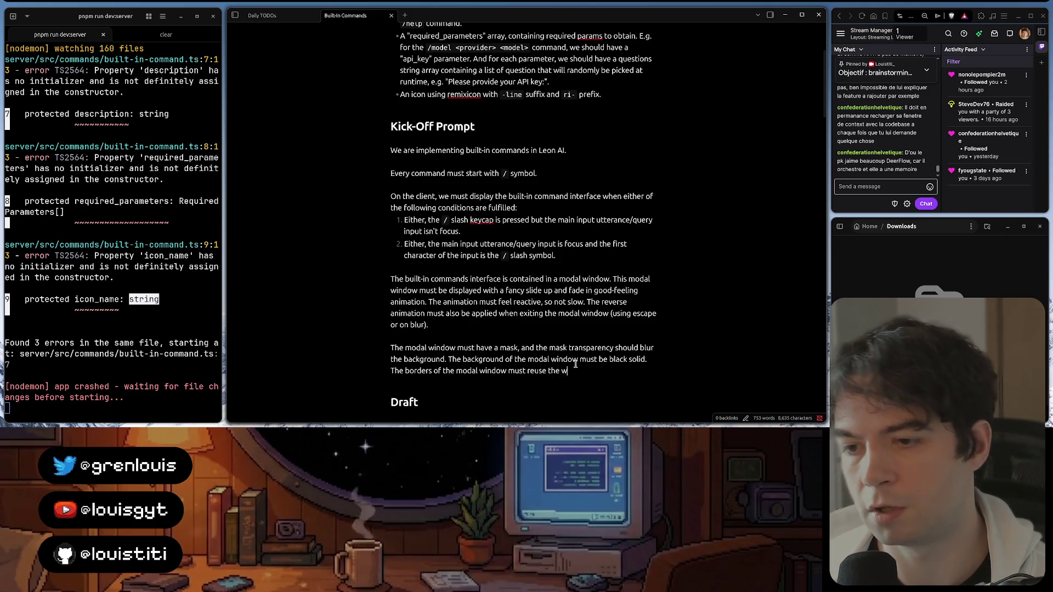
{"action": "type", "text": "idget wrapper of"}
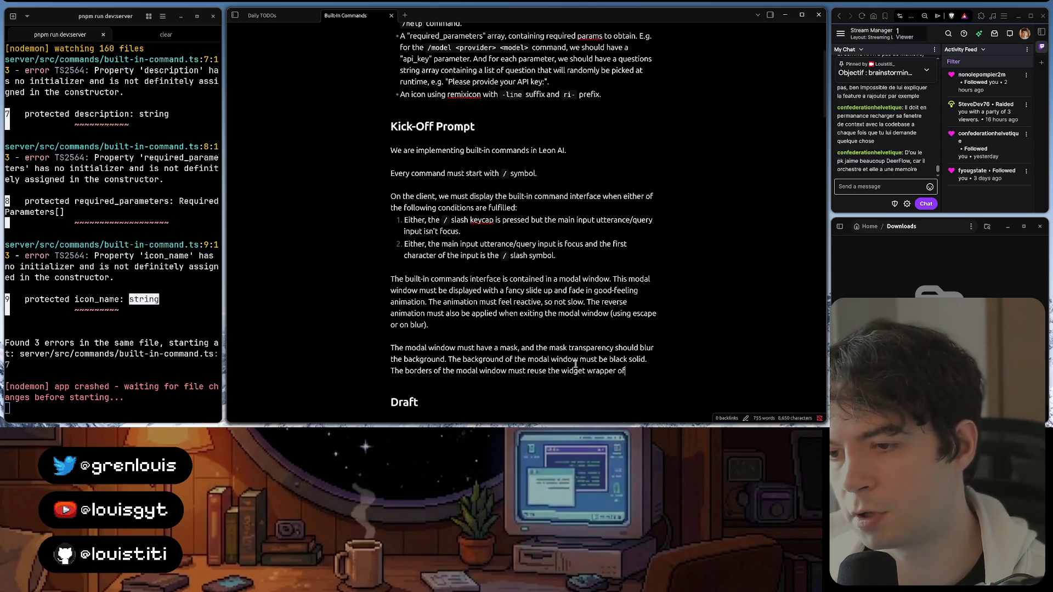
{"action": "type", "text": " the Aurora lib"}
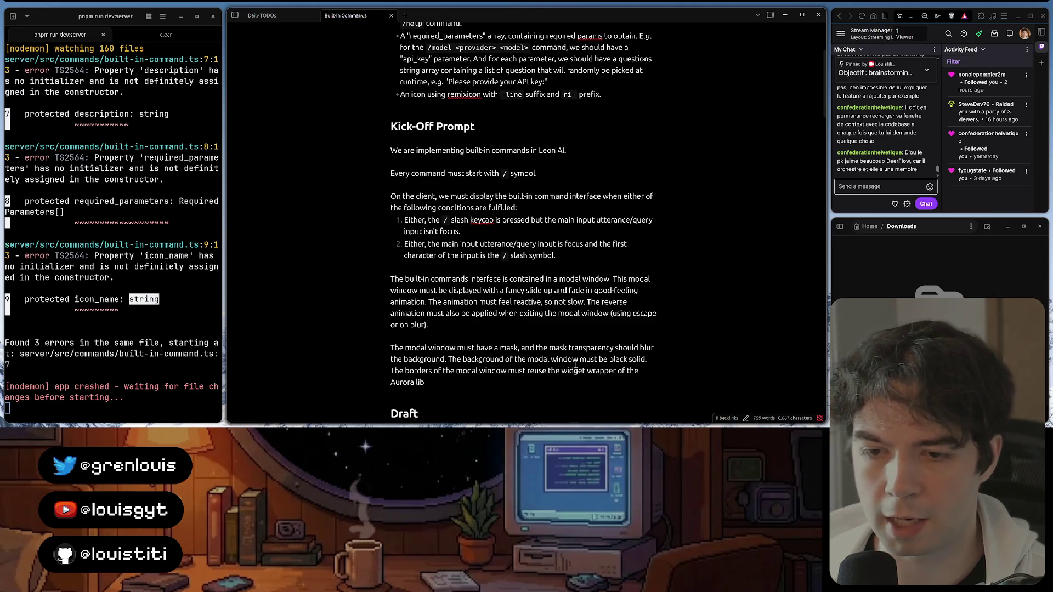
{"action": "type", "text": "rary"}
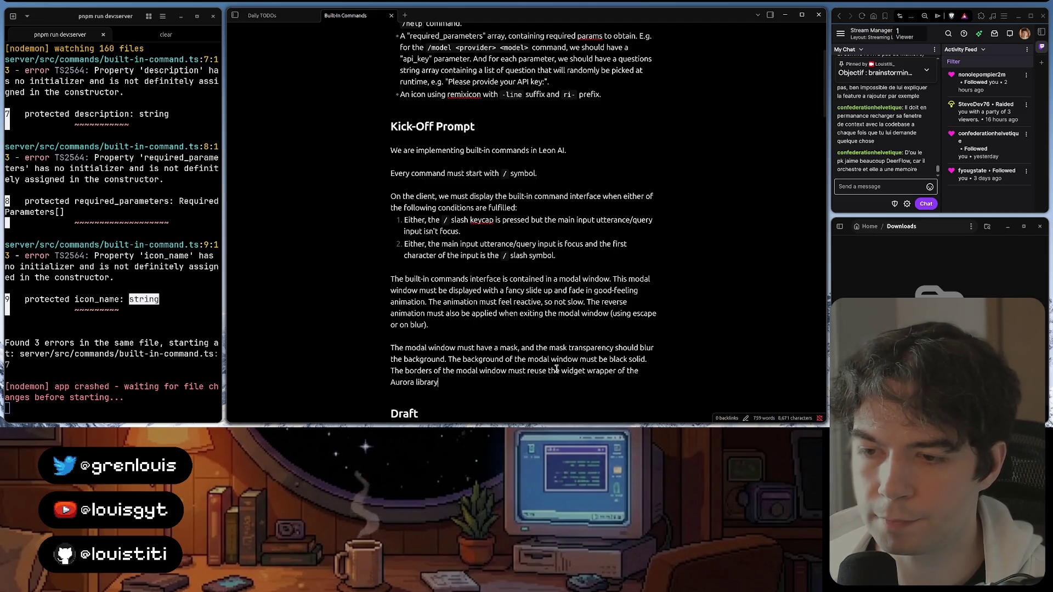
Edit the border sentence to 'reuse the color gradient of the widget wrapper of the Aurora library.'
{"action": "left_click", "coordinate": [560, 370]}
{"action": "type", "text": "a "}
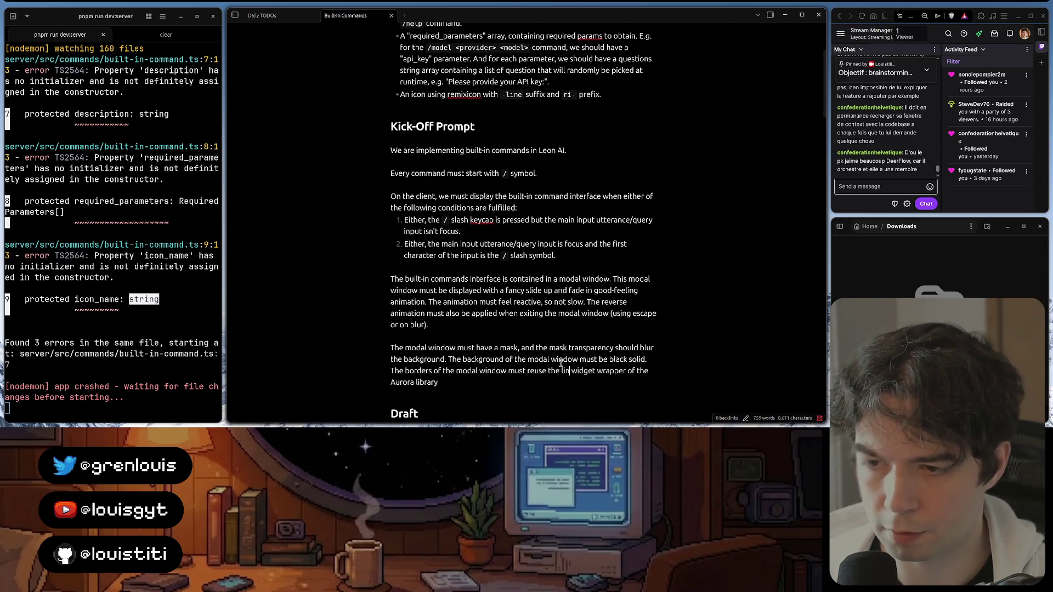
{"action": "type", "text": "olor gr"}
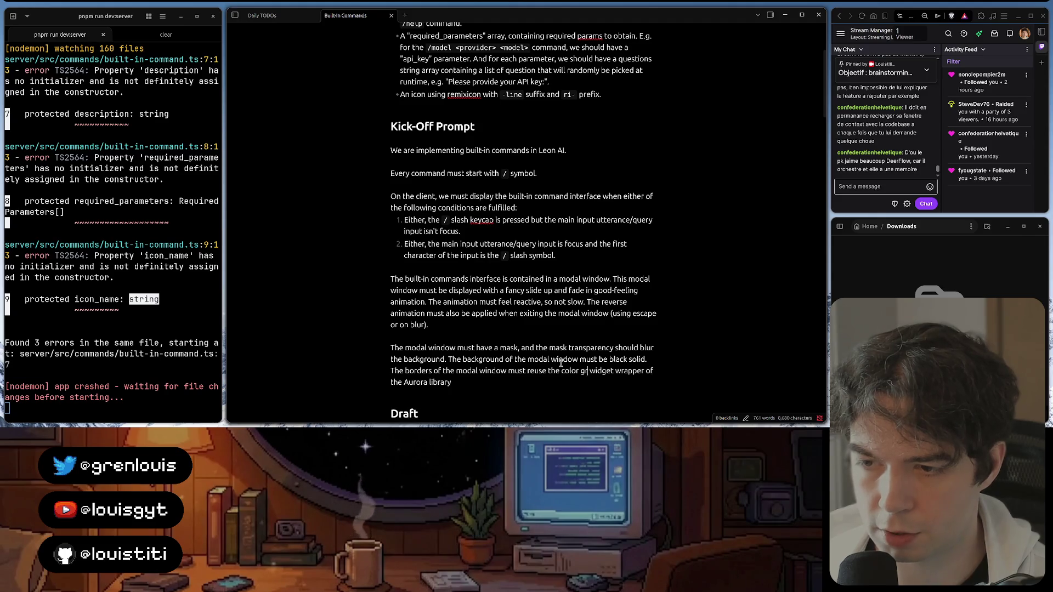
{"action": "type", "text": "adient "}
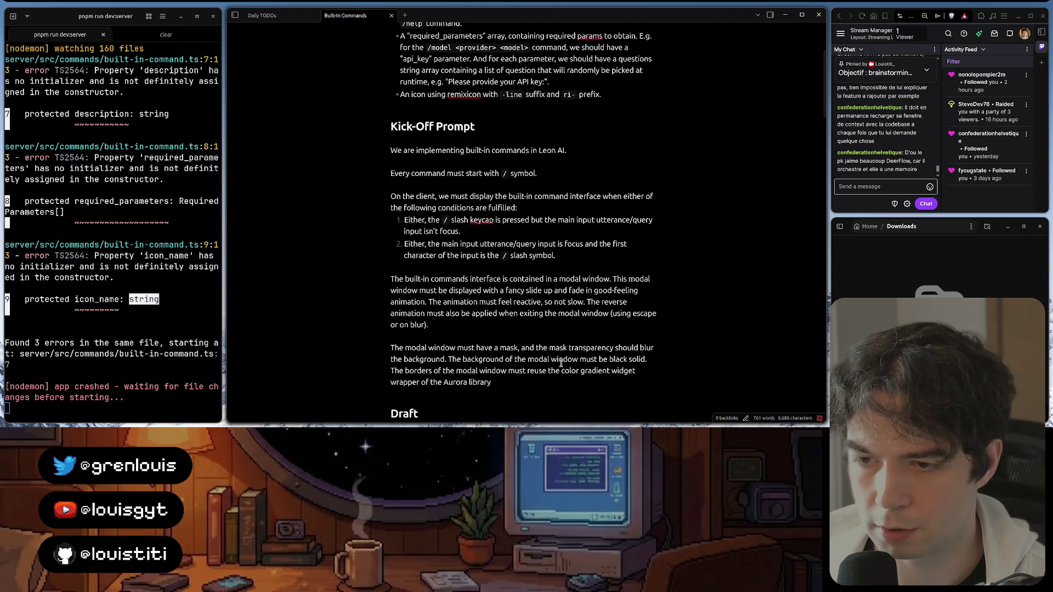
{"action": "type", "text": "f the"}
{"action": "left_click", "coordinate": [573, 380]}
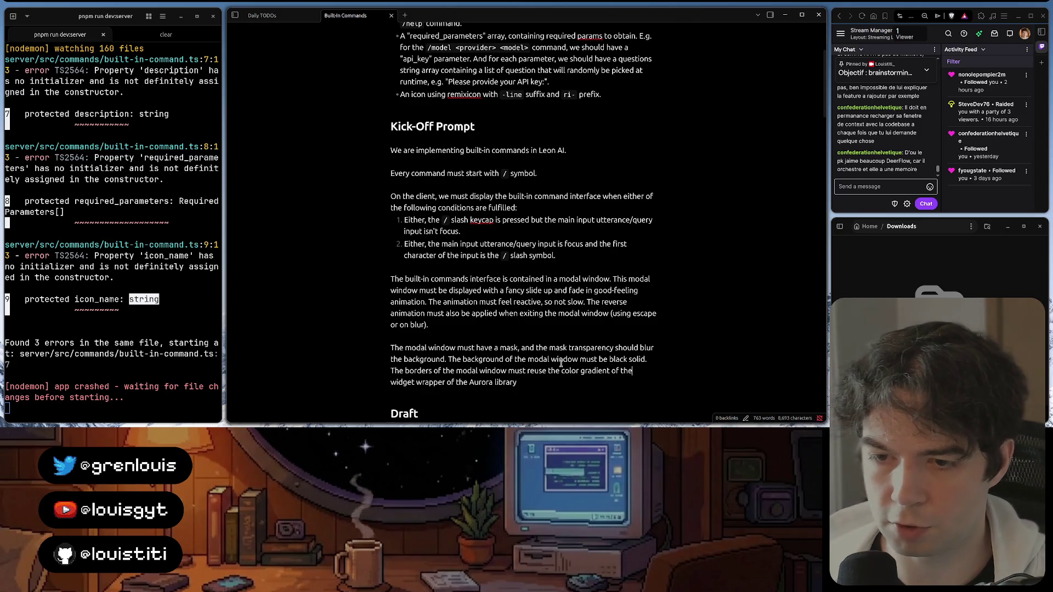
{"action": "type", "text": "()"}
{"action": "type", "text": "."}
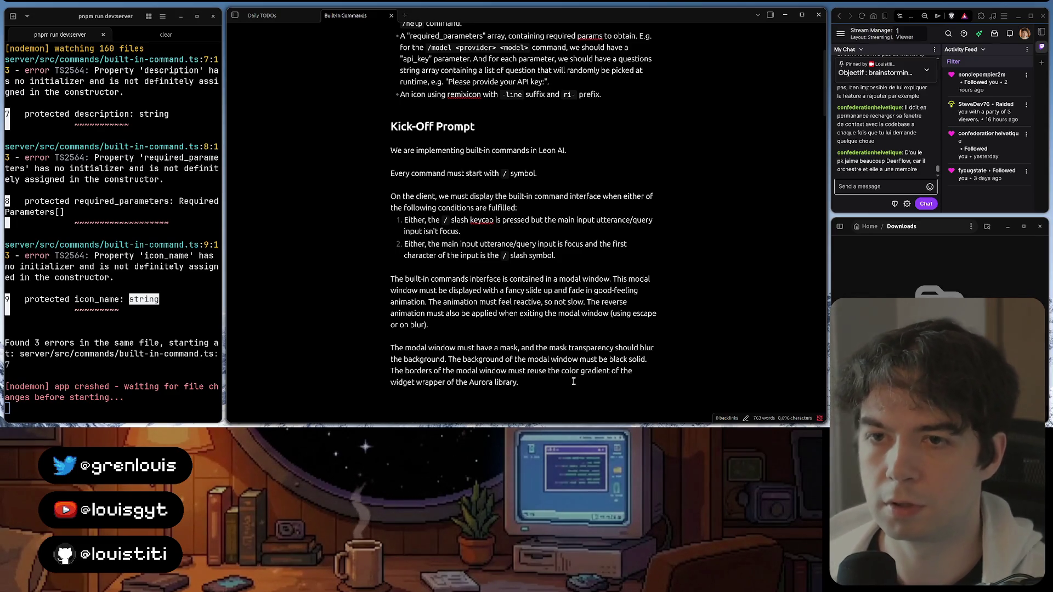
Insert a blank line after the mask paragraph, then focus the dev-server terminal
{"action": "key", "text": "Return"}
{"action": "scroll", "coordinate": [560, 228], "scroll_direction": "down", "scroll_amount": 2}
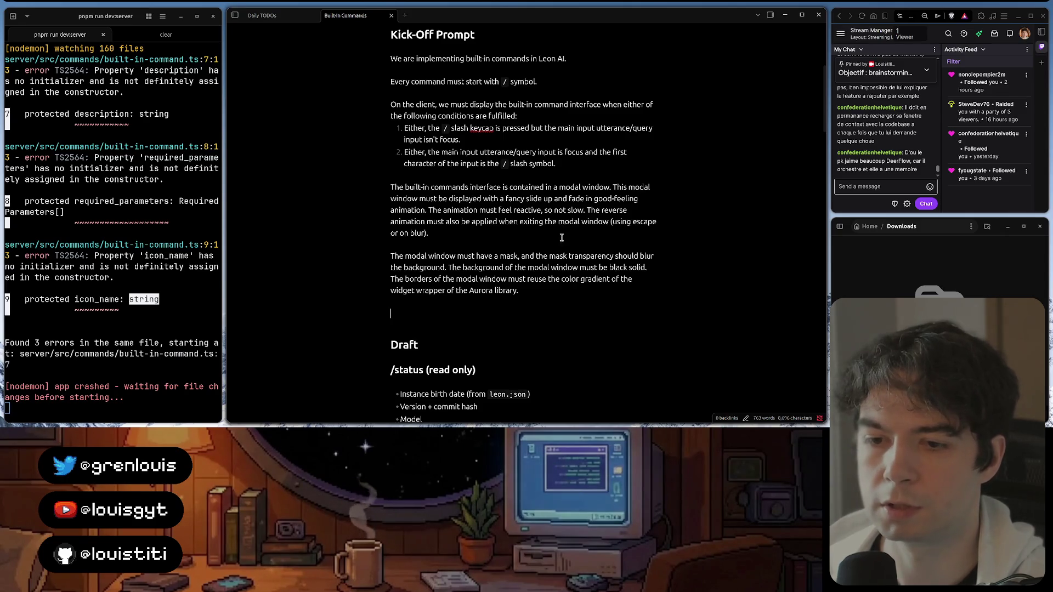
{"action": "left_click", "coordinate": [503, 412]}
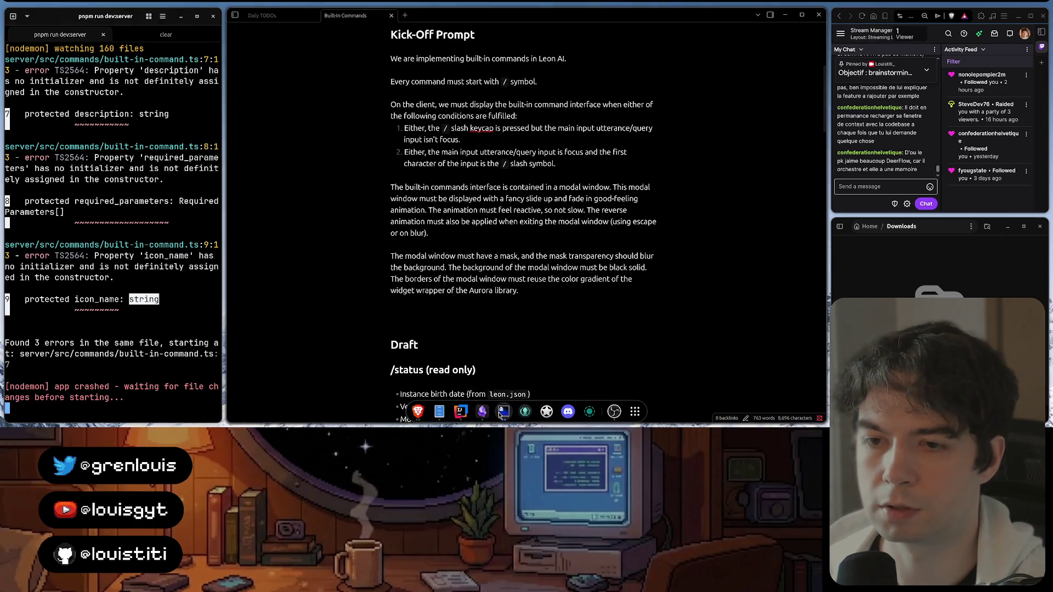
Browse the terminal window overview twice without picking a window
{"action": "left_click", "coordinate": [502, 411]}
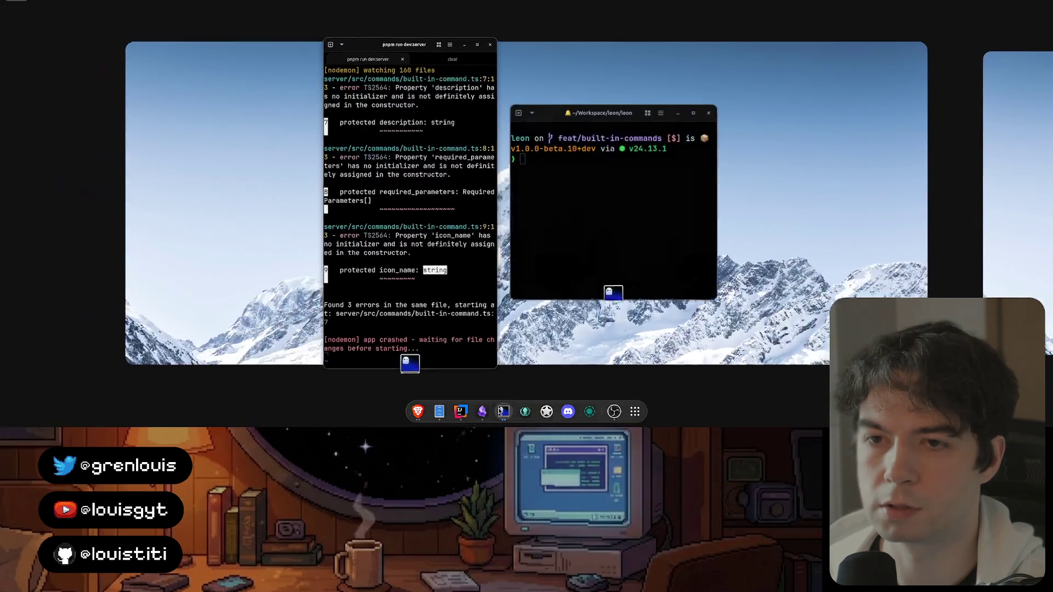
{"action": "key", "text": "Escape"}
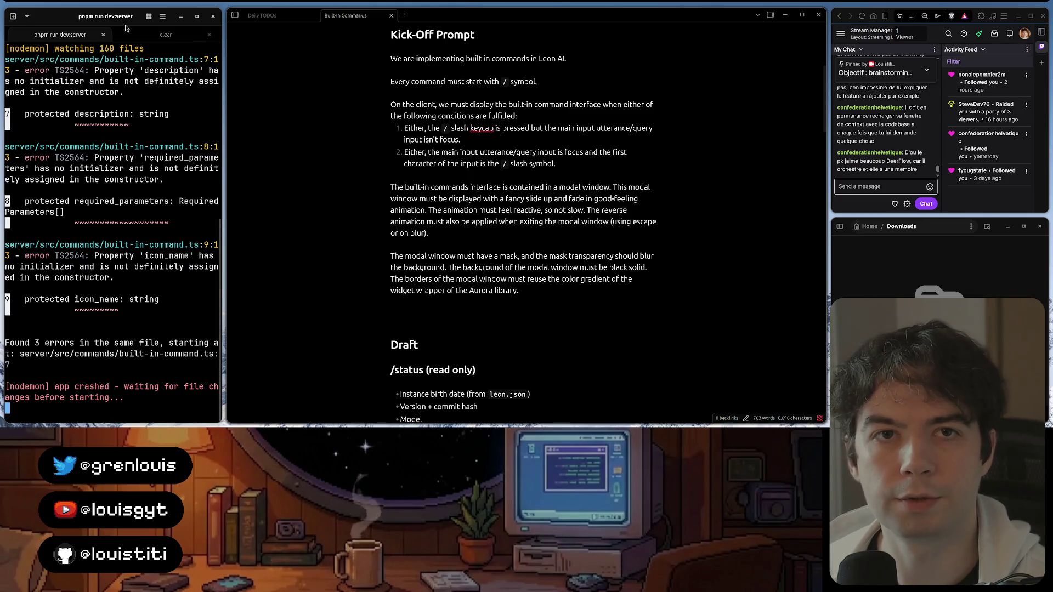
{"action": "left_click", "coordinate": [165, 34]}
{"action": "left_click", "coordinate": [59, 34]}
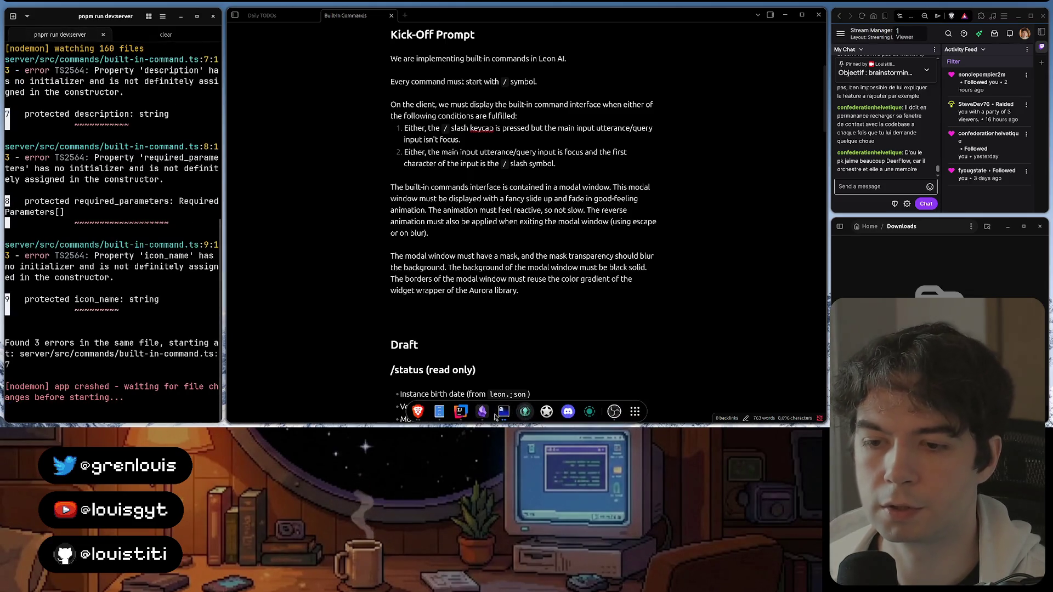
{"action": "left_click", "coordinate": [504, 413]}
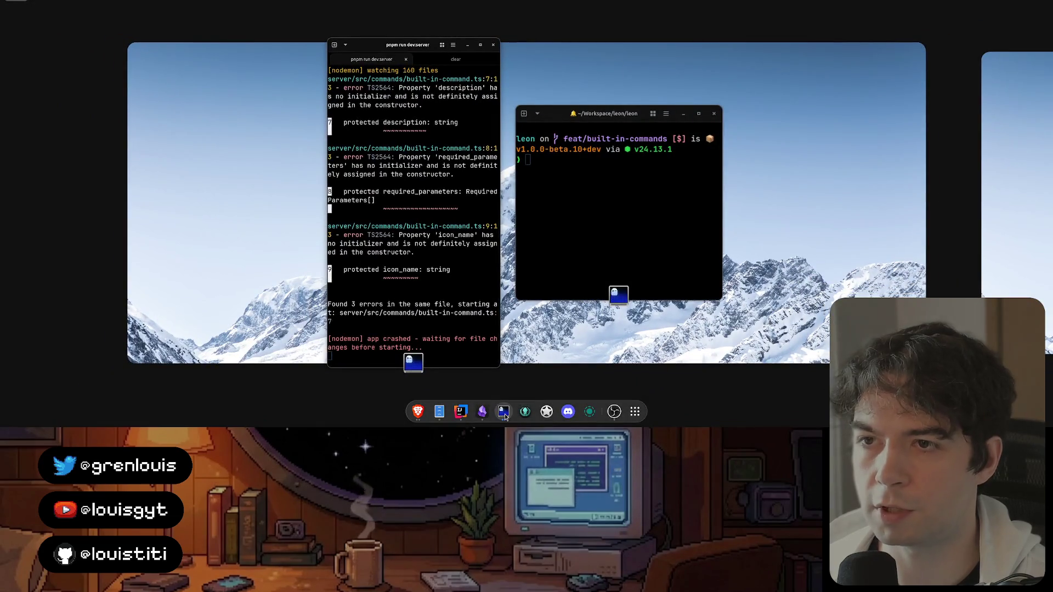
{"action": "key", "text": "Escape"}
Alt+Tab to the Ghostty project terminal and tile it into the main area in place of Obsidian
{"action": "key", "text": "alt+Tab"}
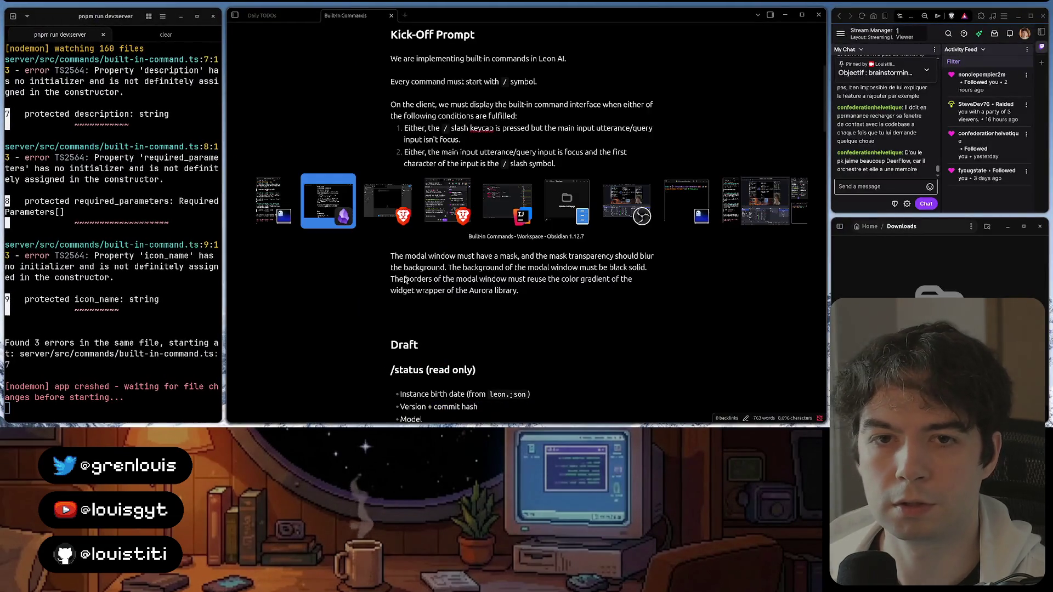
{"action": "key", "text": "alt+Tab"}
{"action": "key", "text": "alt+Tab"}
{"action": "key", "text": "alt+Tab"}
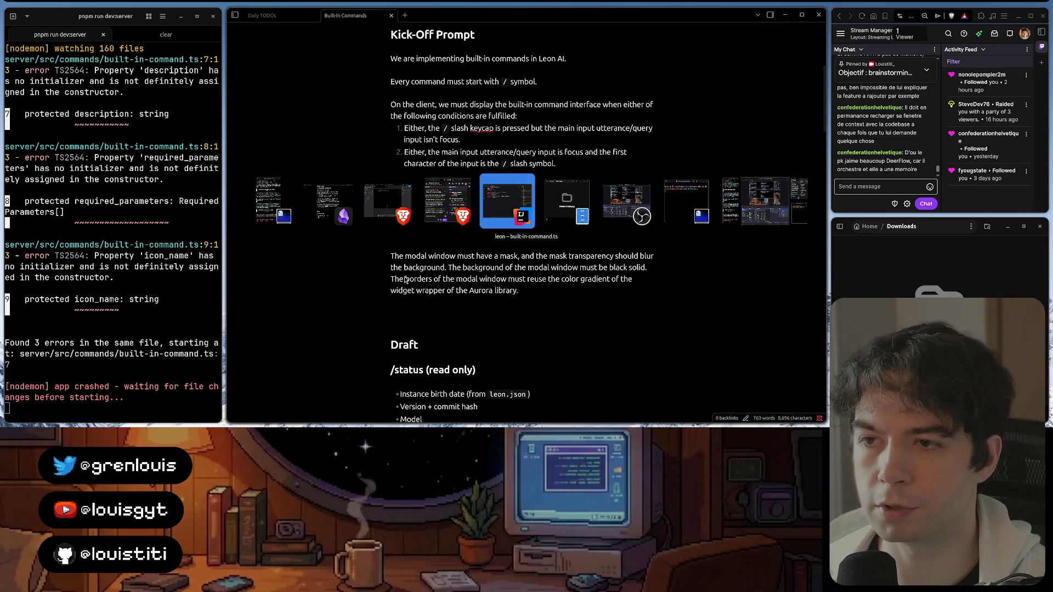
{"action": "key", "text": "alt+Tab"}
{"action": "key", "text": "alt+Tab"}
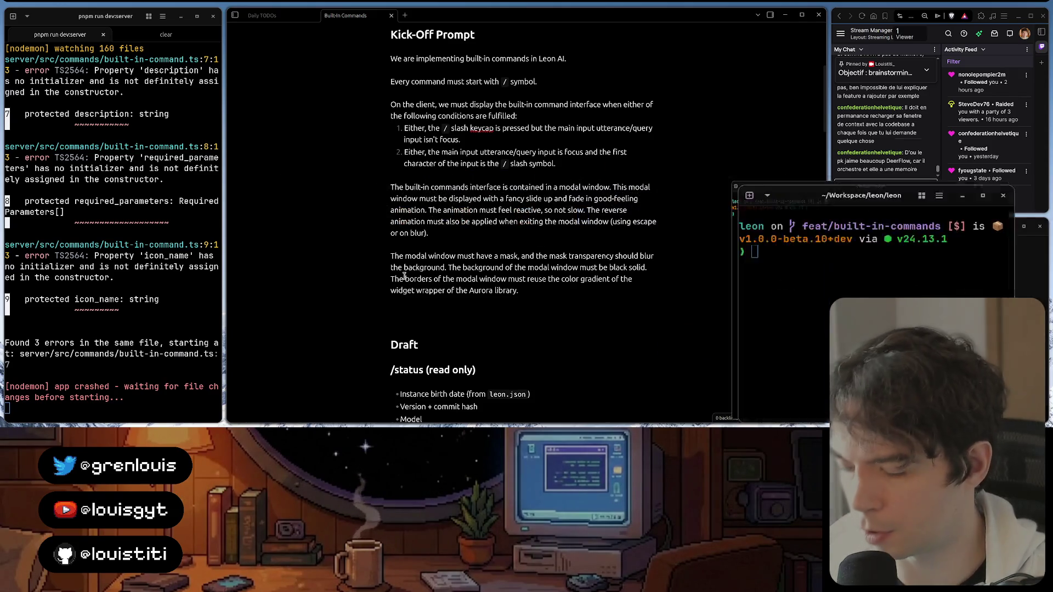
{"action": "key", "text": "super+Left"}
{"action": "key", "text": "Return"}
{"action": "type", "text": "c"}
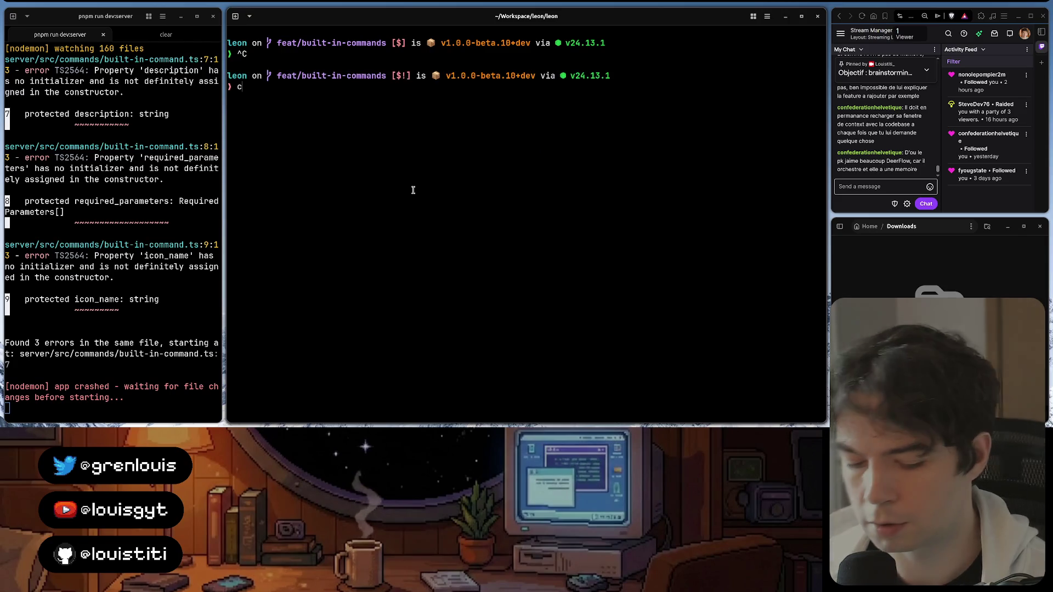
Clear the screen and launch the Codex CLI in the leon project folder
{"action": "key", "text": "ctrl+l"}
{"action": "type", "text": "codex"}
{"action": "key", "text": "Return"}
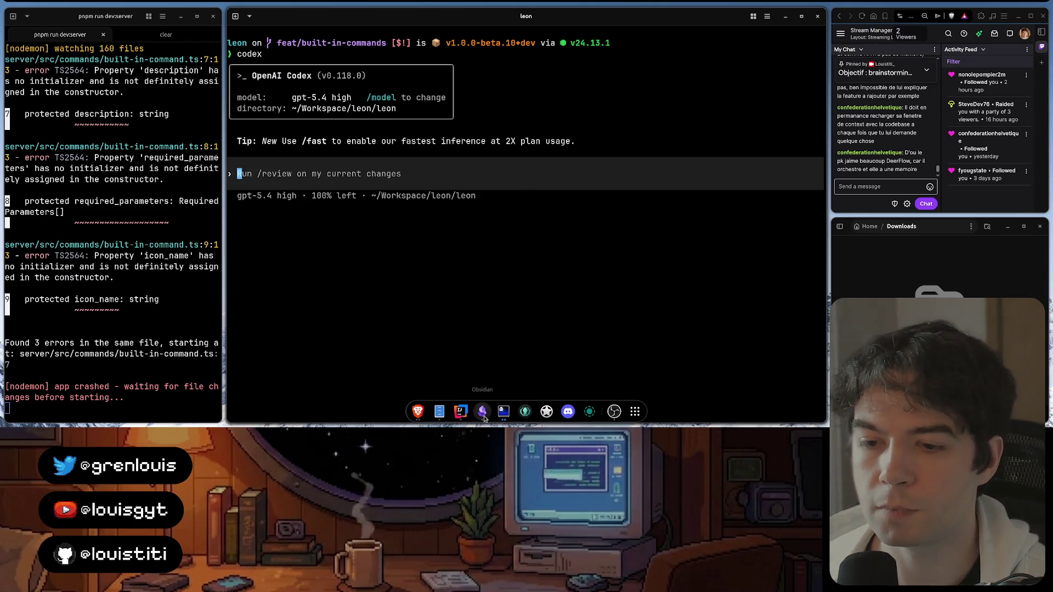
Bring the Built-in Commands note to the front, then switch to the browser
{"action": "left_click", "coordinate": [503, 412]}
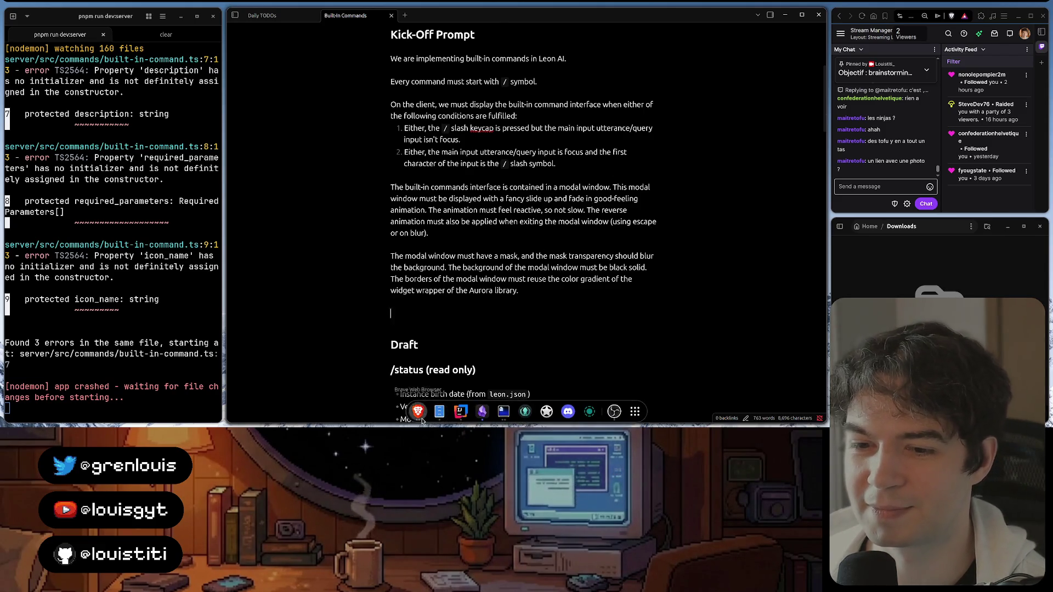
{"action": "left_click", "coordinate": [418, 411]}
Search 'chou doufu hunan' in a new tab and view the Tofu puant Wikipedia article's Hunan mention
{"action": "key", "text": "ctrl+t"}
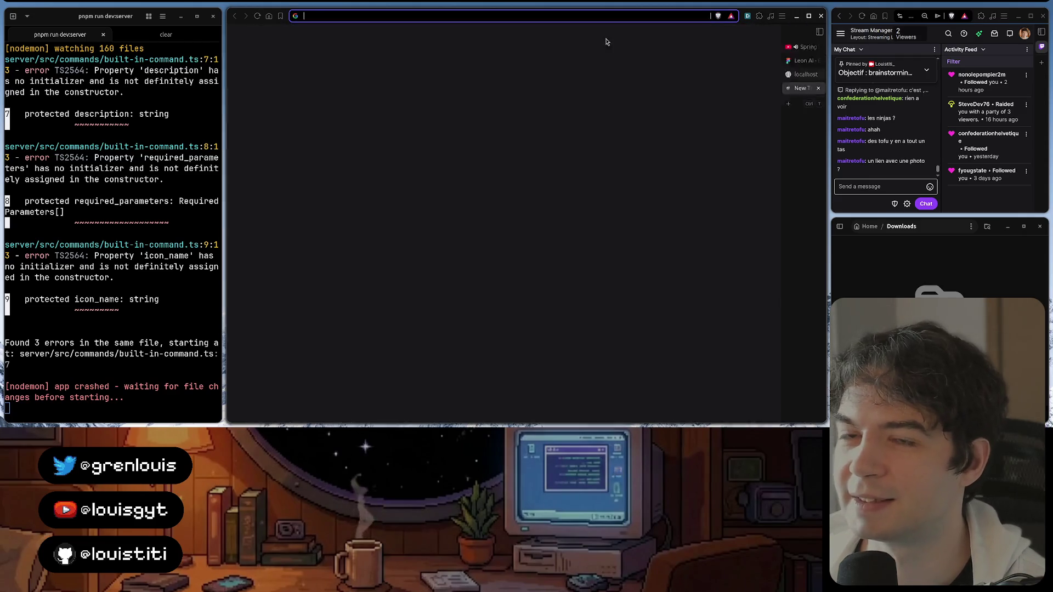
{"action": "type", "text": "ch"}
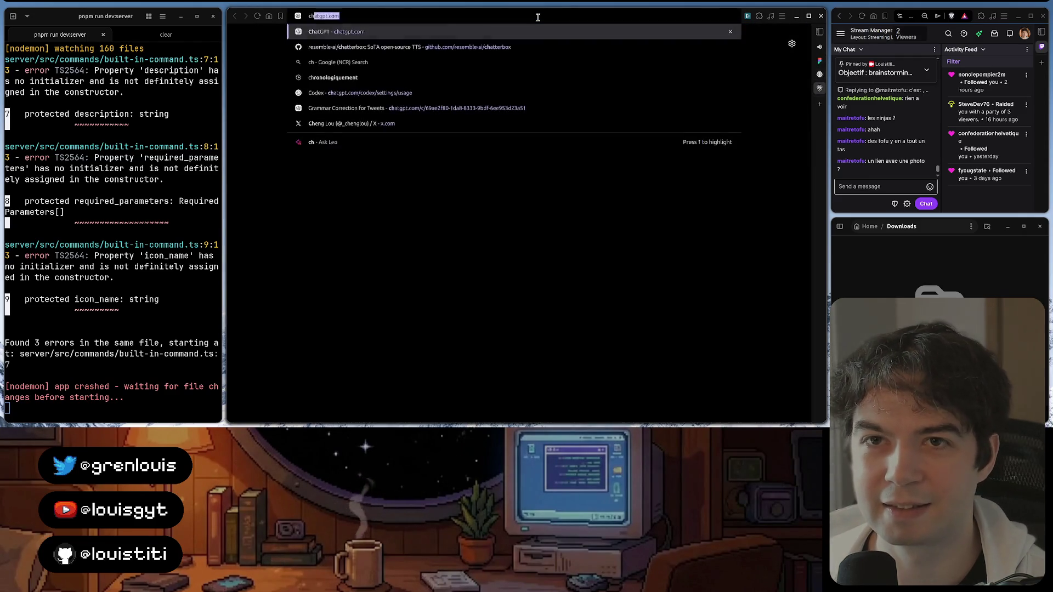
{"action": "type", "text": "ou doufu"}
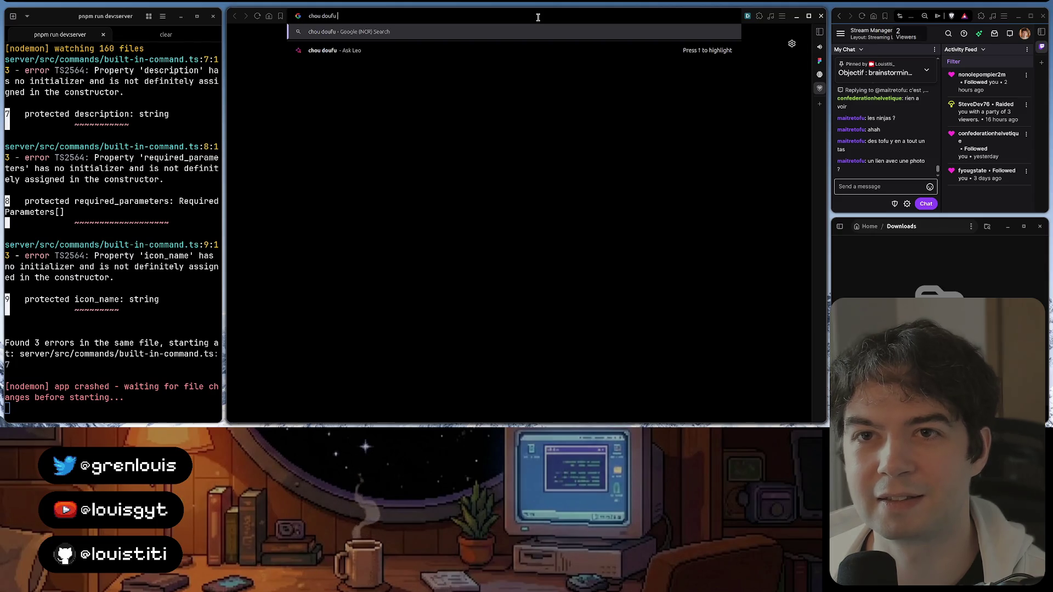
{"action": "type", "text": "hunan"}
{"action": "key", "text": "Return"}
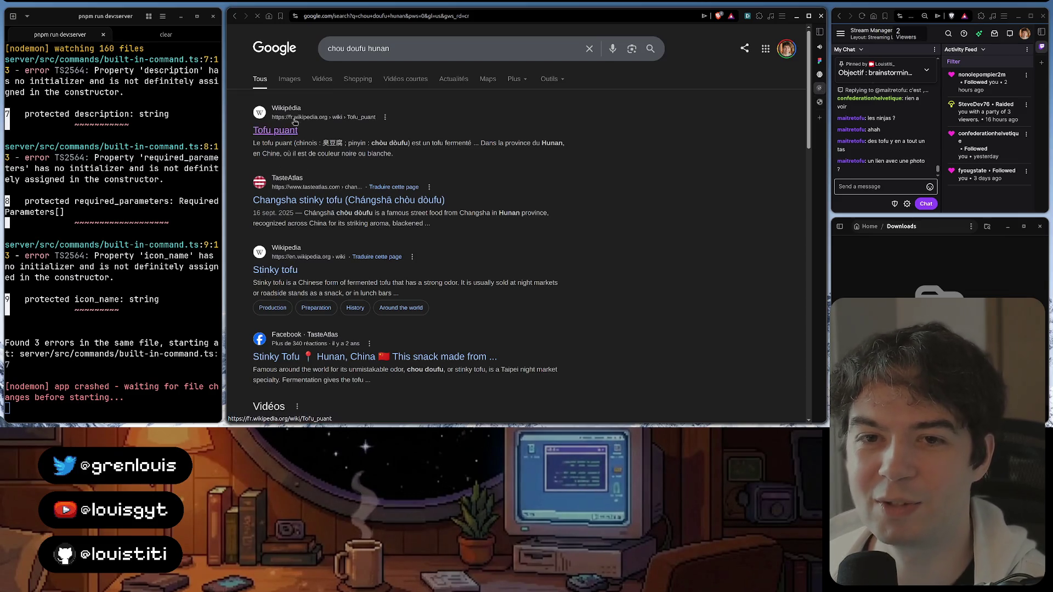
{"action": "left_click", "coordinate": [787, 104]}
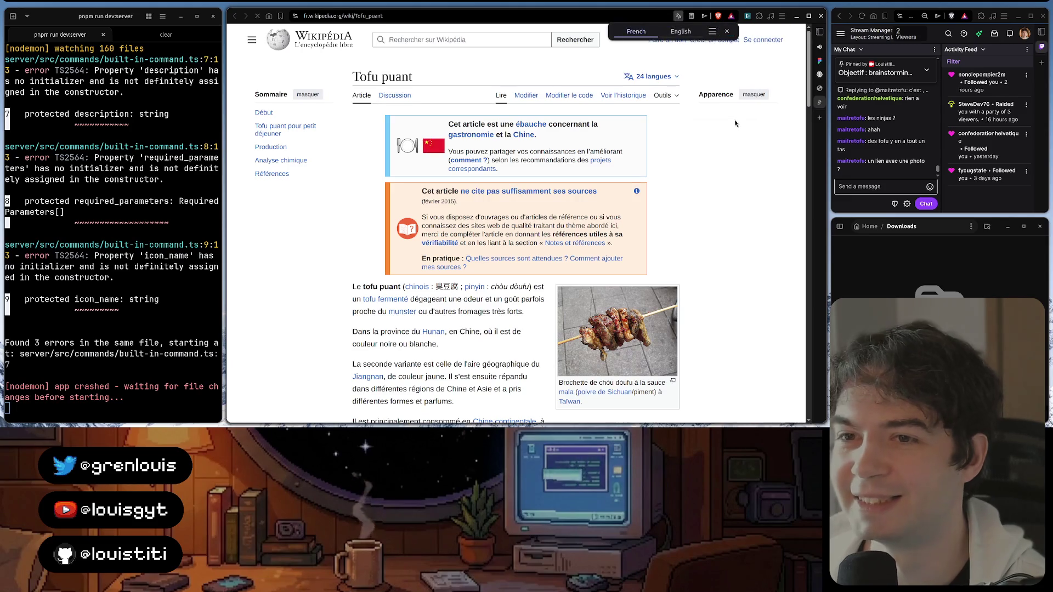
{"action": "scroll", "coordinate": [527, 247], "scroll_direction": "down", "scroll_amount": 2}
{"action": "scroll", "coordinate": [526, 246], "scroll_direction": "down", "scroll_amount": 2}
{"action": "scroll", "coordinate": [615, 180], "scroll_direction": "down", "scroll_amount": 1}
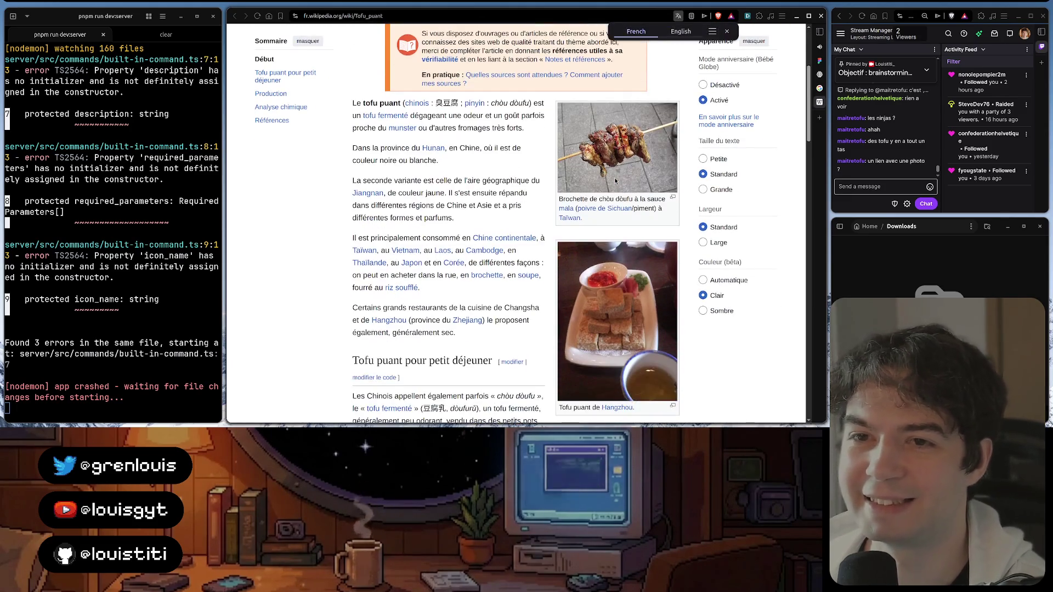
{"action": "left_click_drag", "start_coordinate": [407, 146], "coordinate": [463, 150]}
{"action": "left_click", "coordinate": [479, 155]}
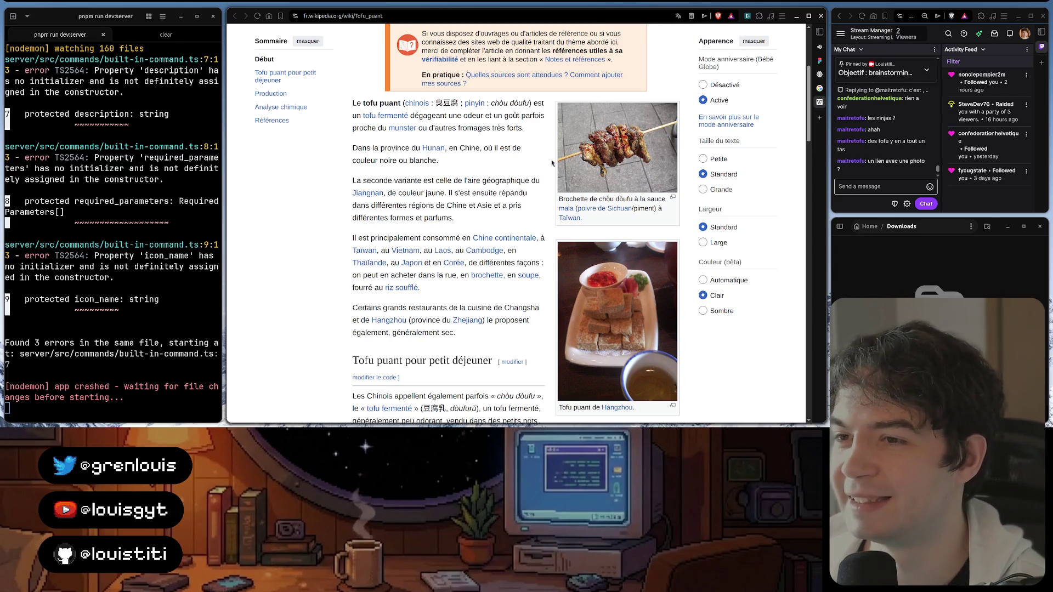
{"action": "scroll", "coordinate": [494, 164], "scroll_direction": "down", "scroll_amount": 3}
{"action": "scroll", "coordinate": [580, 202], "scroll_direction": "down", "scroll_amount": 2}
{"action": "scroll", "coordinate": [579, 200], "scroll_direction": "up", "scroll_amount": 3}
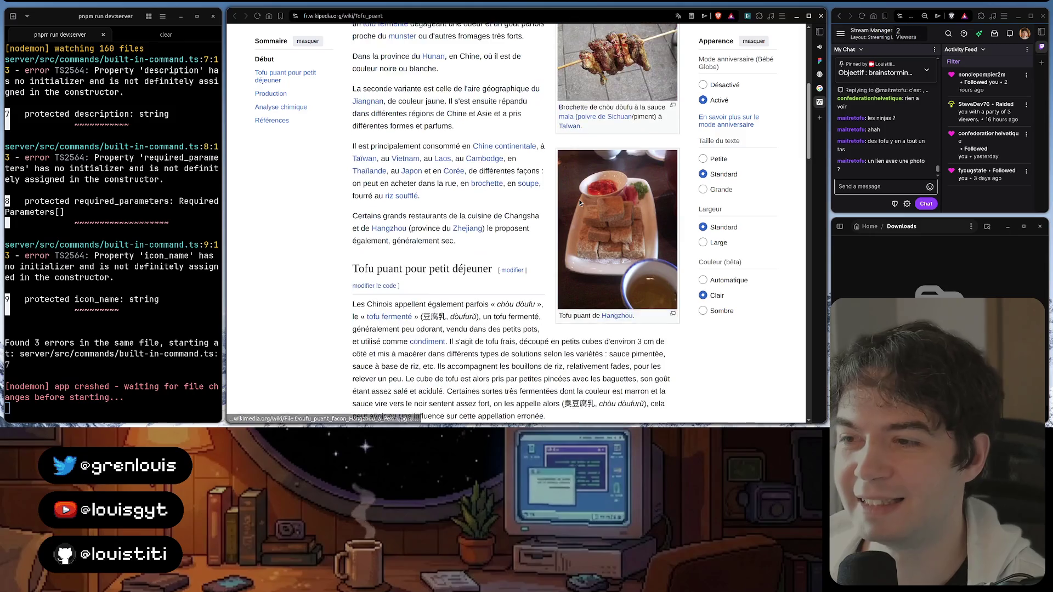
{"action": "scroll", "coordinate": [578, 200], "scroll_direction": "up", "scroll_amount": 1}
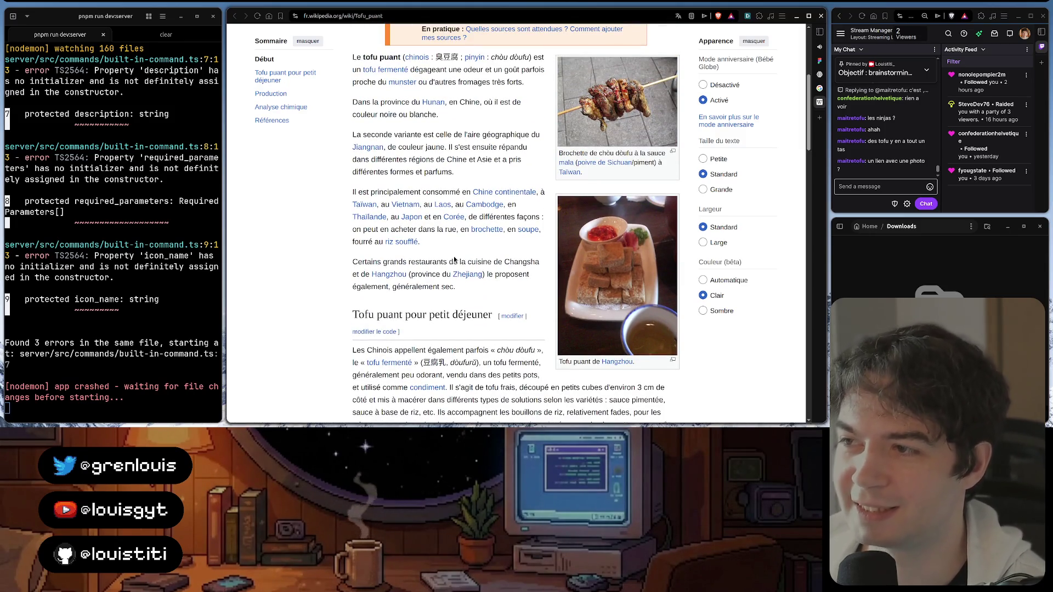
{"action": "scroll", "coordinate": [456, 260], "scroll_direction": "down", "scroll_amount": 3}
{"action": "scroll", "coordinate": [455, 261], "scroll_direction": "down", "scroll_amount": 4}
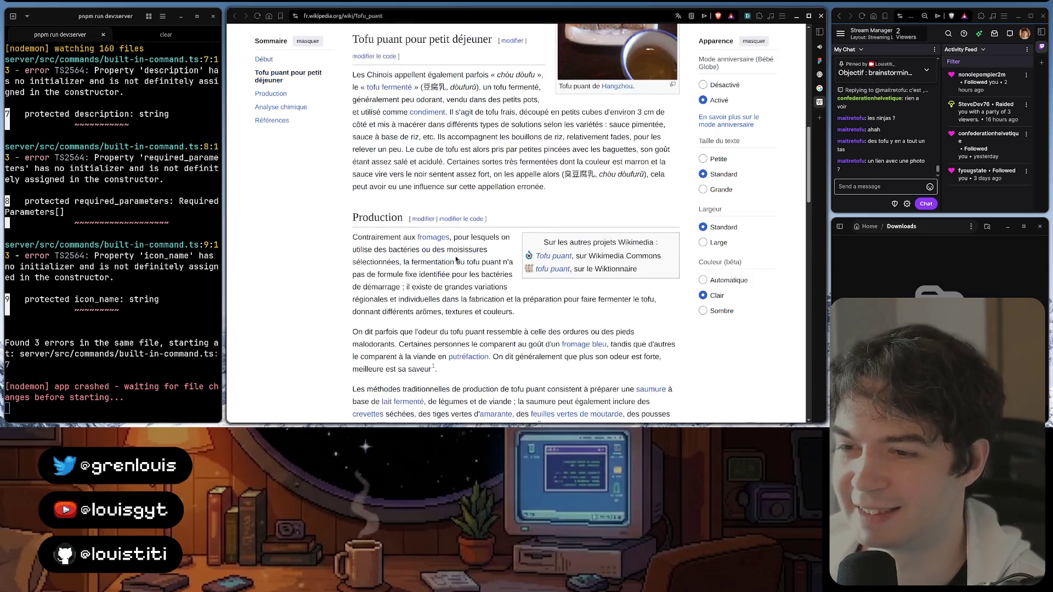
{"action": "scroll", "coordinate": [455, 260], "scroll_direction": "down", "scroll_amount": 3}
{"action": "scroll", "coordinate": [455, 261], "scroll_direction": "down", "scroll_amount": 5}
{"action": "scroll", "coordinate": [455, 260], "scroll_direction": "up", "scroll_amount": 5}
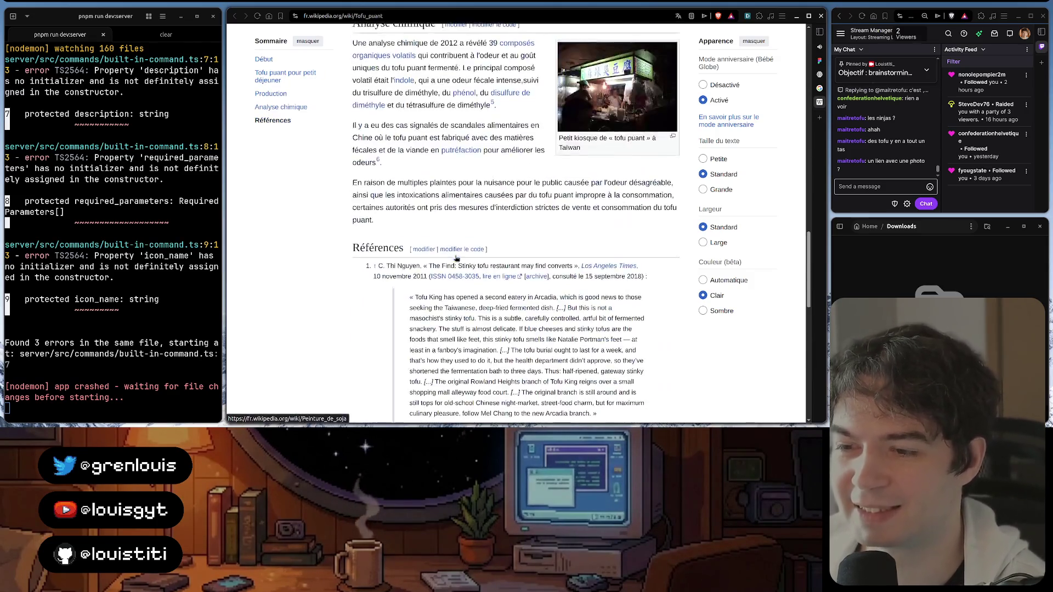
{"action": "scroll", "coordinate": [455, 260], "scroll_direction": "up", "scroll_amount": 3}
{"action": "scroll", "coordinate": [455, 260], "scroll_direction": "up", "scroll_amount": 4}
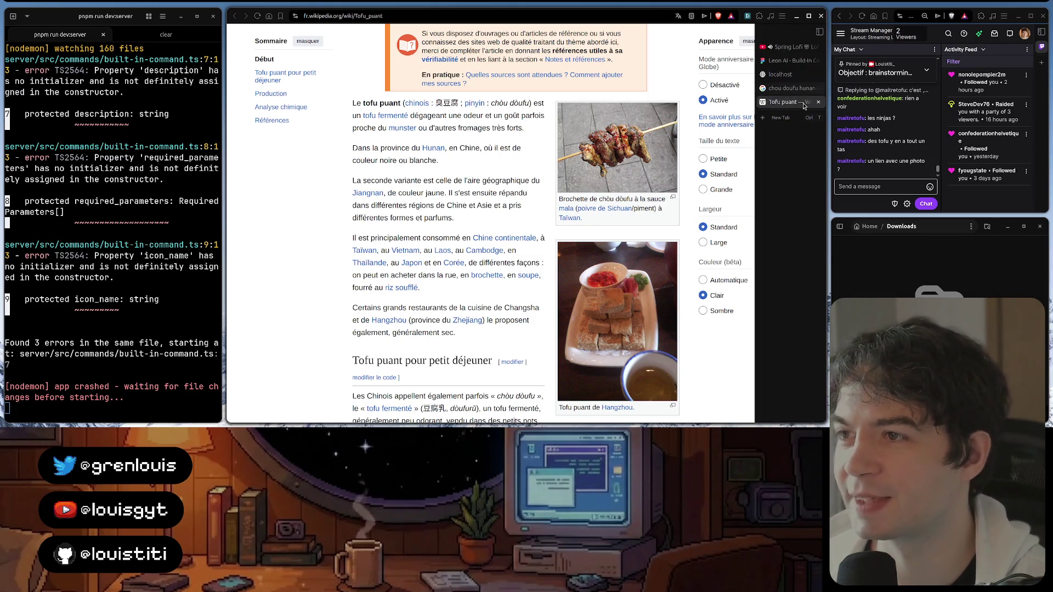
Set the article to dark theme, toggle wide layout and back, then rerun the chou doufu hunan search
{"action": "left_click", "coordinate": [704, 312]}
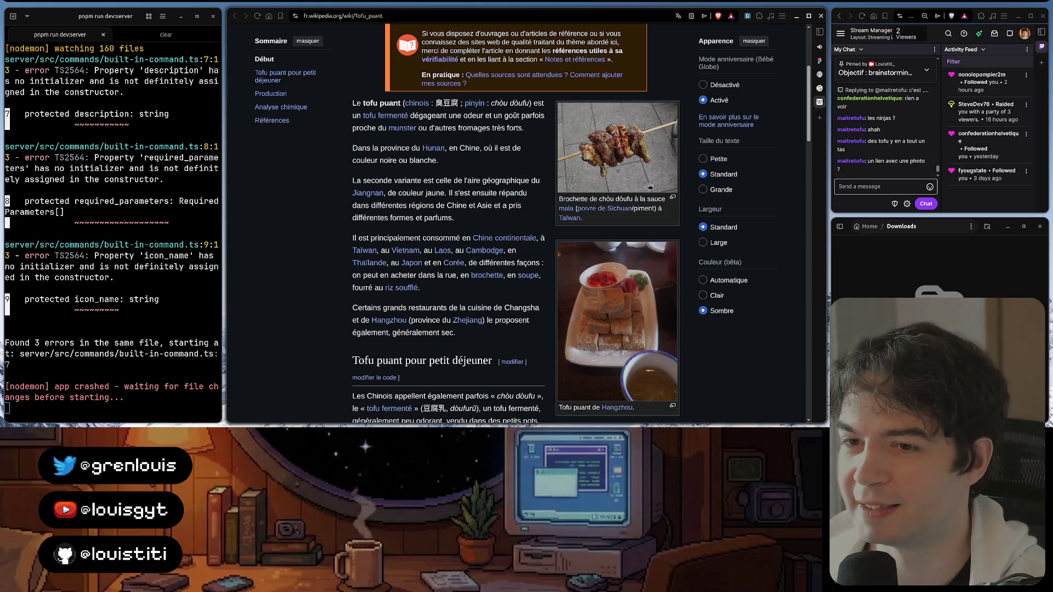
{"action": "left_click", "coordinate": [705, 242]}
{"action": "left_click", "coordinate": [704, 227]}
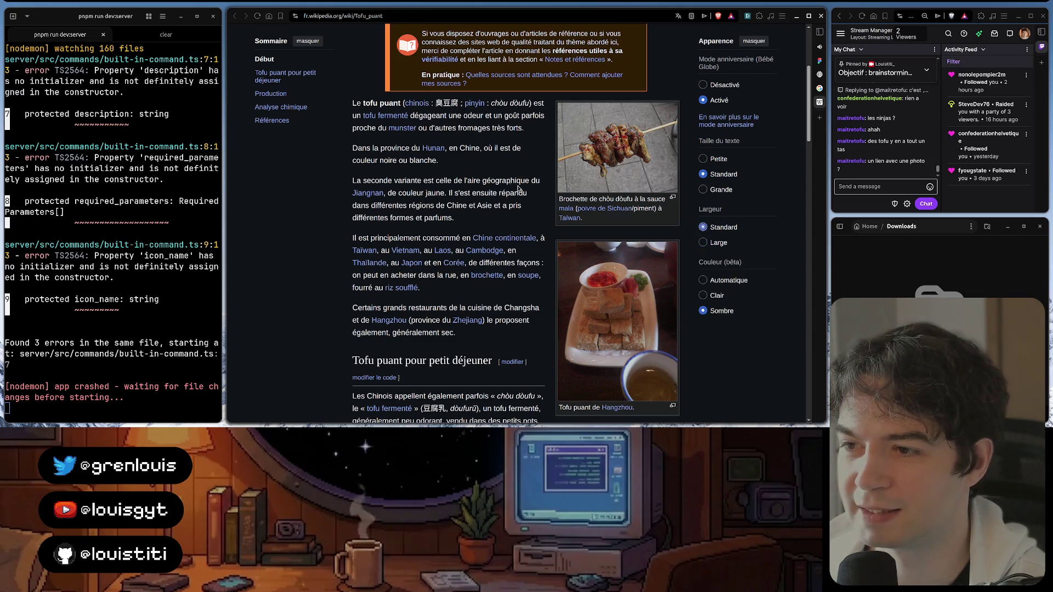
{"action": "type", "text": "chou doufu hunan"}
{"action": "key", "text": "Return"}
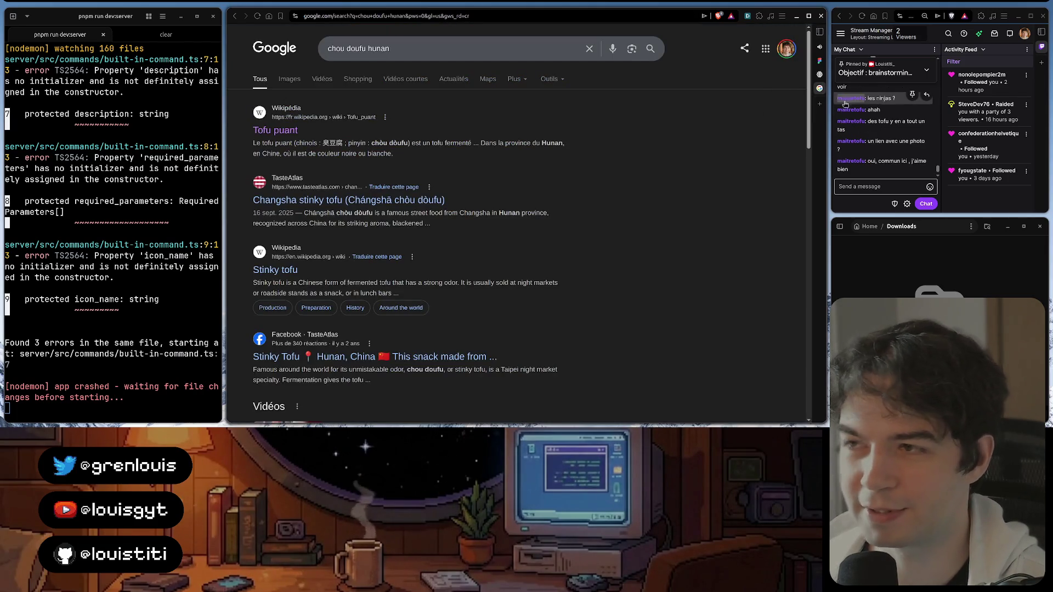
Switch via the localhost:1337 tab to the Figma 'Leon AI - Build-In Commands' design
{"action": "left_click", "coordinate": [802, 85]}
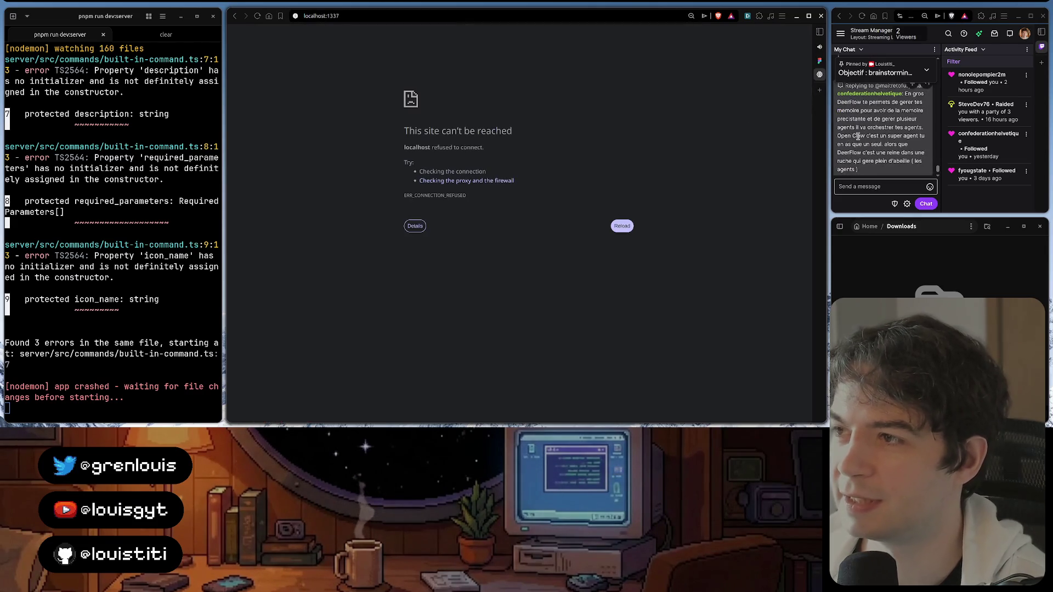
{"action": "scroll", "coordinate": [878, 149], "scroll_direction": "up", "scroll_amount": 3}
{"action": "scroll", "coordinate": [878, 149], "scroll_direction": "down", "scroll_amount": 3}
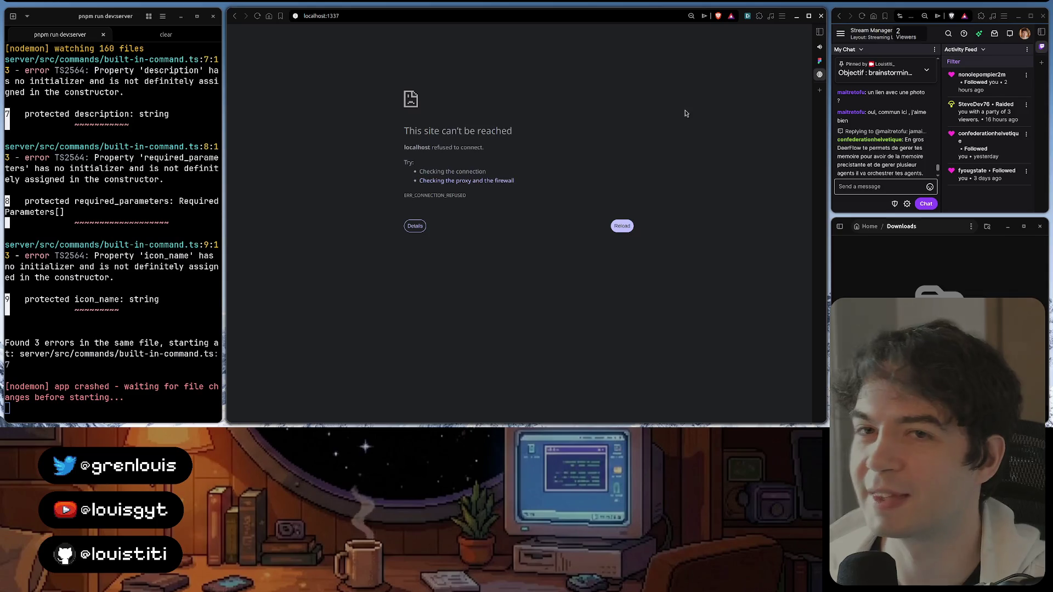
{"action": "left_click", "coordinate": [783, 61]}
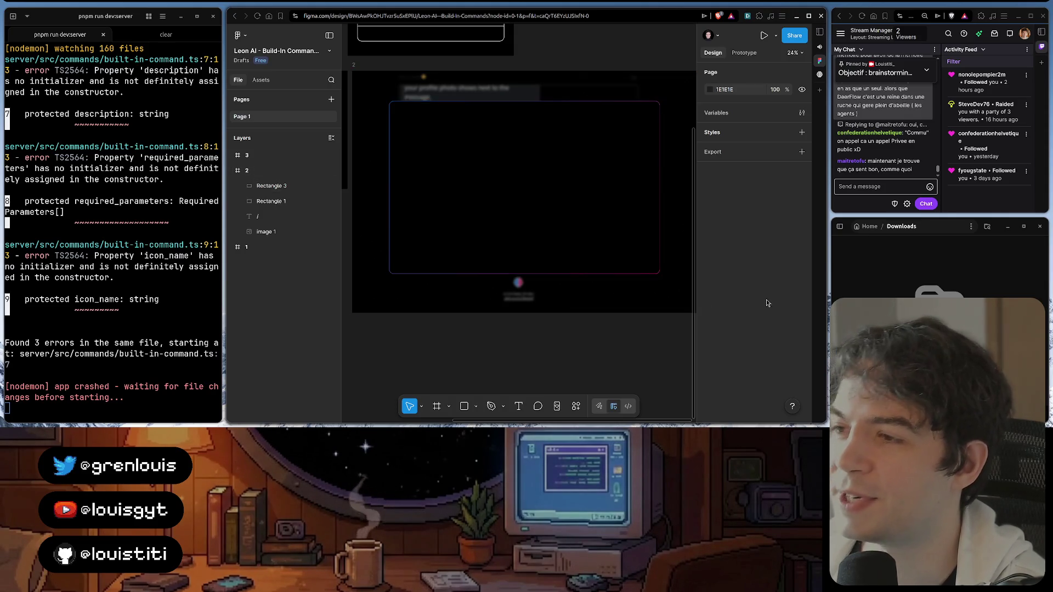
{"action": "mouse_move", "coordinate": [882, 128]}
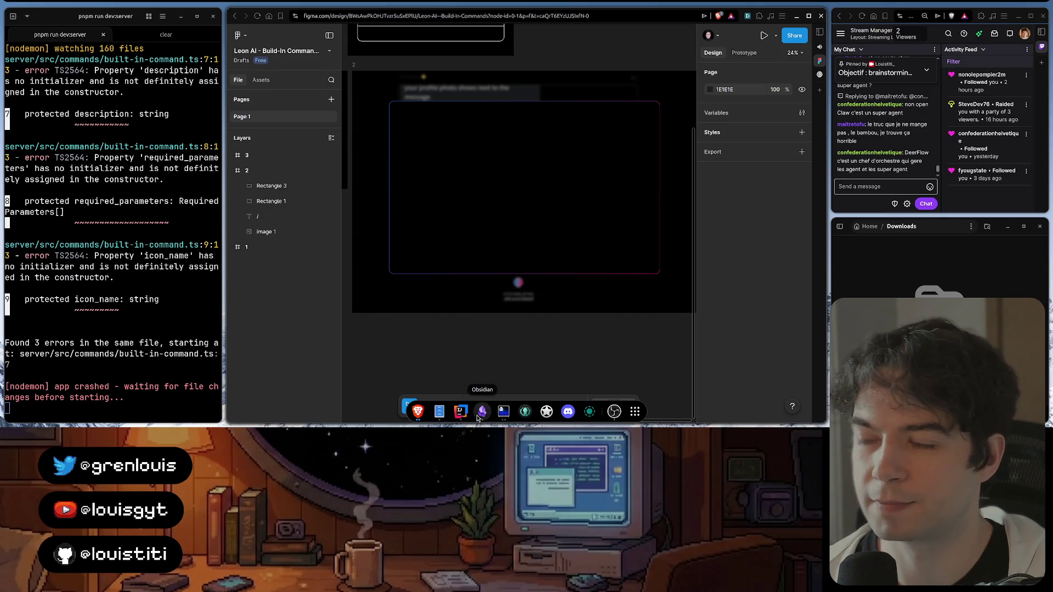
{"action": "left_click", "coordinate": [482, 412]}
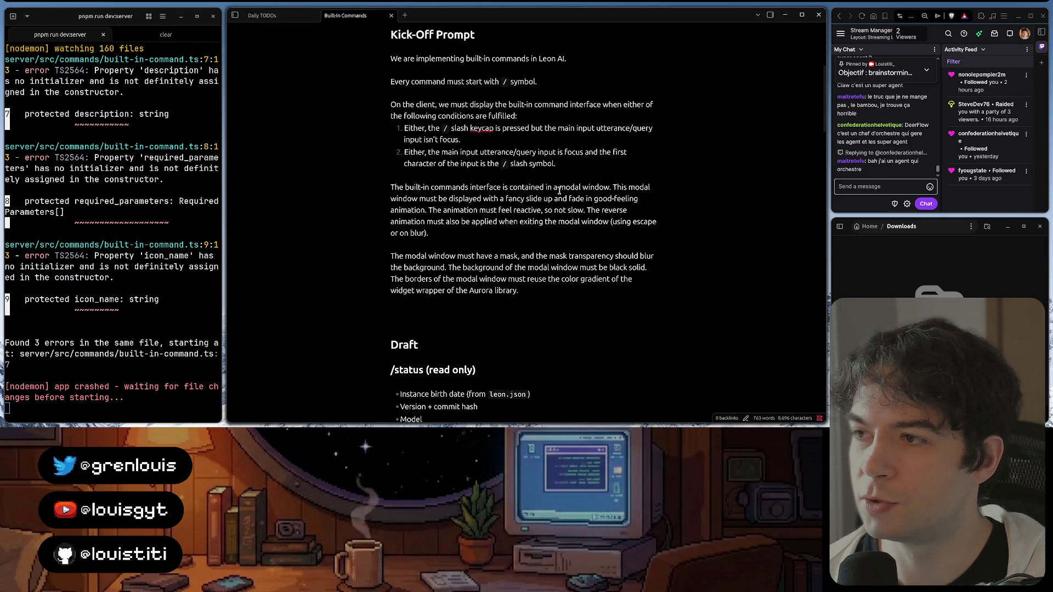
{"action": "scroll", "coordinate": [591, 158], "scroll_direction": "up", "scroll_amount": 1}
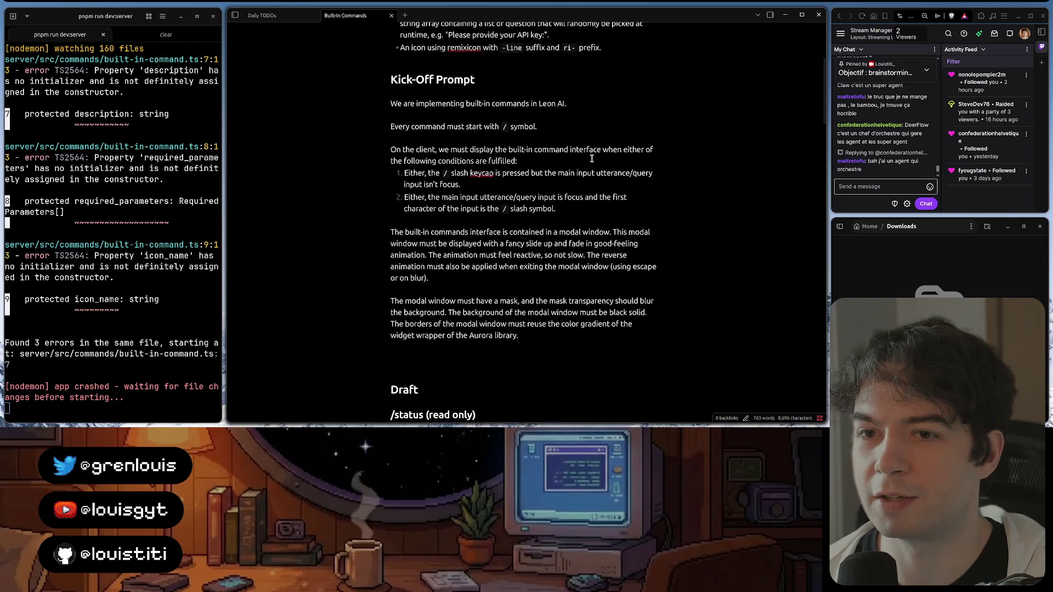
{"action": "scroll", "coordinate": [591, 158], "scroll_direction": "down", "scroll_amount": 2}
{"action": "scroll", "coordinate": [591, 159], "scroll_direction": "up", "scroll_amount": 2}
{"action": "scroll", "coordinate": [590, 157], "scroll_direction": "up", "scroll_amount": 1}
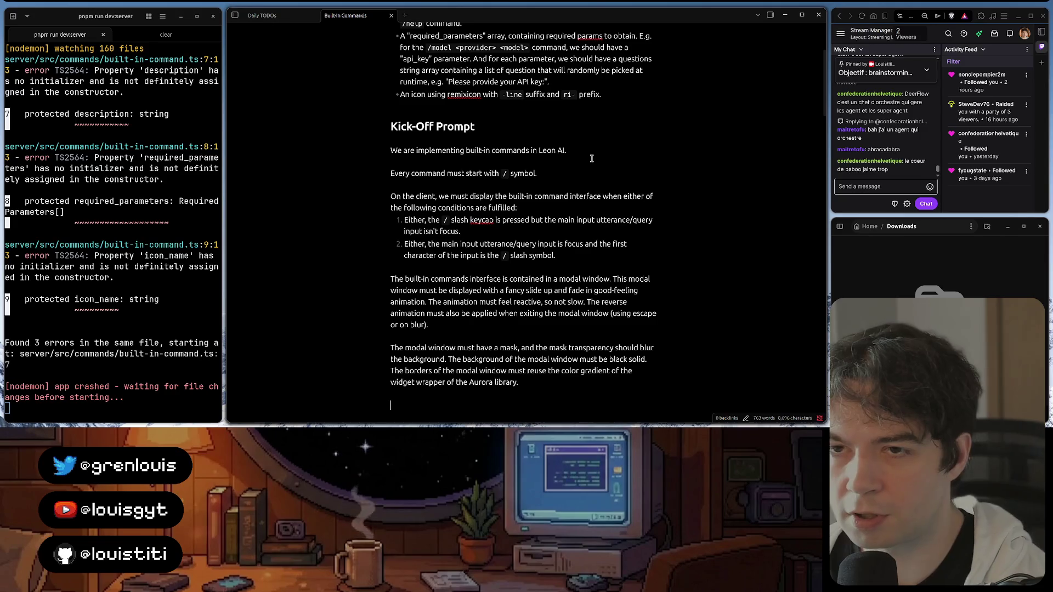
{"action": "scroll", "coordinate": [591, 159], "scroll_direction": "up", "scroll_amount": 1}
{"action": "scroll", "coordinate": [576, 165], "scroll_direction": "up", "scroll_amount": 2}
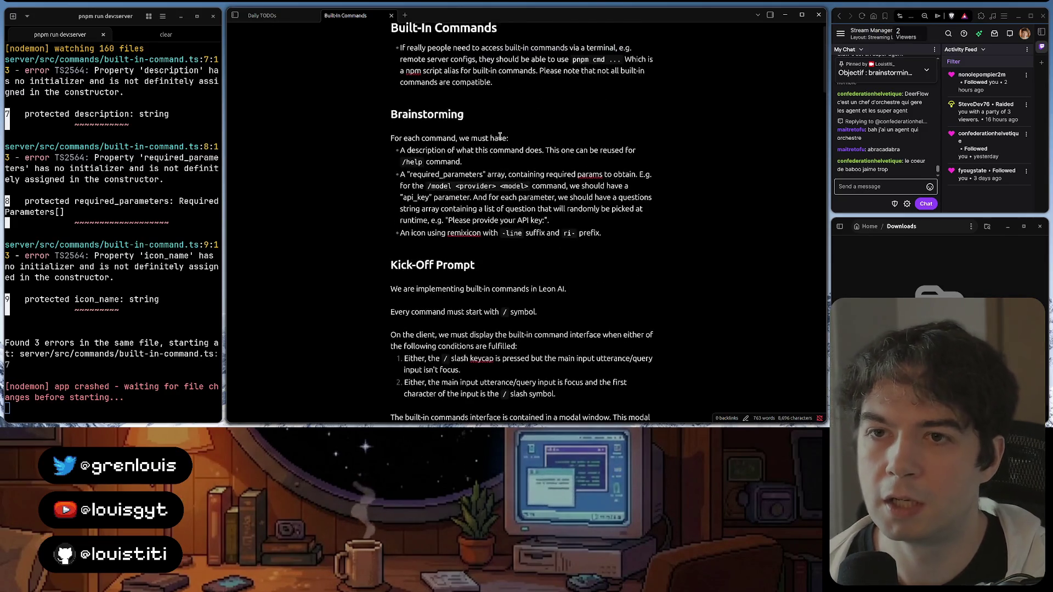
{"action": "scroll", "coordinate": [523, 191], "scroll_direction": "down", "scroll_amount": 1}
{"action": "scroll", "coordinate": [522, 191], "scroll_direction": "down", "scroll_amount": 2}
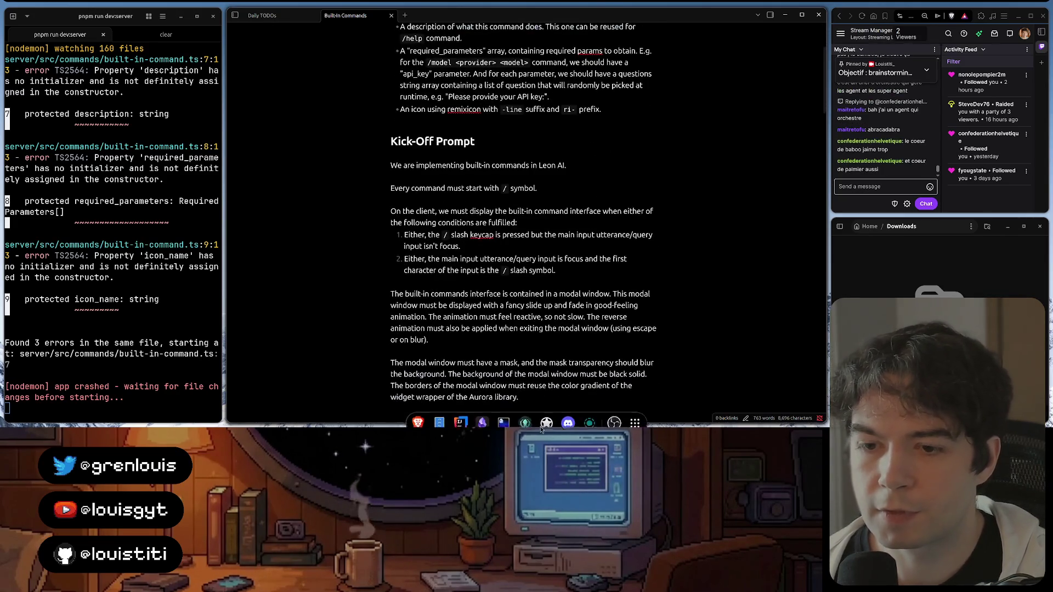
Bring up the code editor showing built-in-command.ts
{"action": "left_click", "coordinate": [461, 411]}
{"action": "left_click", "coordinate": [380, 125]}
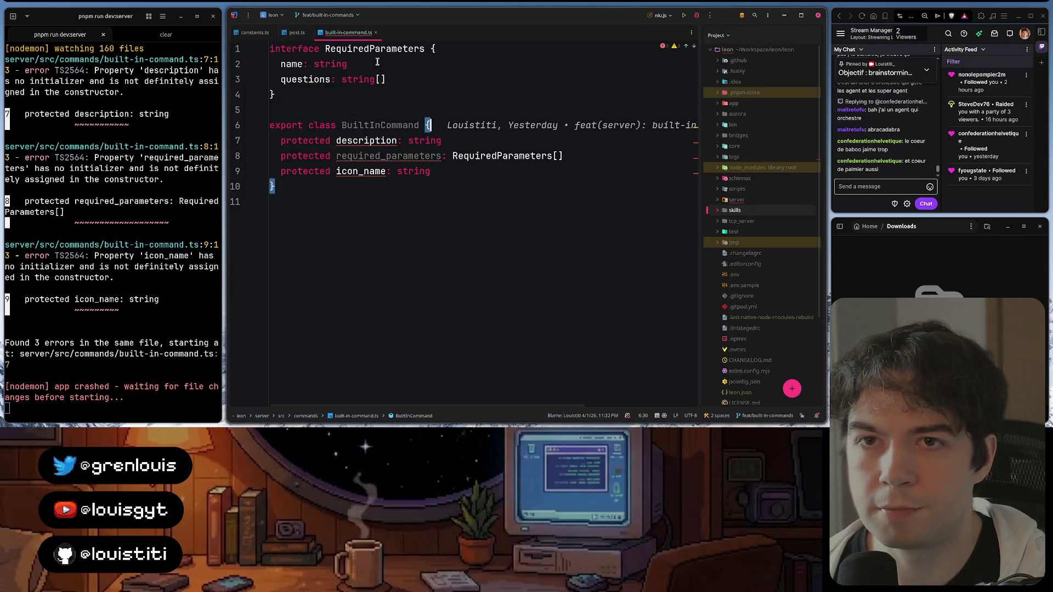
{"action": "key", "text": "Up"}
{"action": "key", "text": "Up"}
{"action": "key", "text": "Up"}
{"action": "key", "text": "Up"}
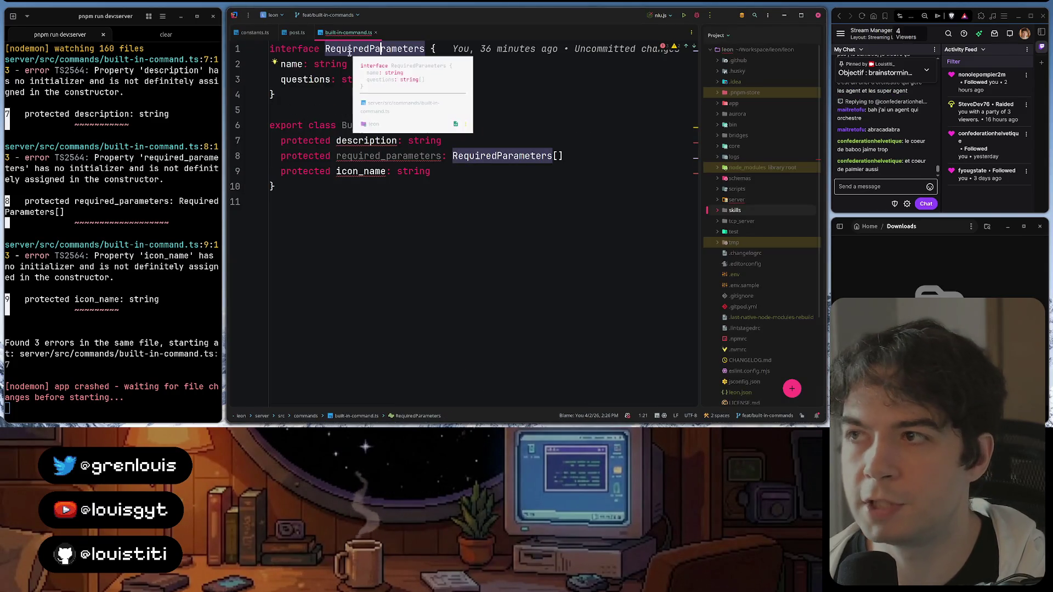
{"action": "type", "text": "[]"}
{"action": "left_click", "coordinate": [396, 80]}
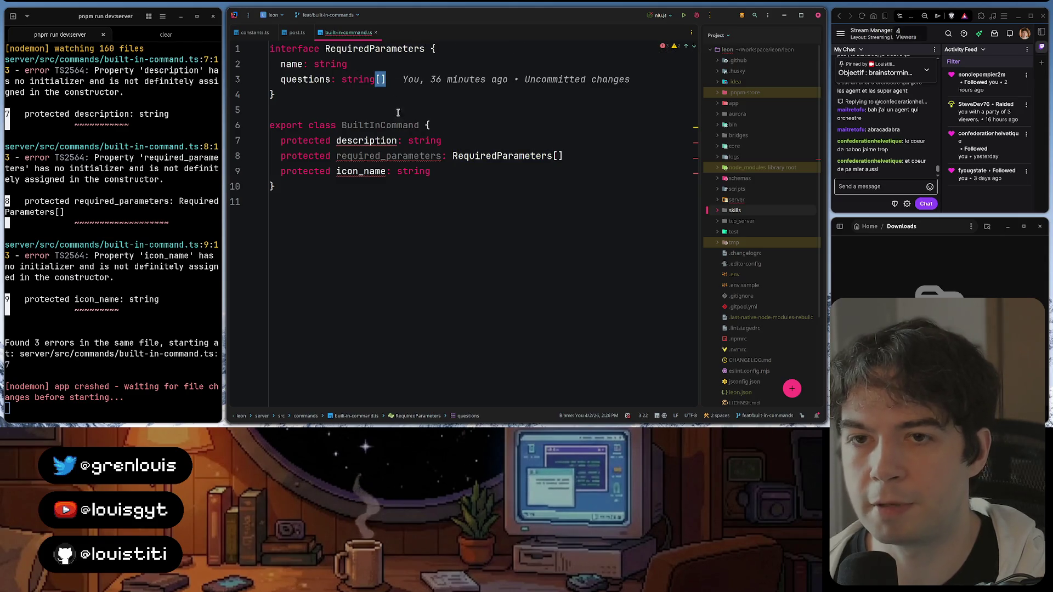
{"action": "left_click", "coordinate": [436, 140]}
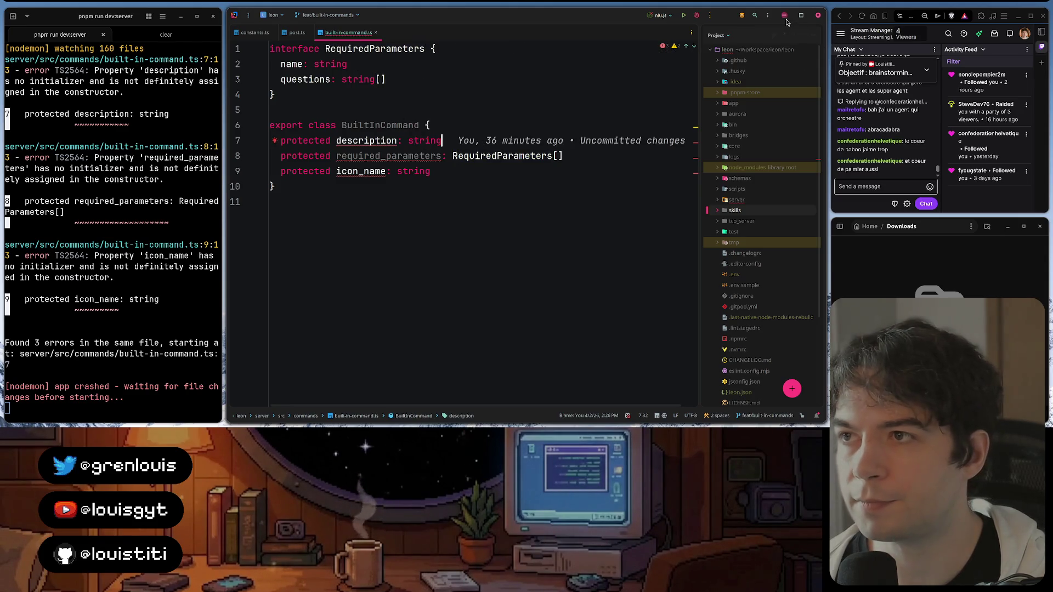
{"action": "left_click", "coordinate": [785, 18]}
{"action": "scroll", "coordinate": [520, 230], "scroll_direction": "down", "scroll_amount": 1}
{"action": "scroll", "coordinate": [522, 234], "scroll_direction": "up", "scroll_amount": 3}
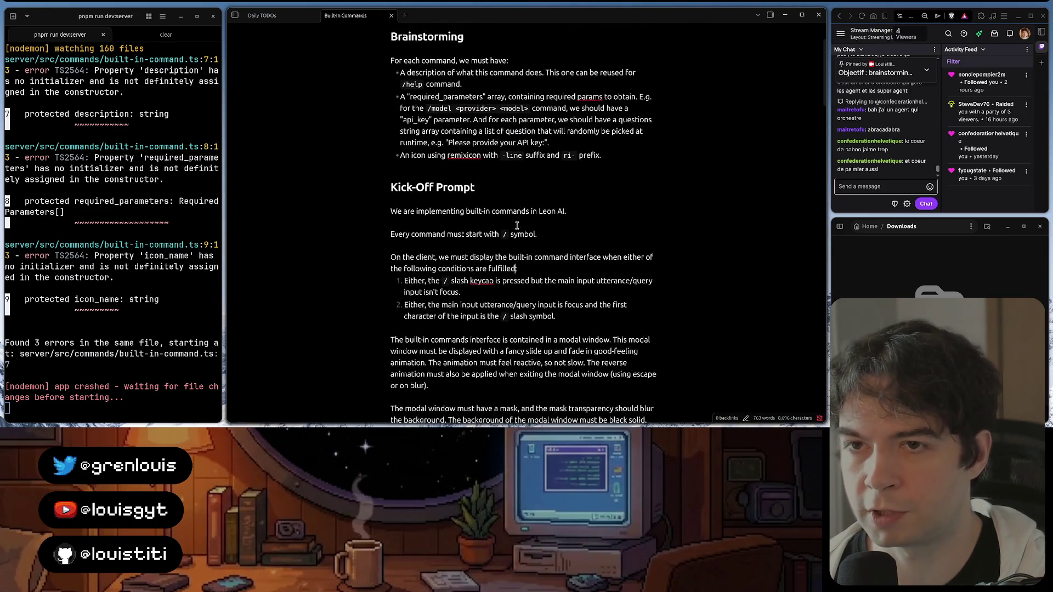
{"action": "scroll", "coordinate": [525, 240], "scroll_direction": "down", "scroll_amount": 1}
{"action": "scroll", "coordinate": [528, 249], "scroll_direction": "down", "scroll_amount": 3}
{"action": "type", "text": ":"}
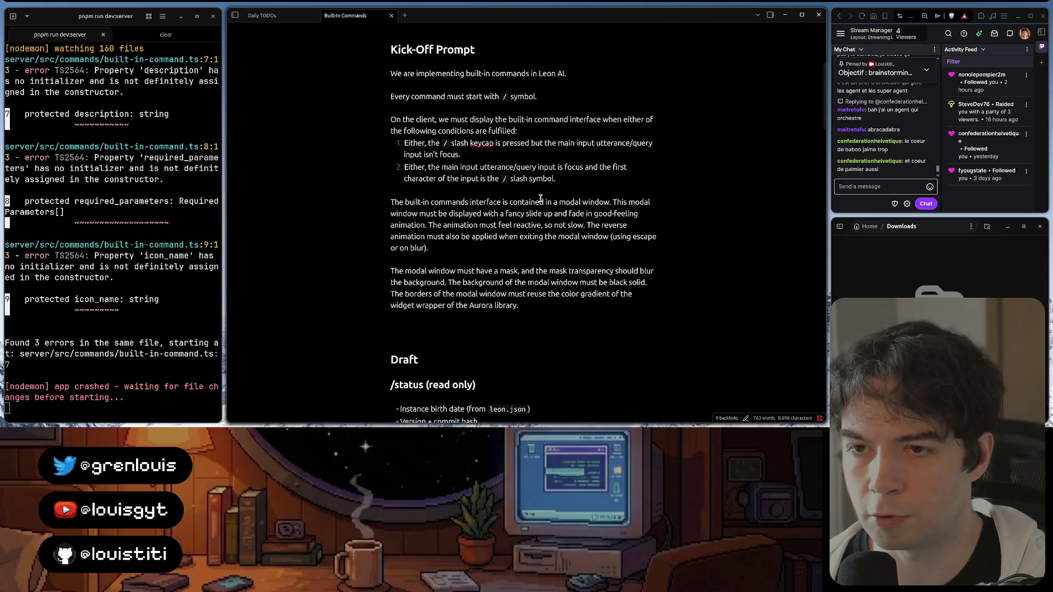
{"action": "key", "text": "BackSpace"}
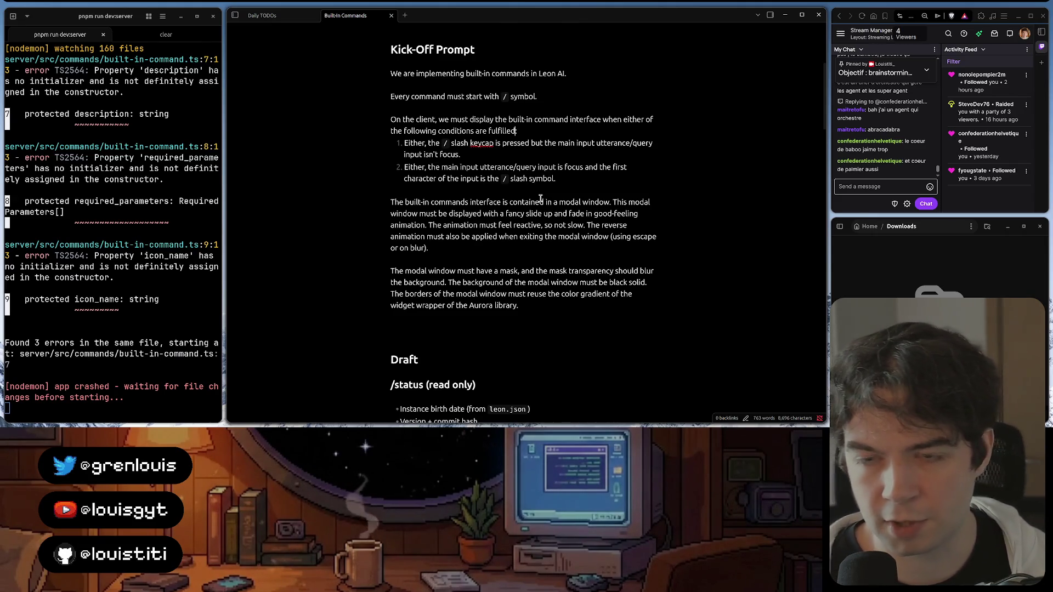
{"action": "key", "text": "BackSpace"}
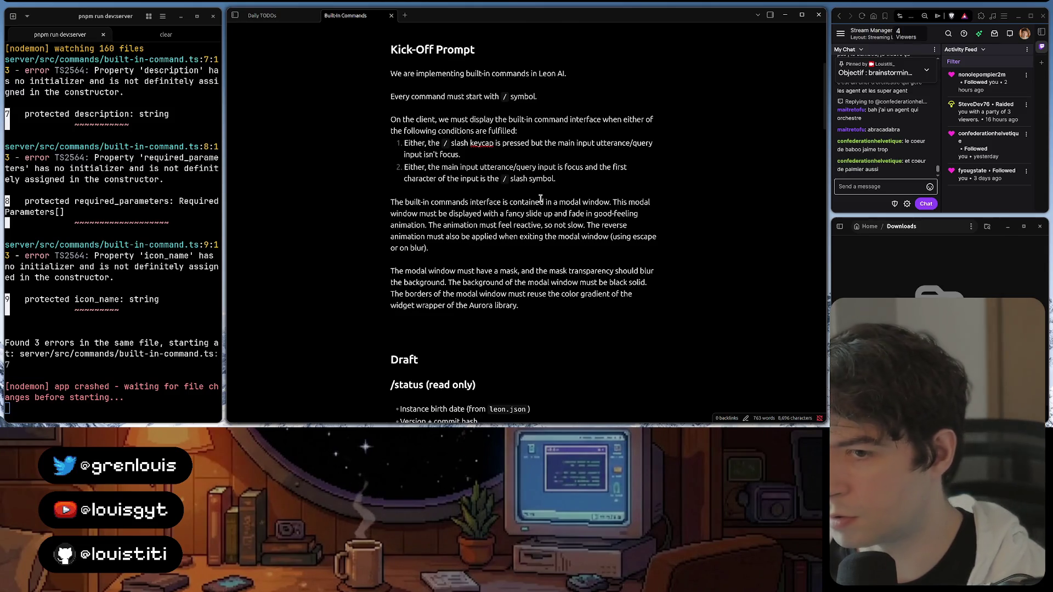
{"action": "type", "text": ":"}
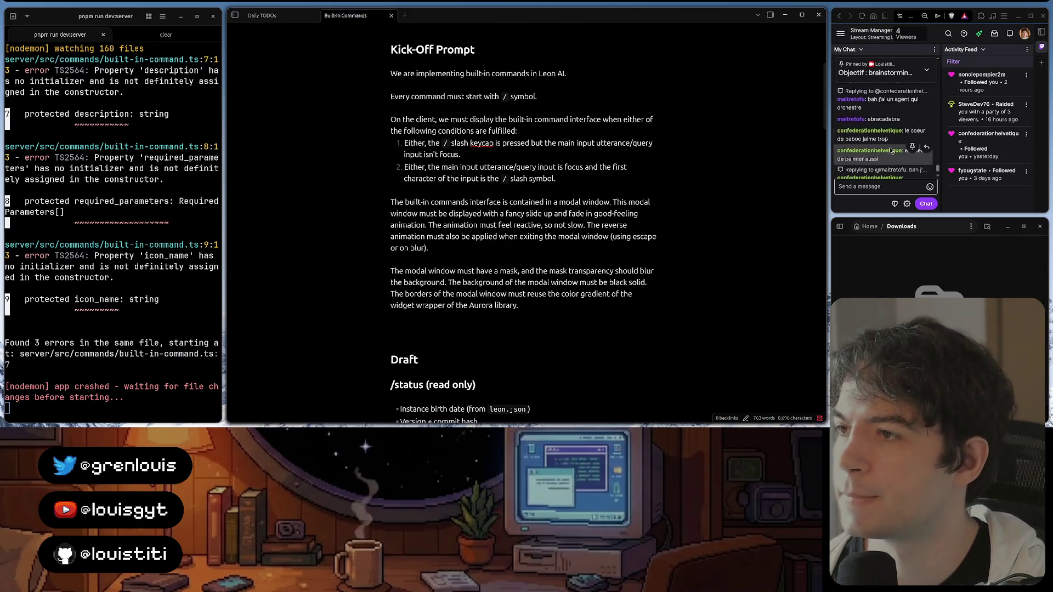
{"action": "scroll", "coordinate": [863, 176], "scroll_direction": "up", "scroll_amount": 2}
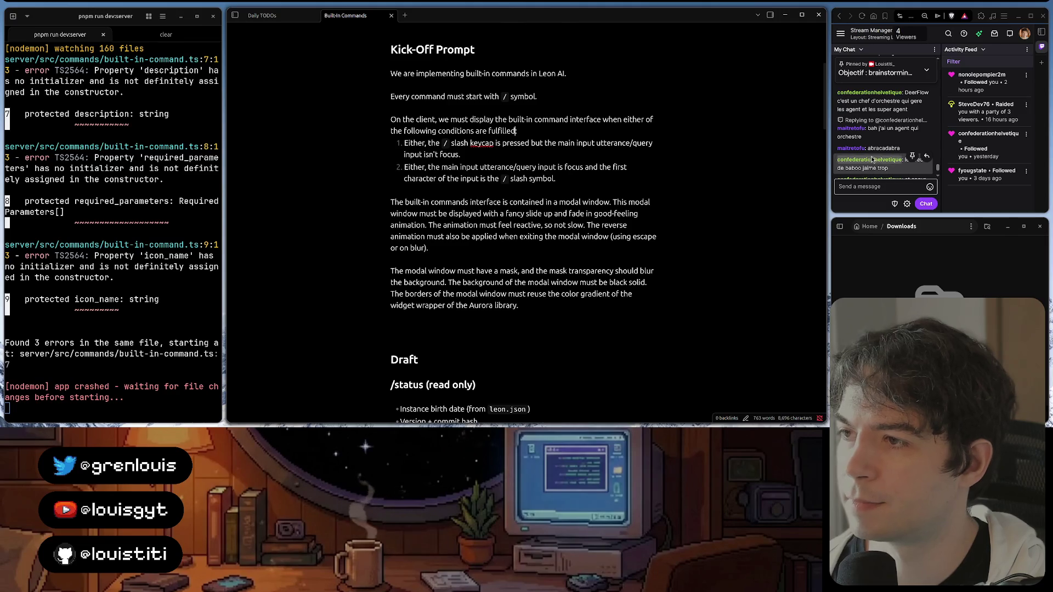
{"action": "scroll", "coordinate": [900, 102], "scroll_direction": "up", "scroll_amount": 1}
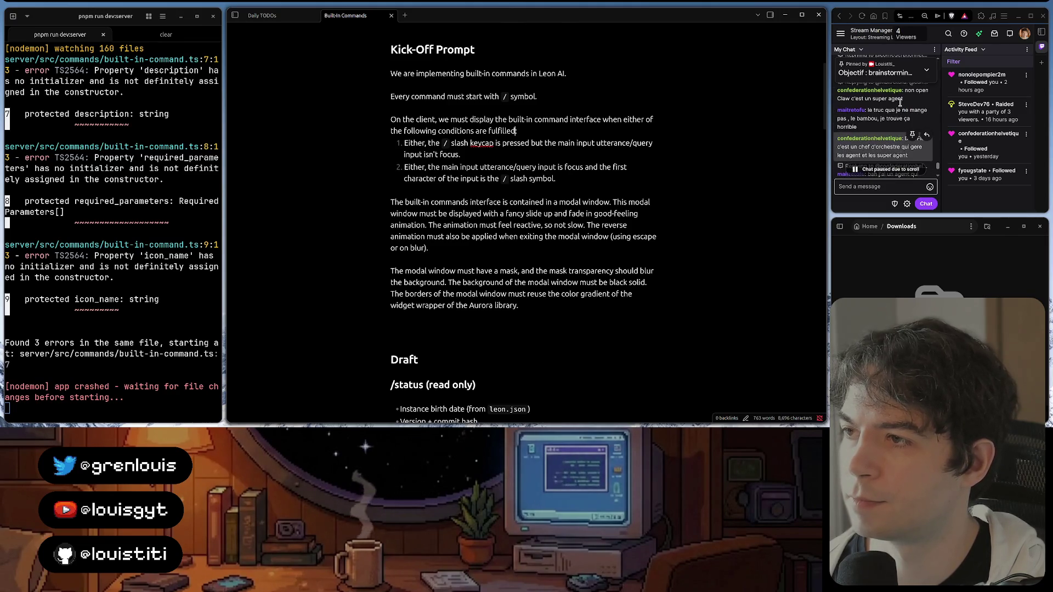
{"action": "scroll", "coordinate": [900, 102], "scroll_direction": "down", "scroll_amount": 3}
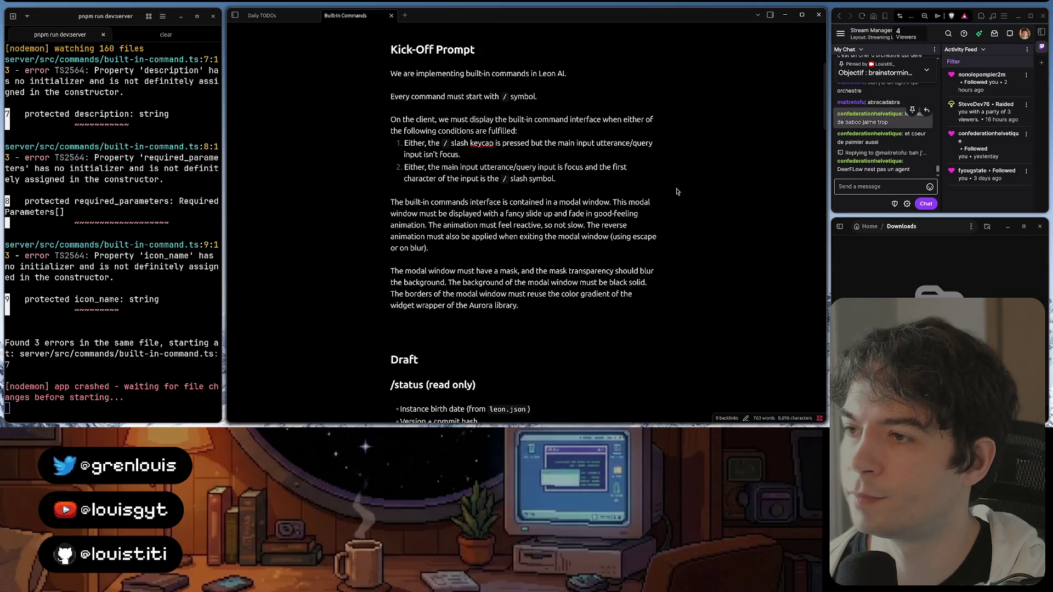
{"action": "left_click", "coordinate": [517, 132]}
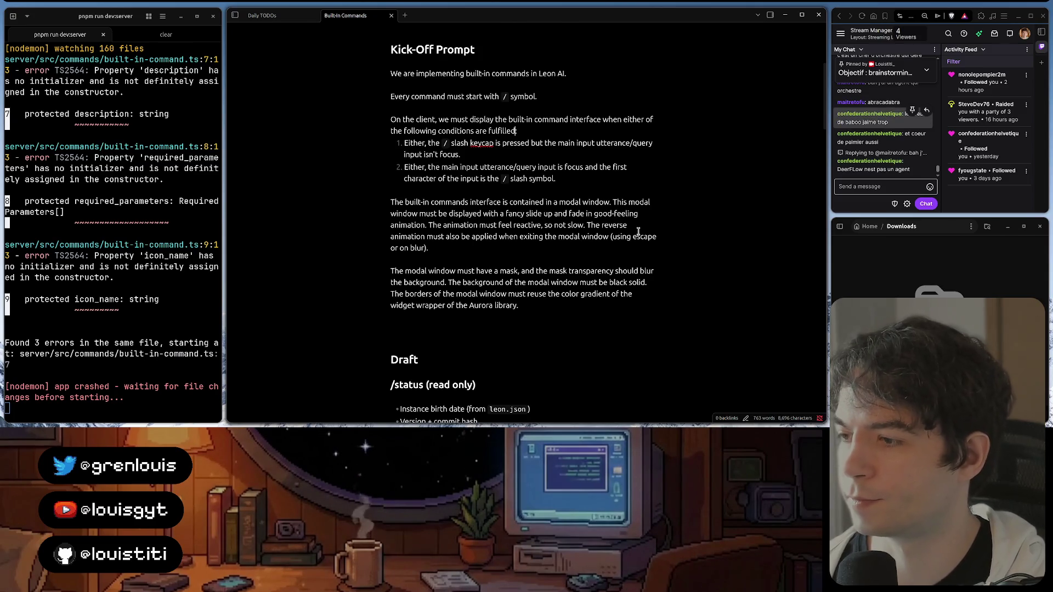
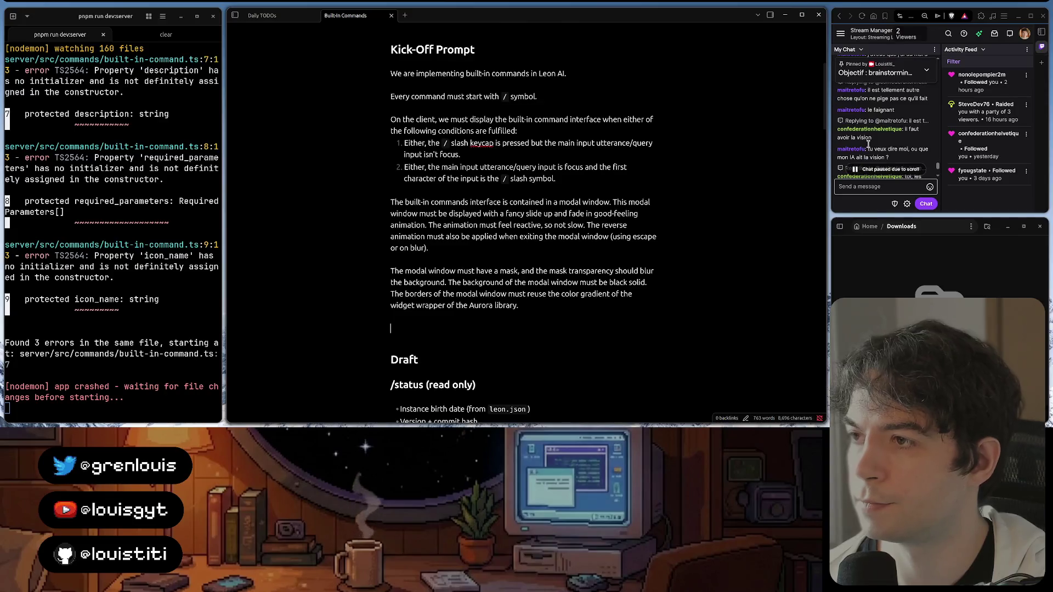
{"action": "scroll", "coordinate": [869, 145], "scroll_direction": "up", "scroll_amount": 2}
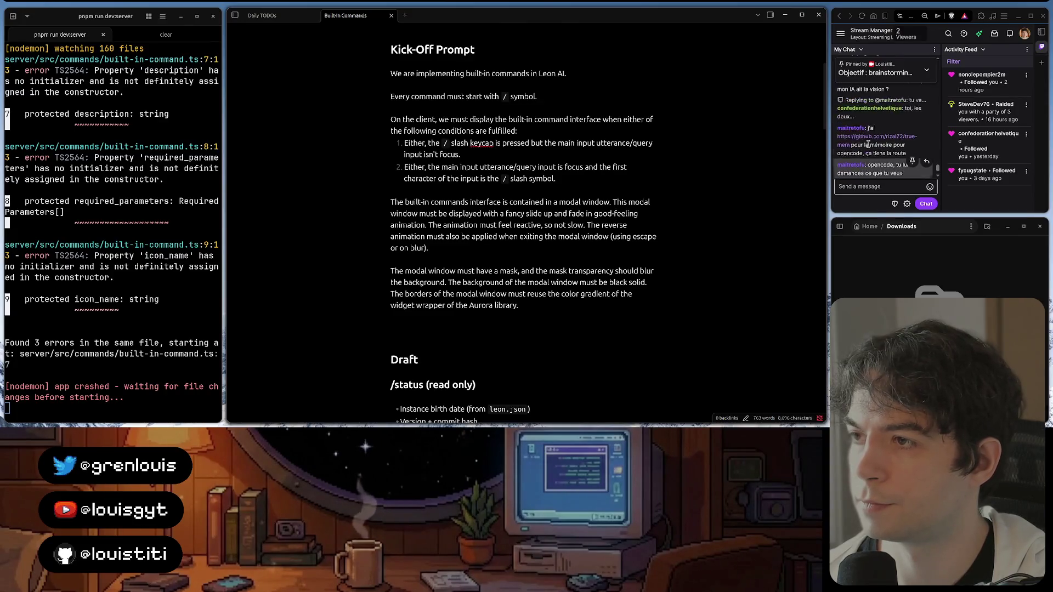
{"action": "scroll", "coordinate": [868, 144], "scroll_direction": "down", "scroll_amount": 2}
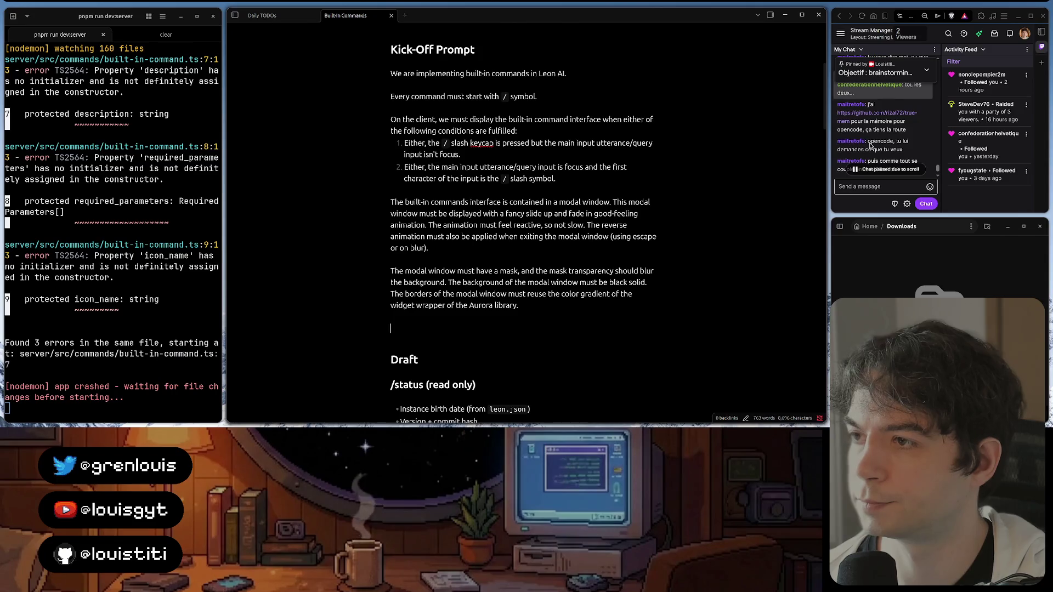
{"action": "scroll", "coordinate": [869, 131], "scroll_direction": "down", "scroll_amount": 2}
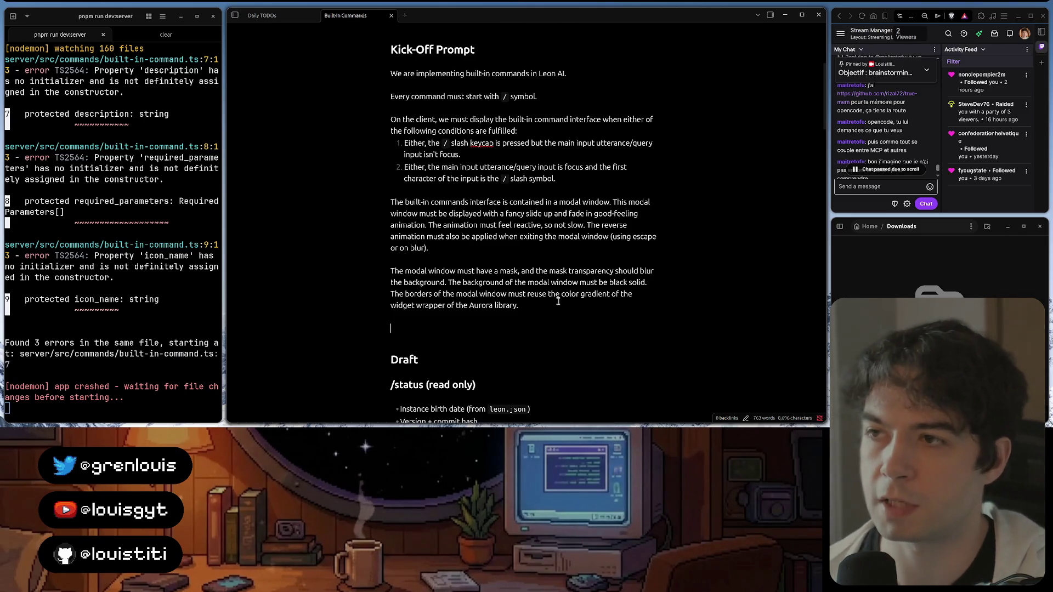
Switch from the Obsidian note to the Figma mockup in the browser
{"action": "left_click", "coordinate": [418, 411]}
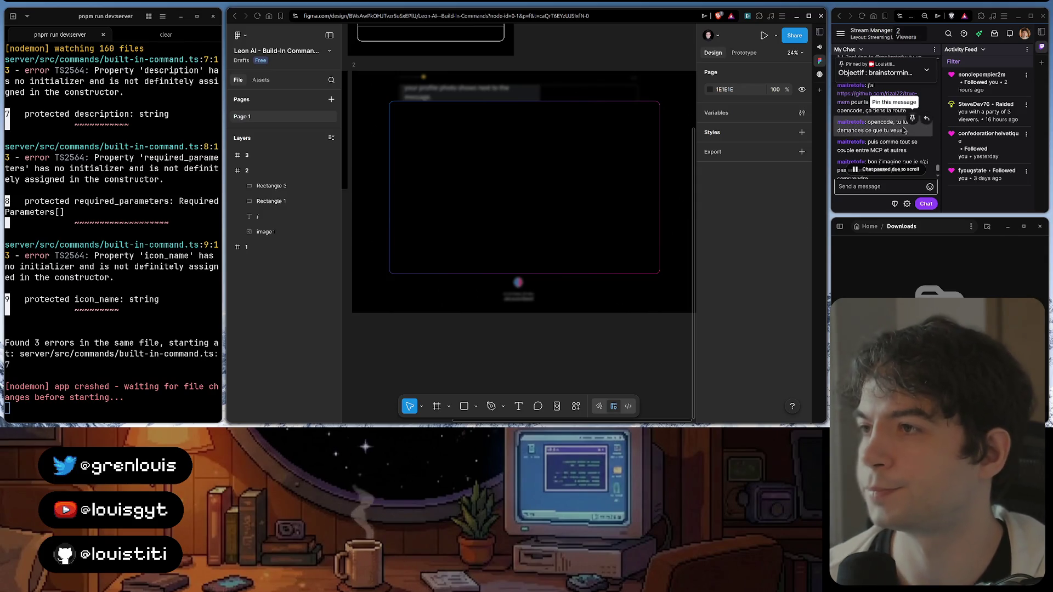
{"action": "scroll", "coordinate": [860, 149], "scroll_direction": "down", "scroll_amount": 2}
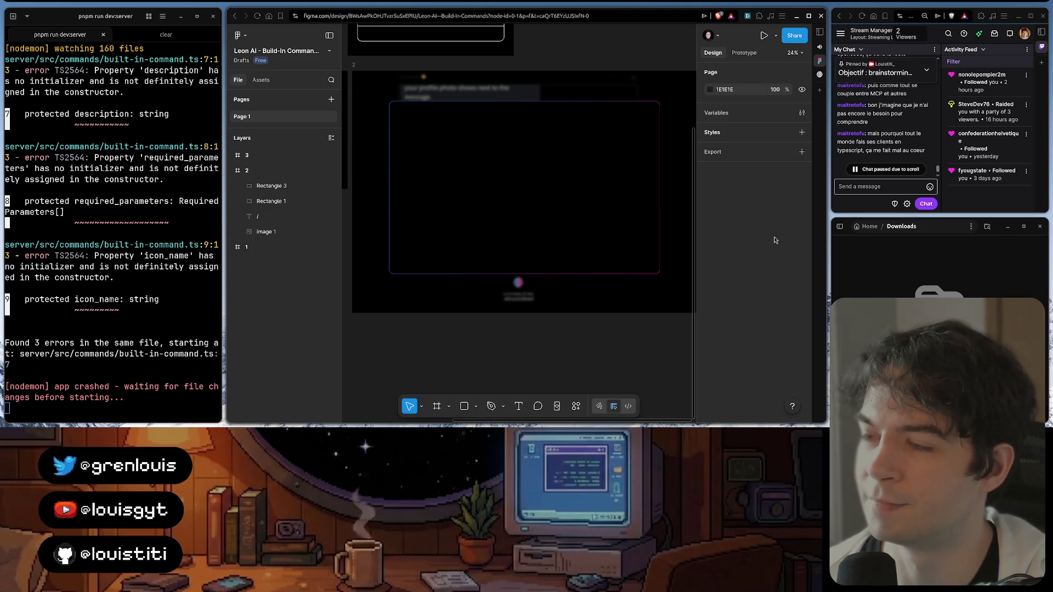
Return from the Figma mockup to built-in-command.ts in WebStorm
{"action": "left_click", "coordinate": [472, 414]}
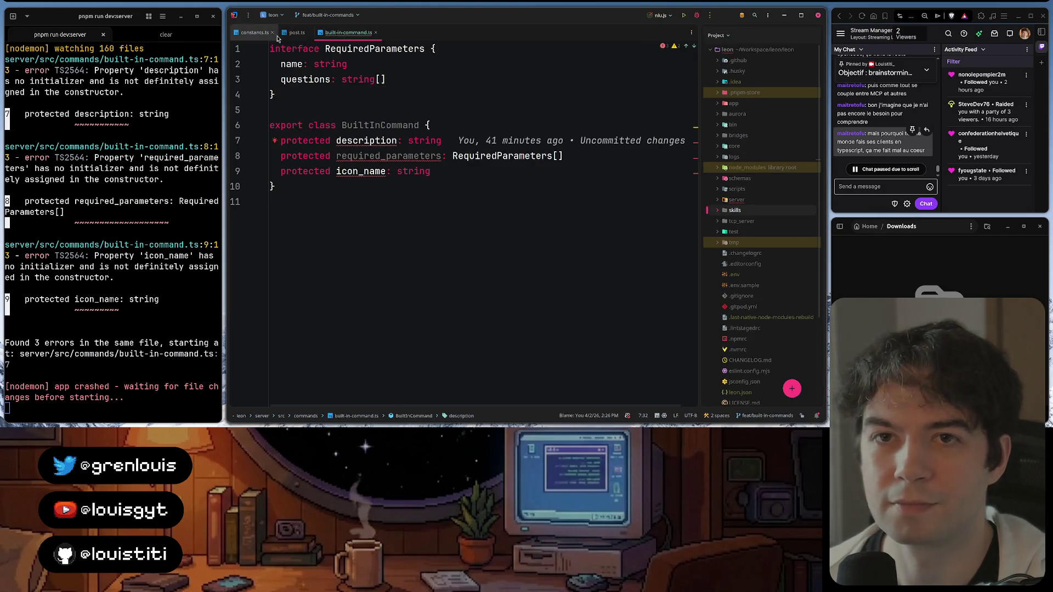
{"action": "scroll", "coordinate": [881, 132], "scroll_direction": "down", "scroll_amount": 3}
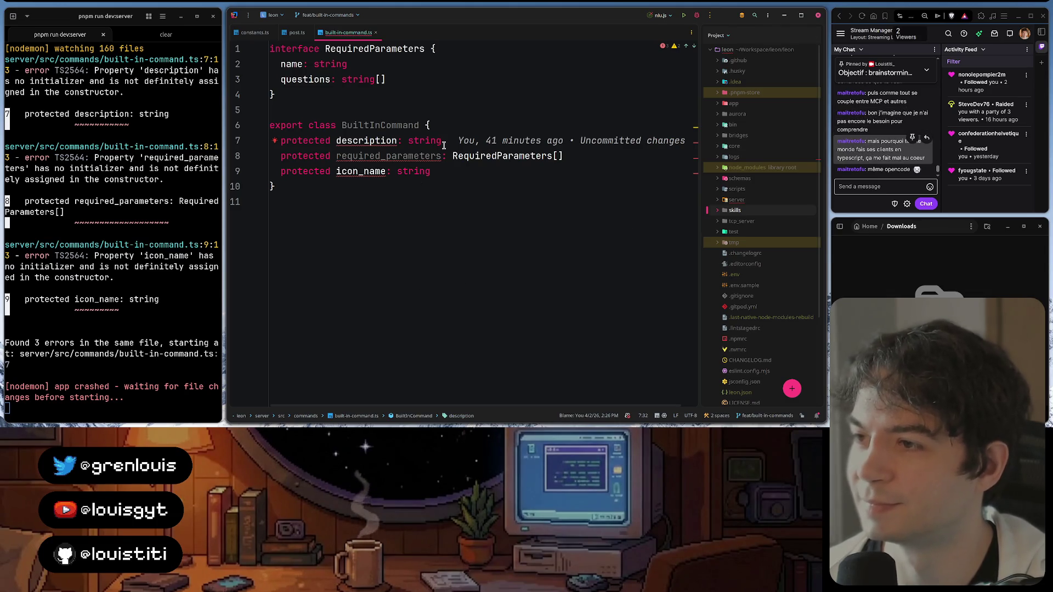
Review the description, required_parameters and icon_name properties, then move to post.ts
{"action": "left_click", "coordinate": [487, 156]}
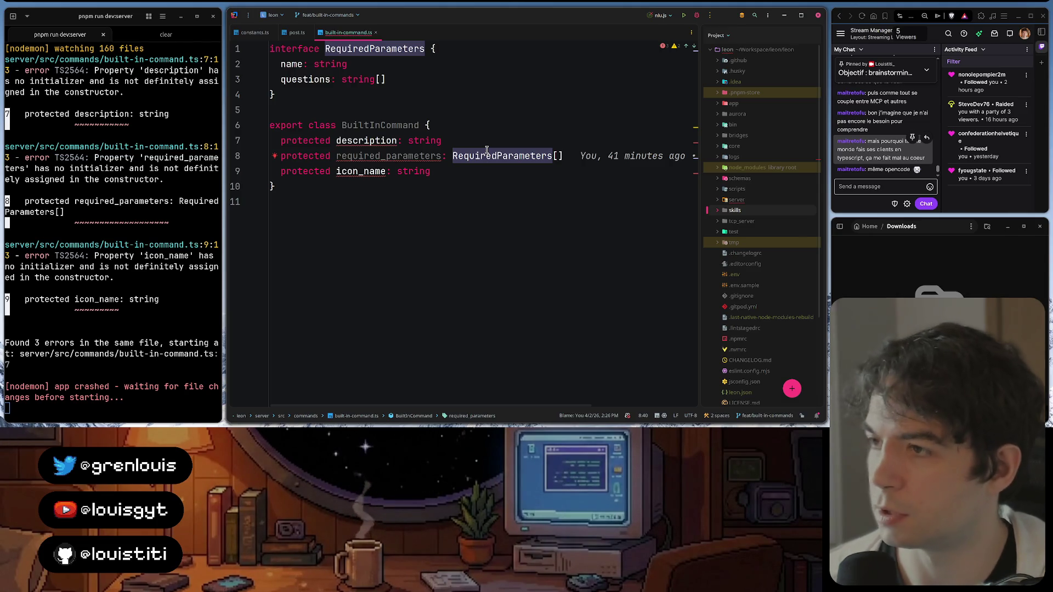
{"action": "left_click", "coordinate": [366, 140]}
{"action": "left_click", "coordinate": [384, 156]}
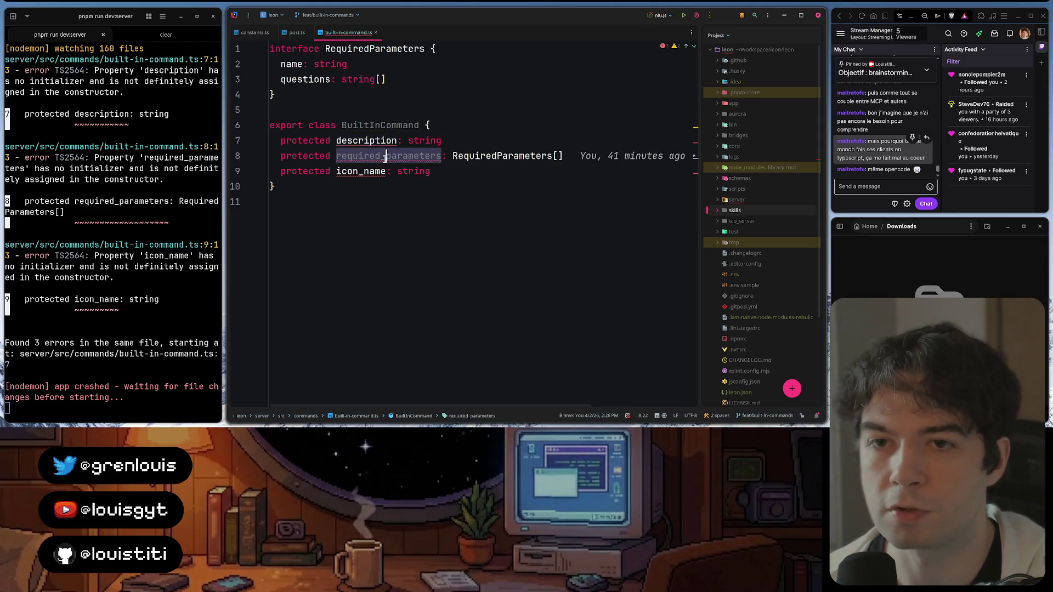
{"action": "left_click", "coordinate": [367, 171]}
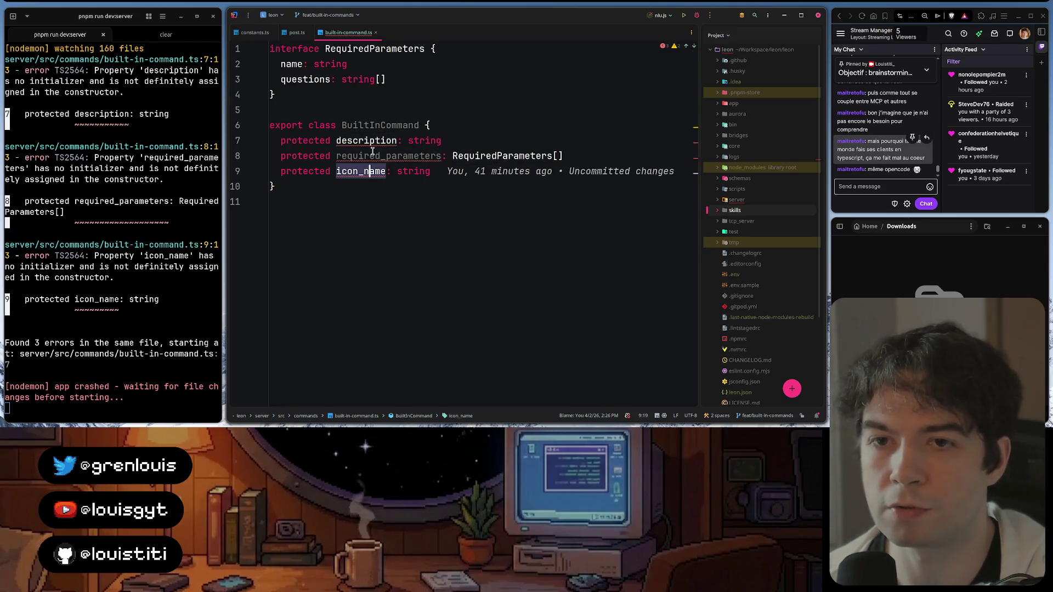
{"action": "left_click", "coordinate": [373, 156]}
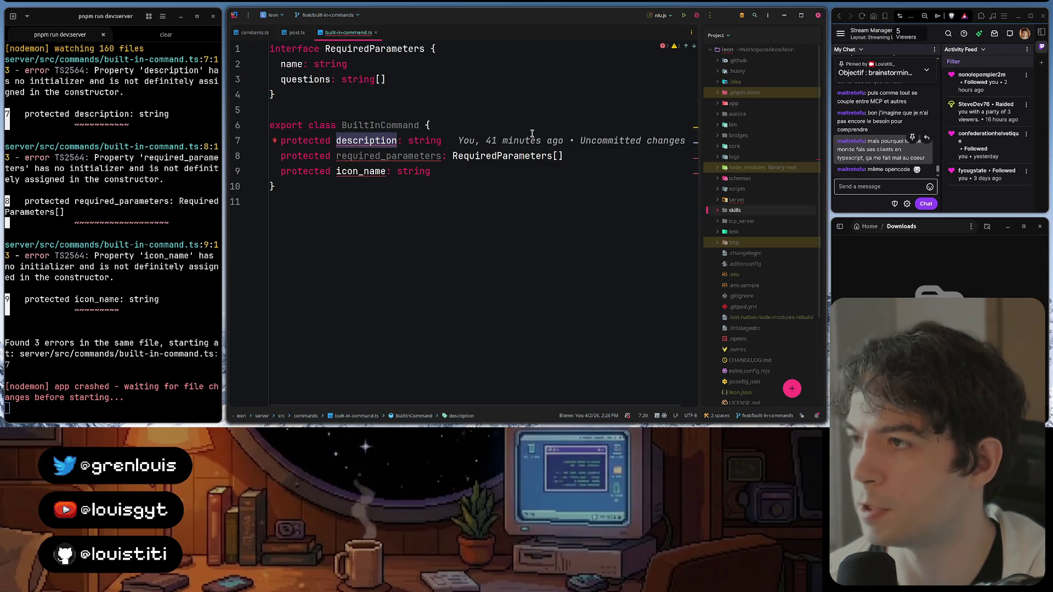
{"action": "left_click", "coordinate": [296, 32]}
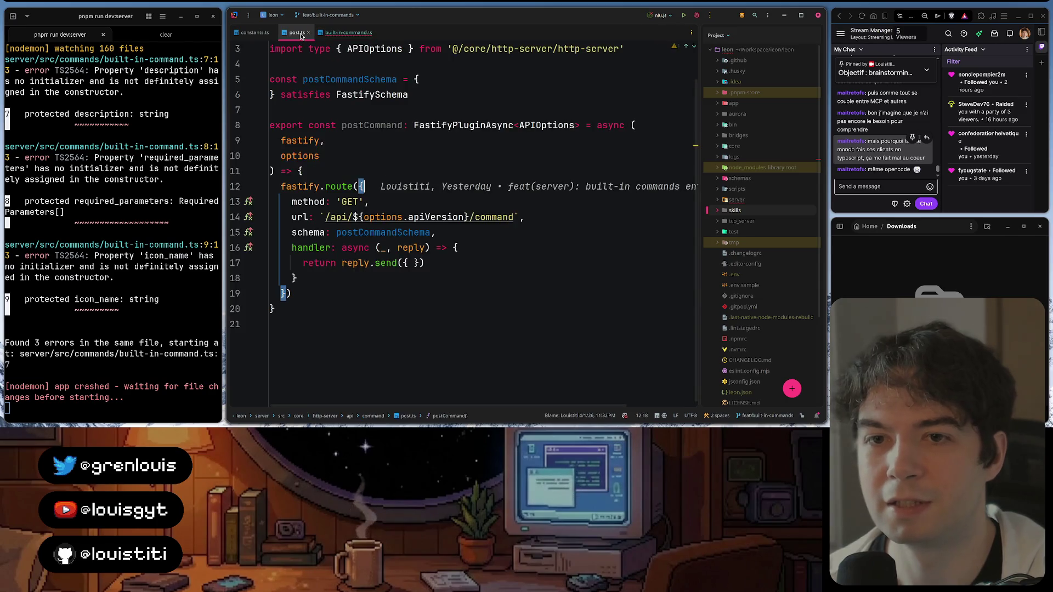
Check the 'command' word in the route URL and revisit icon_name and description in BuiltInCommand
{"action": "left_click", "coordinate": [471, 218]}
{"action": "double_click", "coordinate": [485, 217]}
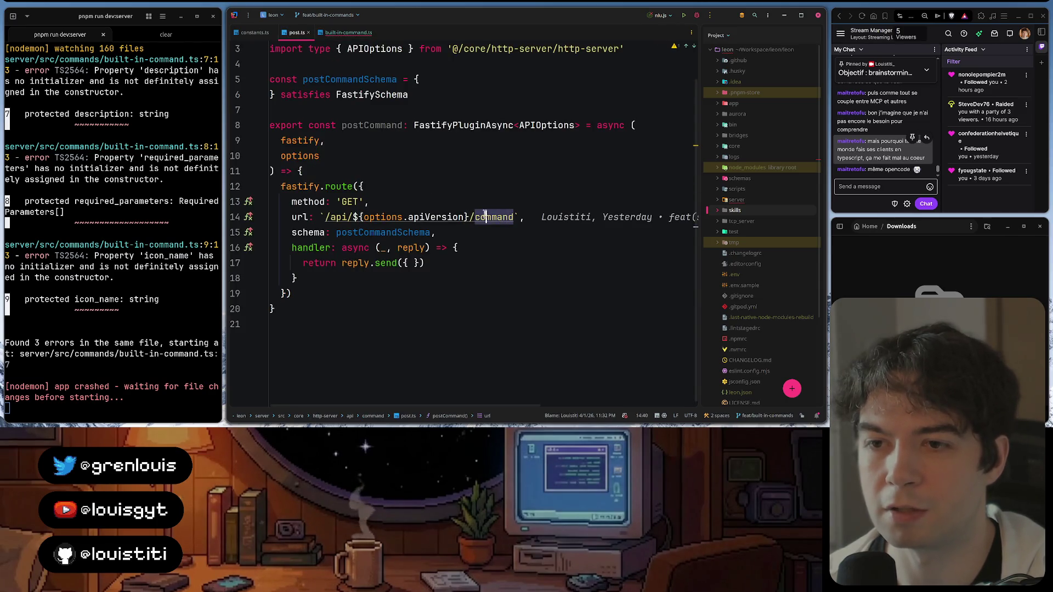
{"action": "left_click", "coordinate": [348, 32]}
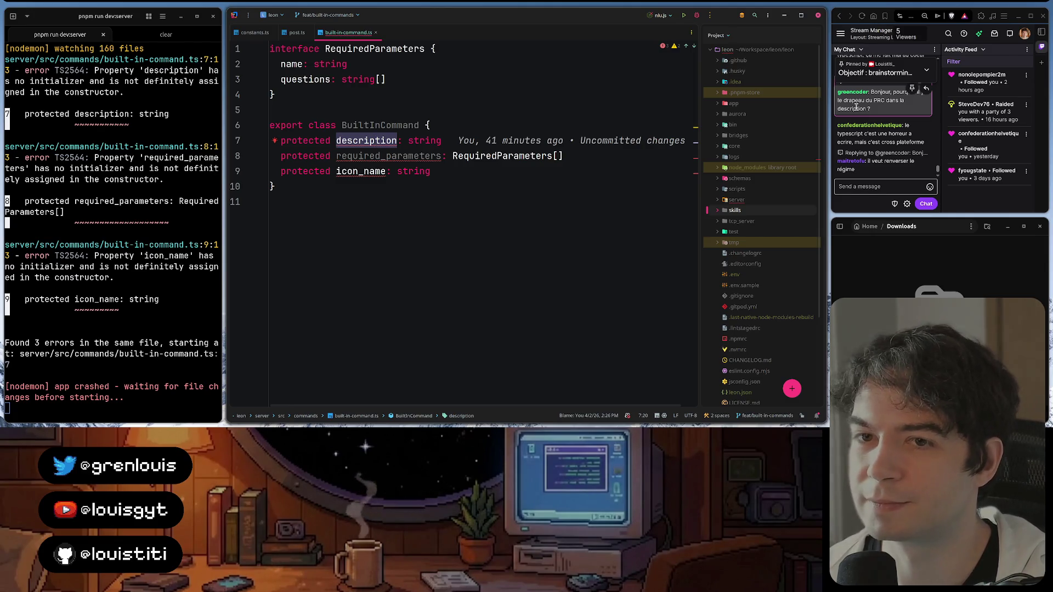
{"action": "mouse_move", "coordinate": [765, 35]}
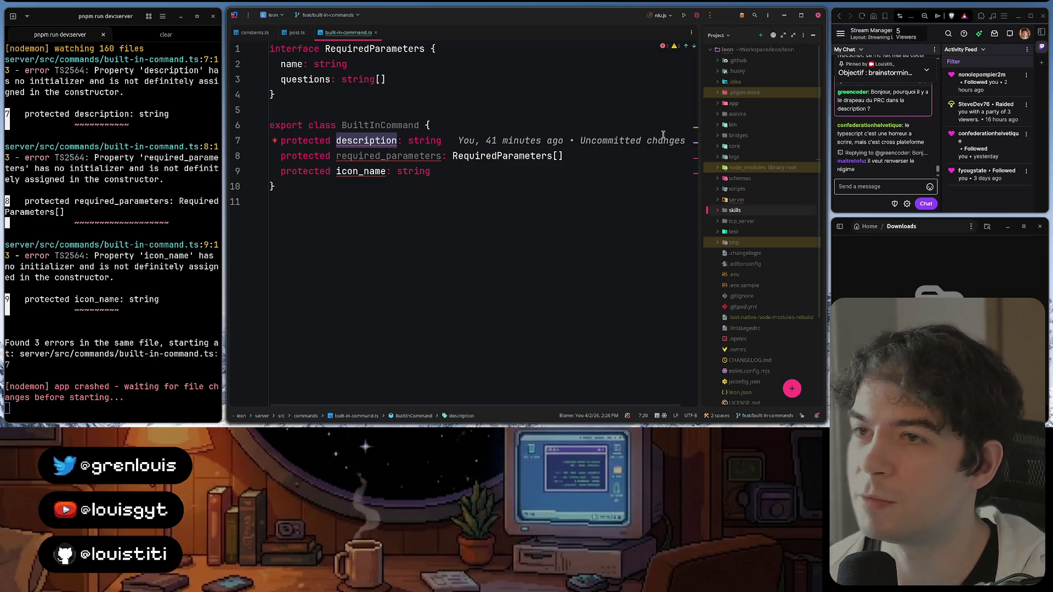
{"action": "left_click", "coordinate": [411, 171]}
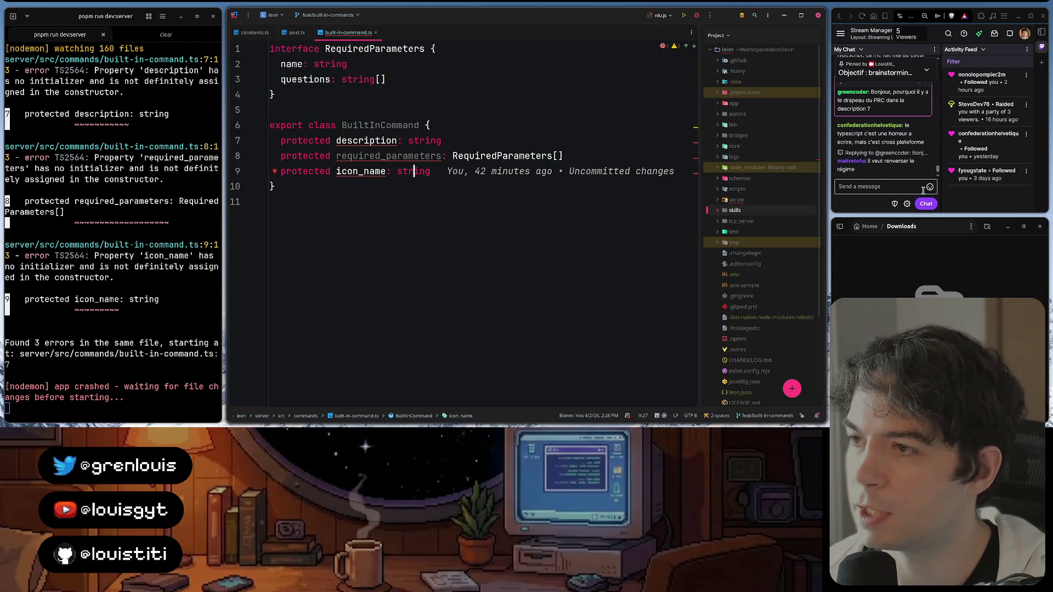
{"action": "mouse_move", "coordinate": [880, 134]}
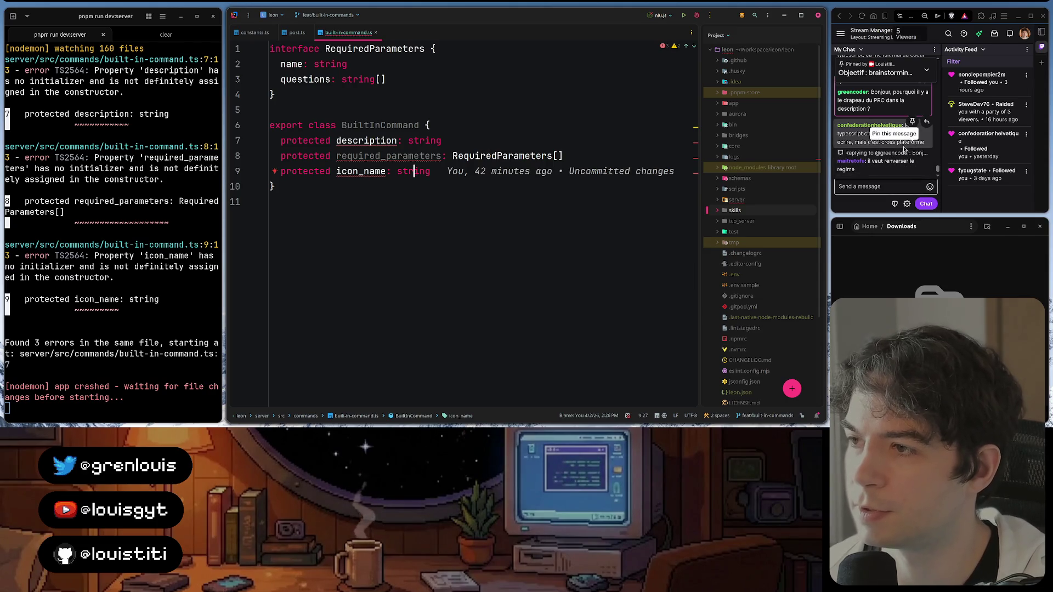
{"action": "left_click", "coordinate": [551, 137]}
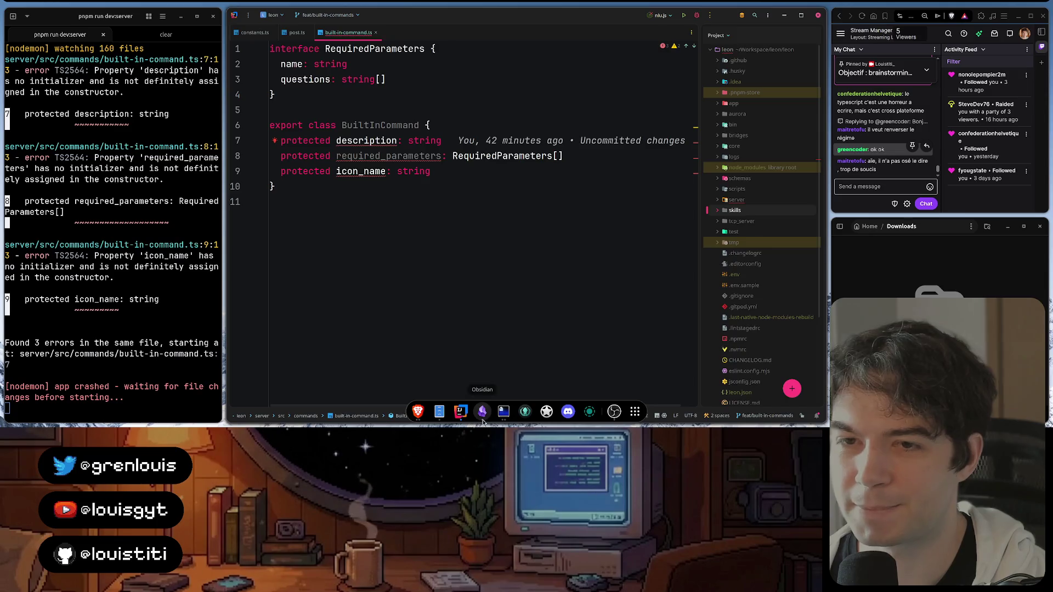
Switch to the Built-In Commands note in Obsidian
{"action": "left_click", "coordinate": [483, 413]}
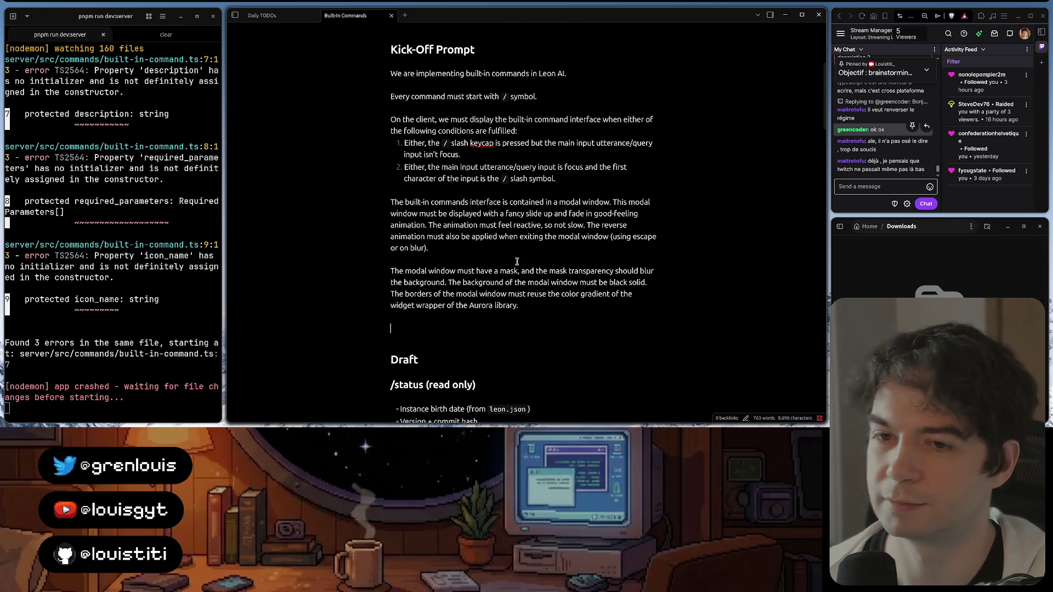
{"action": "scroll", "coordinate": [517, 261], "scroll_direction": "down", "scroll_amount": 1}
{"action": "scroll", "coordinate": [516, 260], "scroll_direction": "up", "scroll_amount": 1}
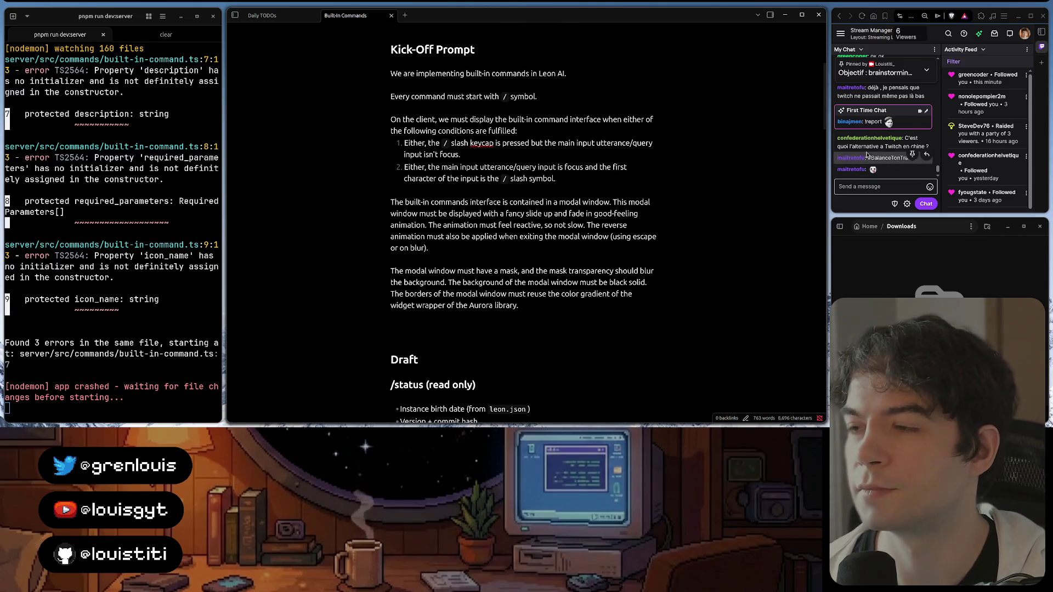
{"action": "scroll", "coordinate": [869, 153], "scroll_direction": "up", "scroll_amount": 3}
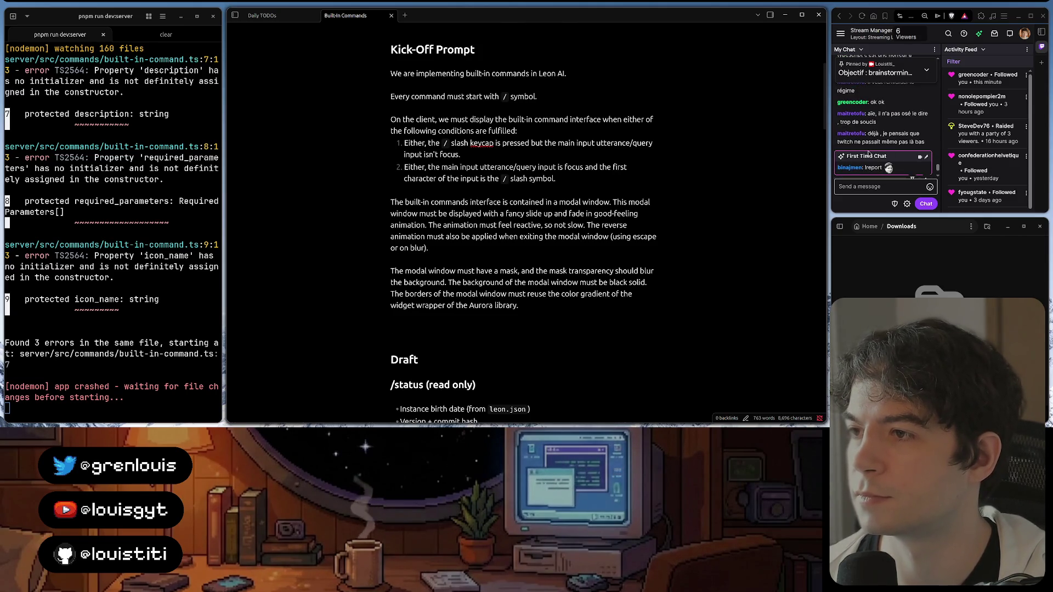
{"action": "scroll", "coordinate": [869, 153], "scroll_direction": "down", "scroll_amount": 3}
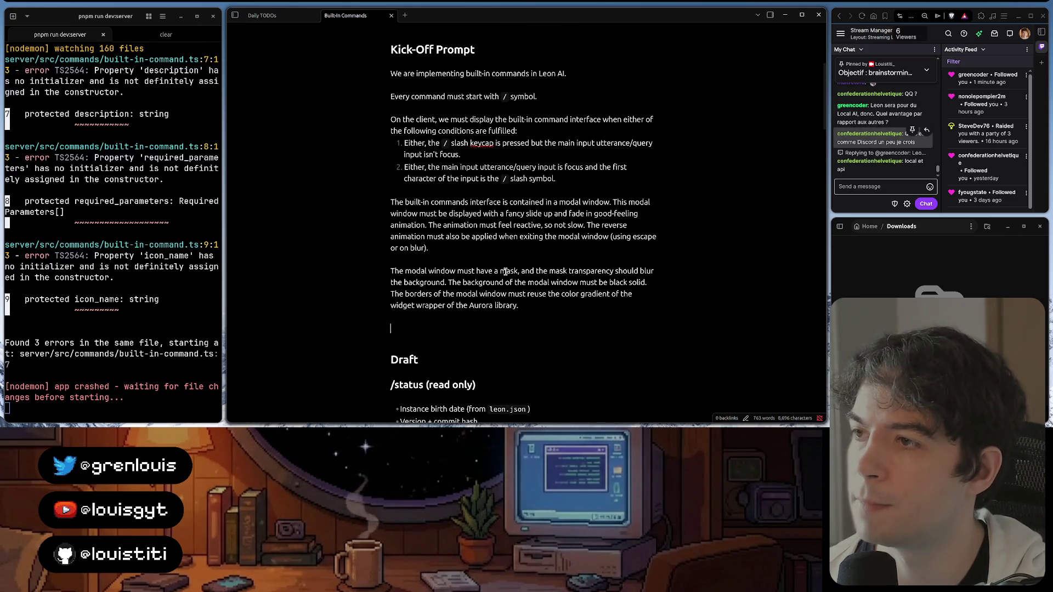
{"action": "left_click", "coordinate": [507, 326]}
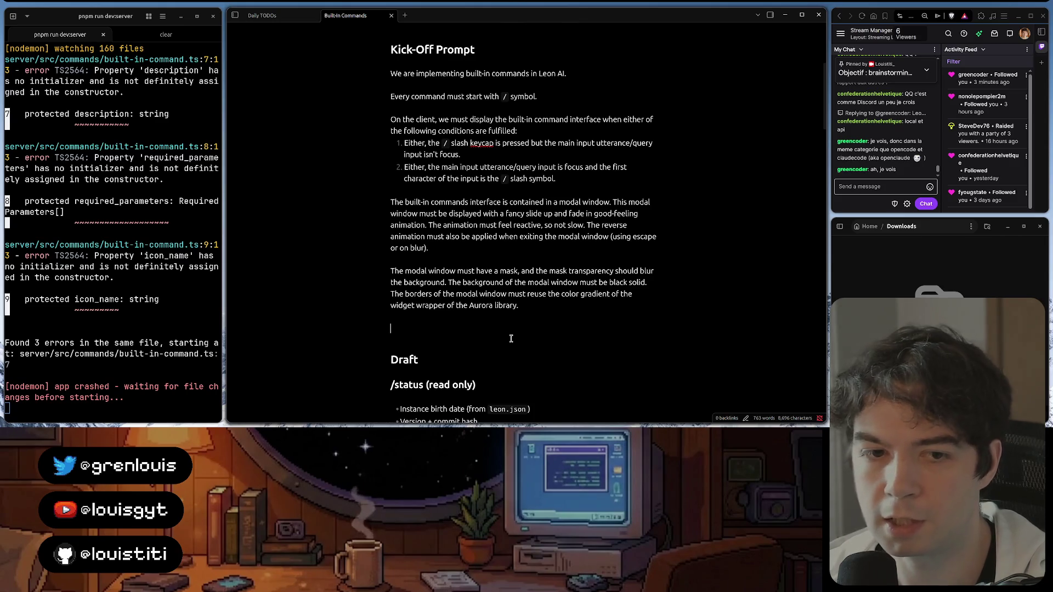
Focus the terminal showing the built-in-command.ts compile errors
{"action": "left_click", "coordinate": [63, 156]}
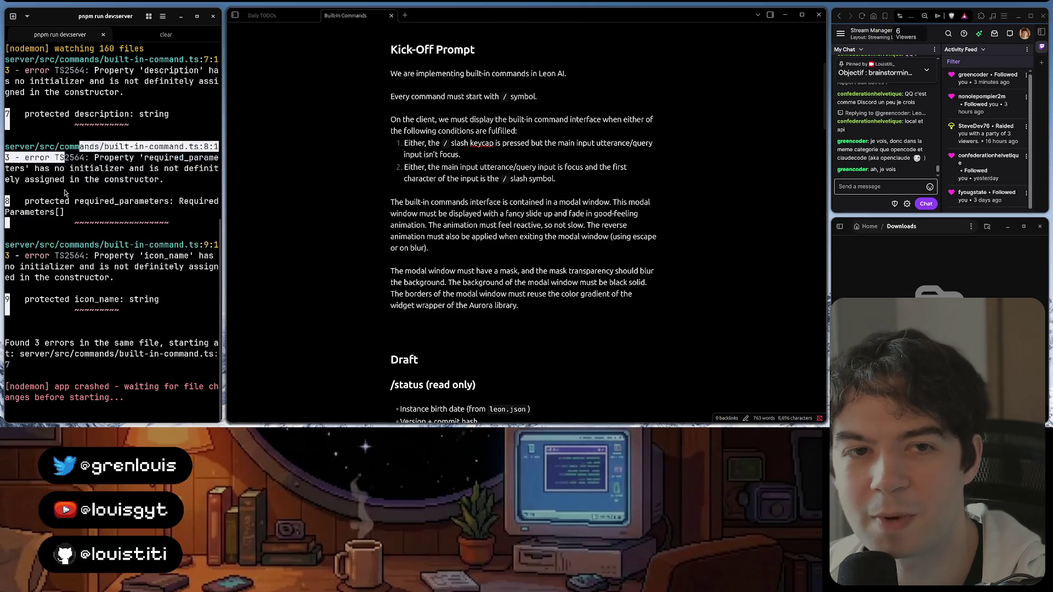
{"action": "left_click_drag", "start_coordinate": [63, 155], "coordinate": [115, 116]}
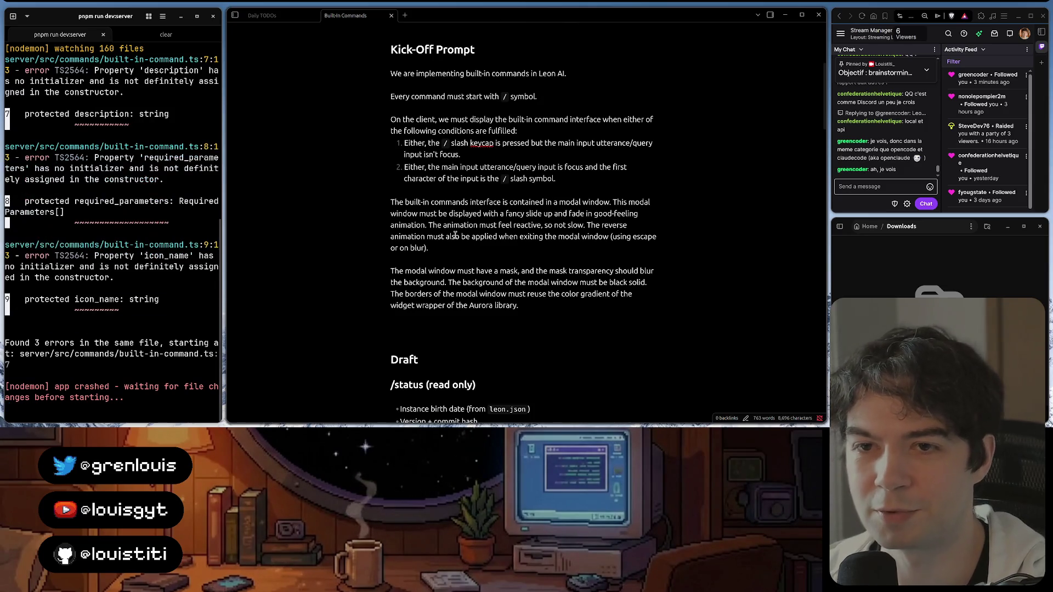
{"action": "left_click", "coordinate": [455, 236]}
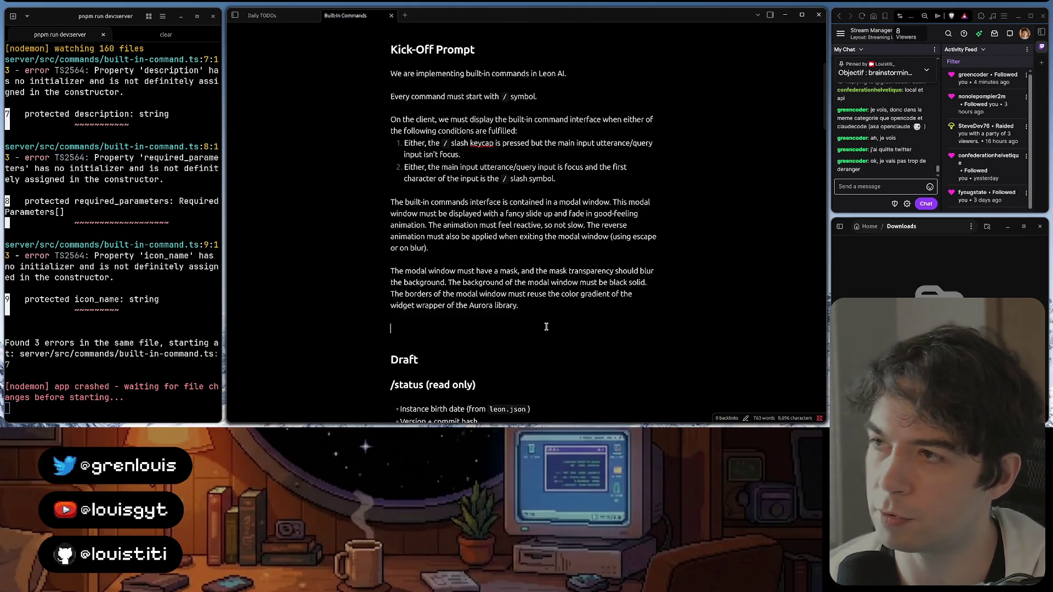
{"action": "left_click", "coordinate": [545, 326]}
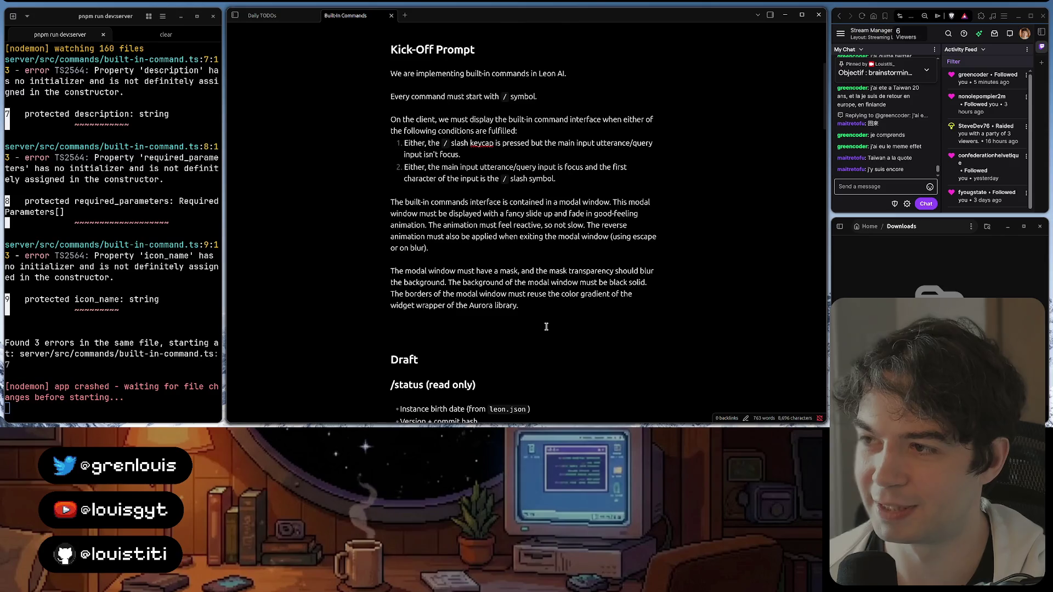
Place the cursor on the empty line above the Draft heading in the note
{"action": "left_click", "coordinate": [545, 327]}
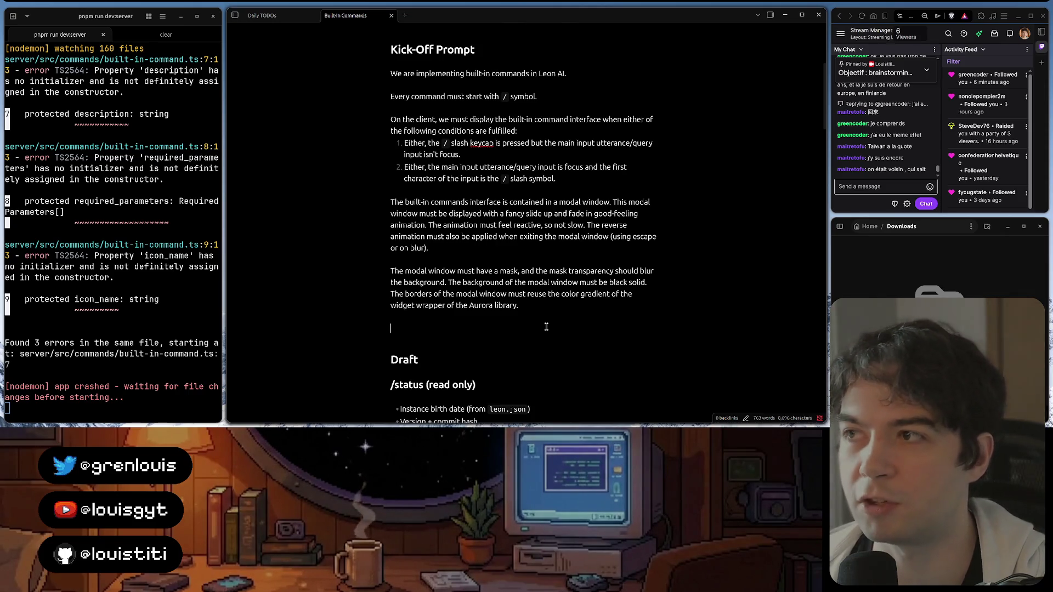
{"action": "left_click", "coordinate": [546, 327]}
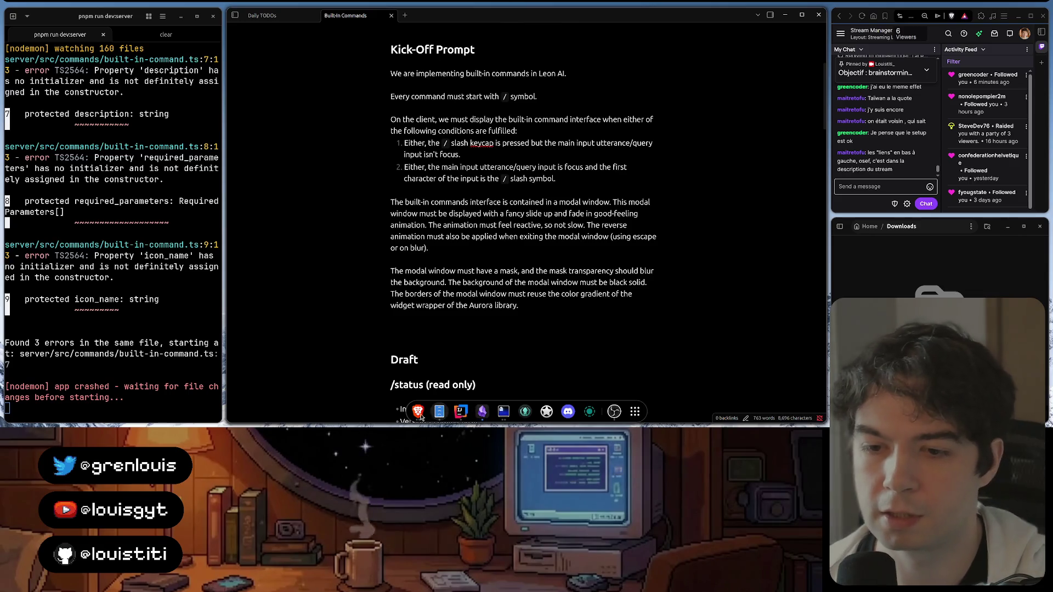
Navigate the localhost browser tab to the louistiti_ Twitch channel page
{"action": "left_click", "coordinate": [418, 412]}
{"action": "left_click", "coordinate": [802, 76]}
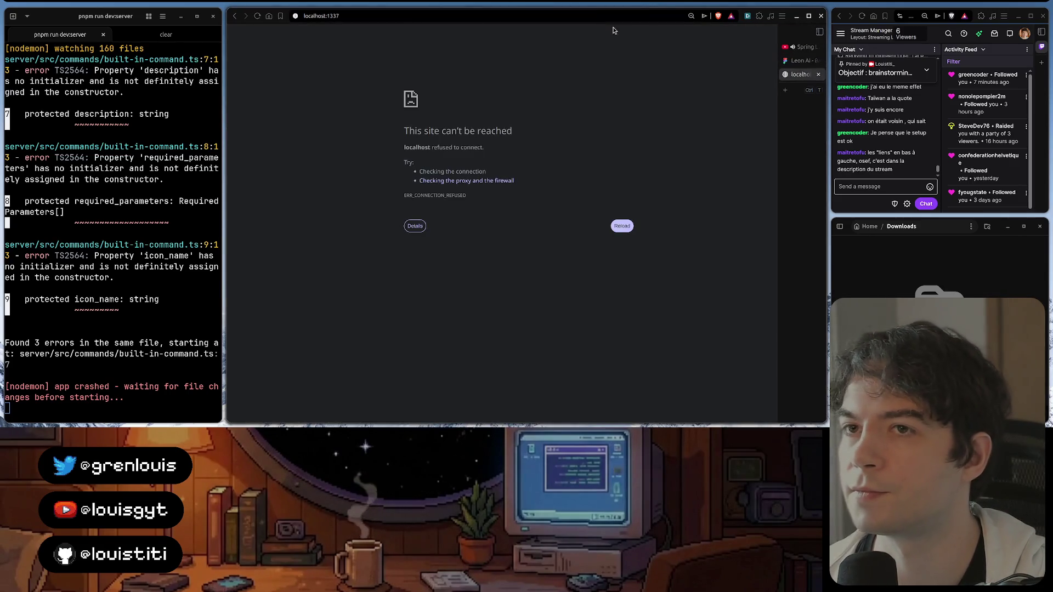
{"action": "left_click", "coordinate": [501, 14]}
{"action": "type", "text": "l"}
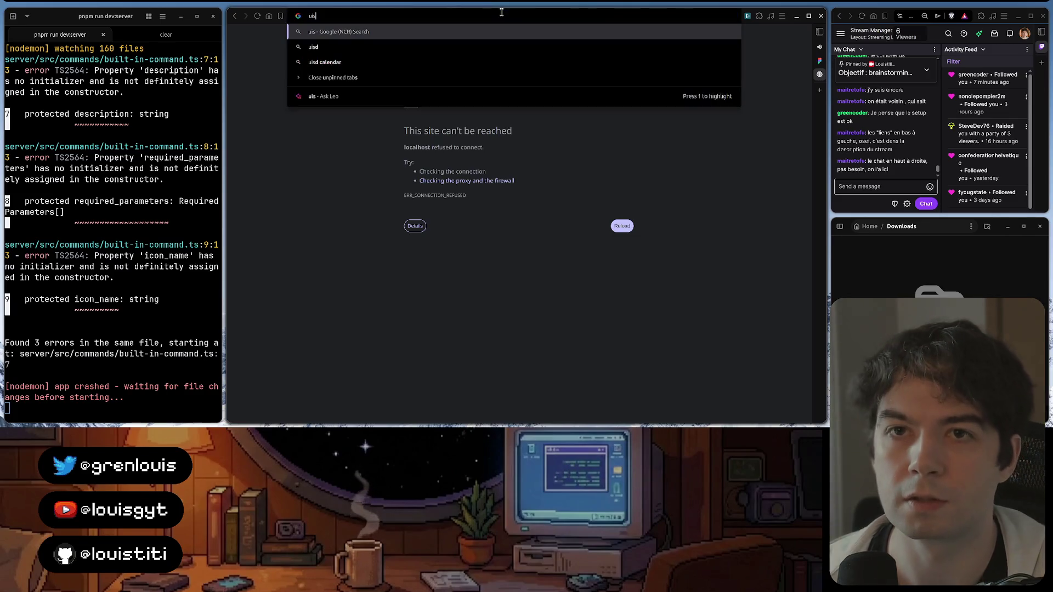
{"action": "type", "text": "k"}
{"action": "key", "text": "BackSpace"}
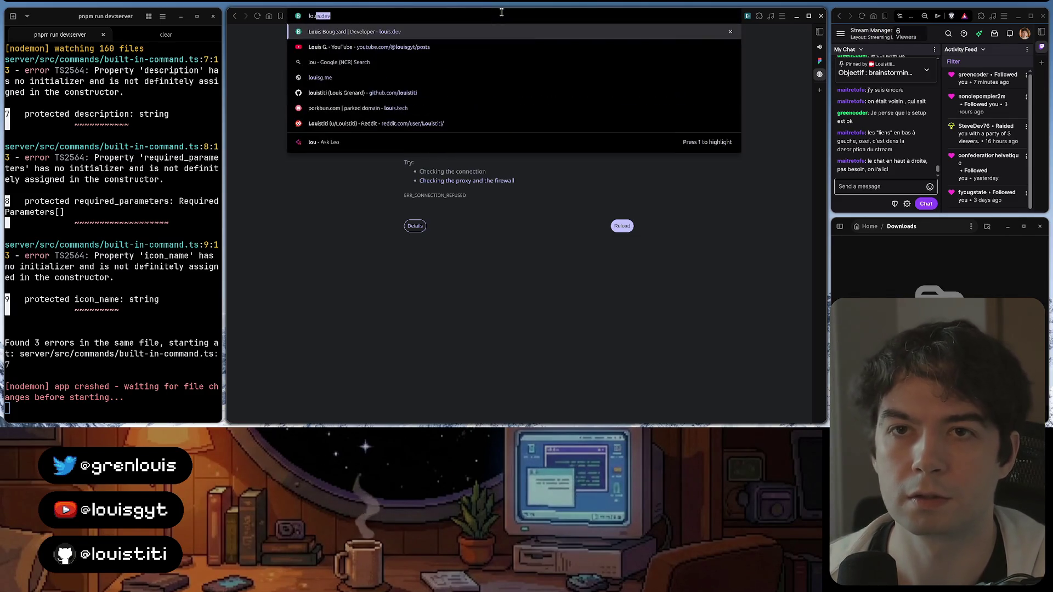
{"action": "type", "text": "ouistiti"}
{"action": "key", "text": "Down"}
{"action": "key", "text": "Return"}
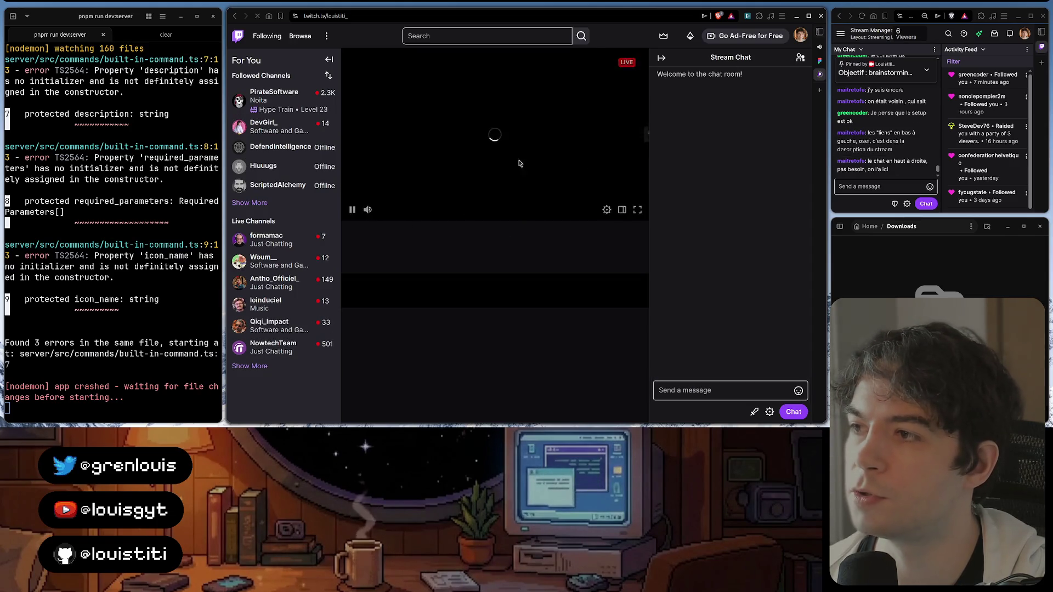
{"action": "mouse_move", "coordinate": [364, 210]}
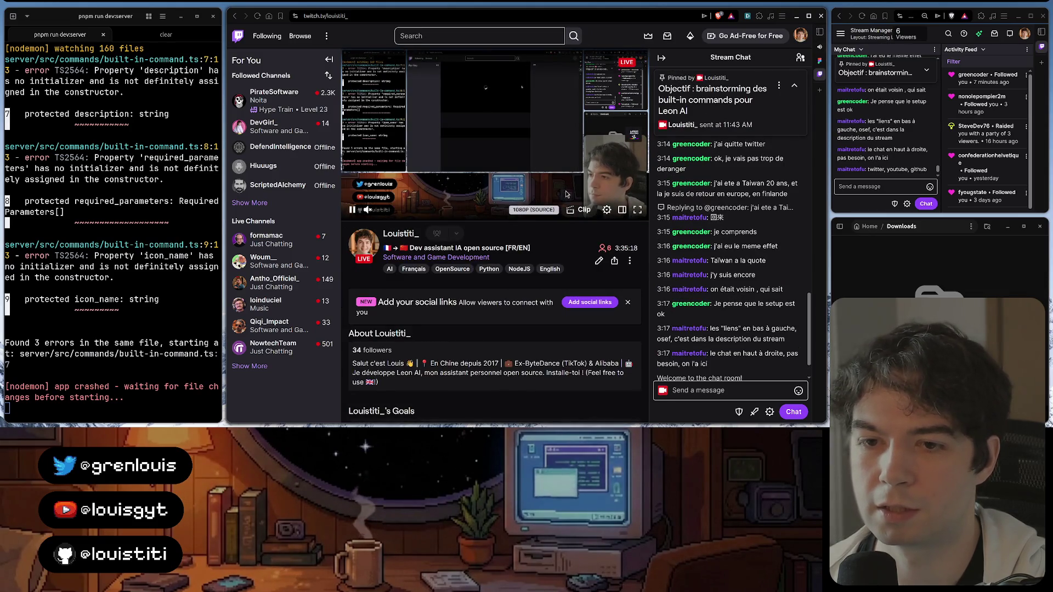
{"action": "scroll", "coordinate": [548, 194], "scroll_direction": "down", "scroll_amount": 2}
{"action": "scroll", "coordinate": [549, 194], "scroll_direction": "down", "scroll_amount": 1}
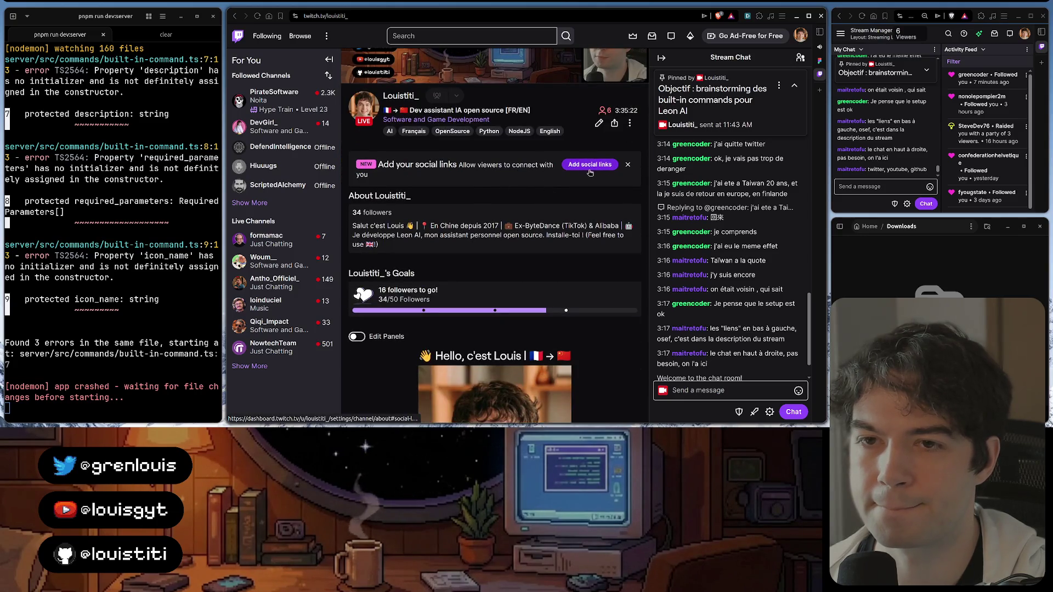
{"action": "scroll", "coordinate": [589, 172], "scroll_direction": "up", "scroll_amount": 1}
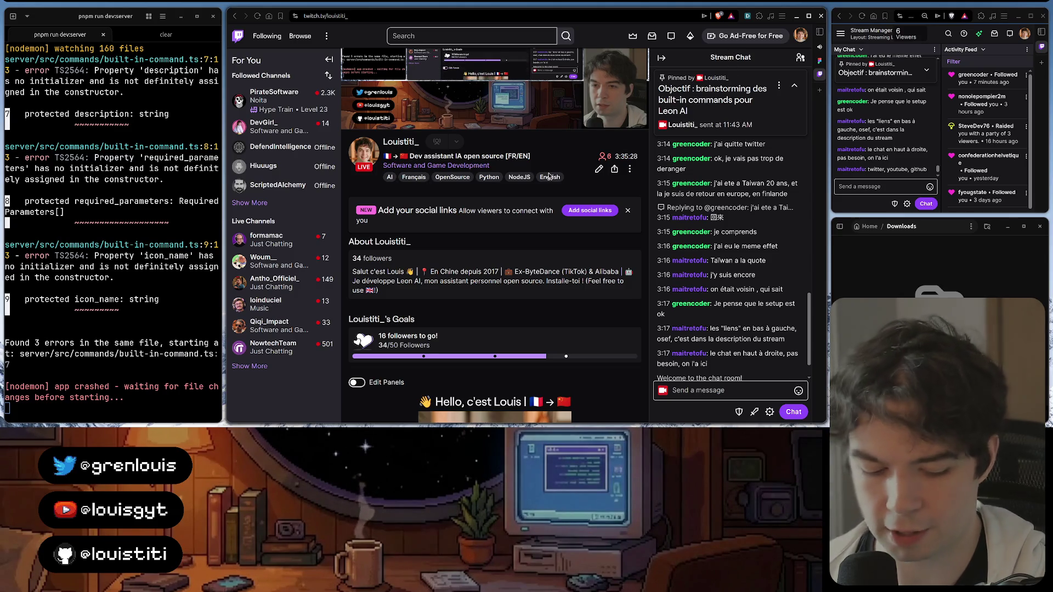
Maximize the browser window to review the channel's About panels
{"action": "key", "text": "super+Up"}
{"action": "scroll", "coordinate": [625, 222], "scroll_direction": "down", "scroll_amount": 2}
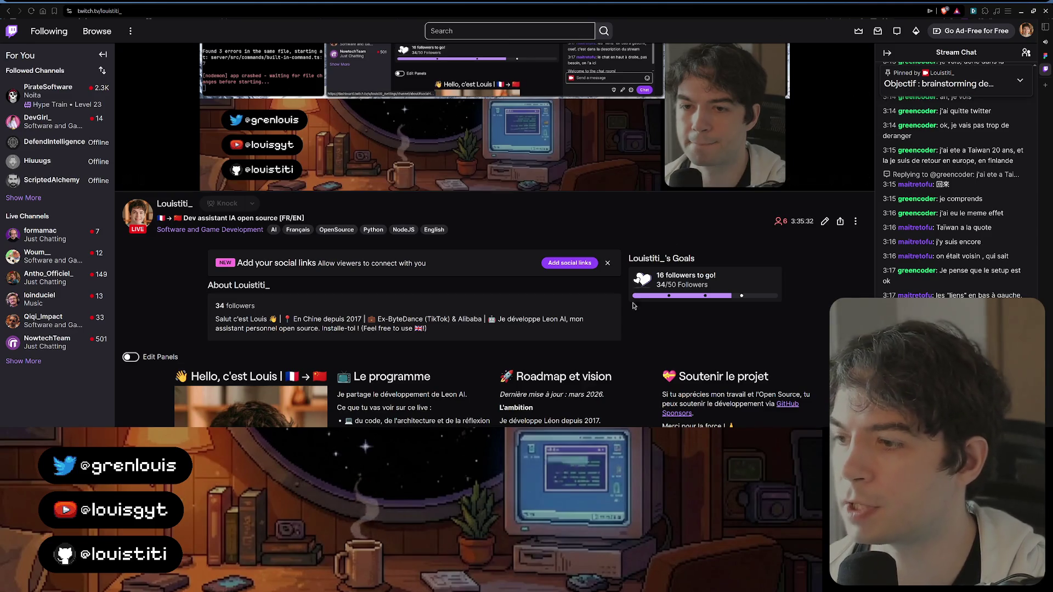
{"action": "scroll", "coordinate": [530, 247], "scroll_direction": "down", "scroll_amount": 2}
{"action": "scroll", "coordinate": [529, 248], "scroll_direction": "down", "scroll_amount": 2}
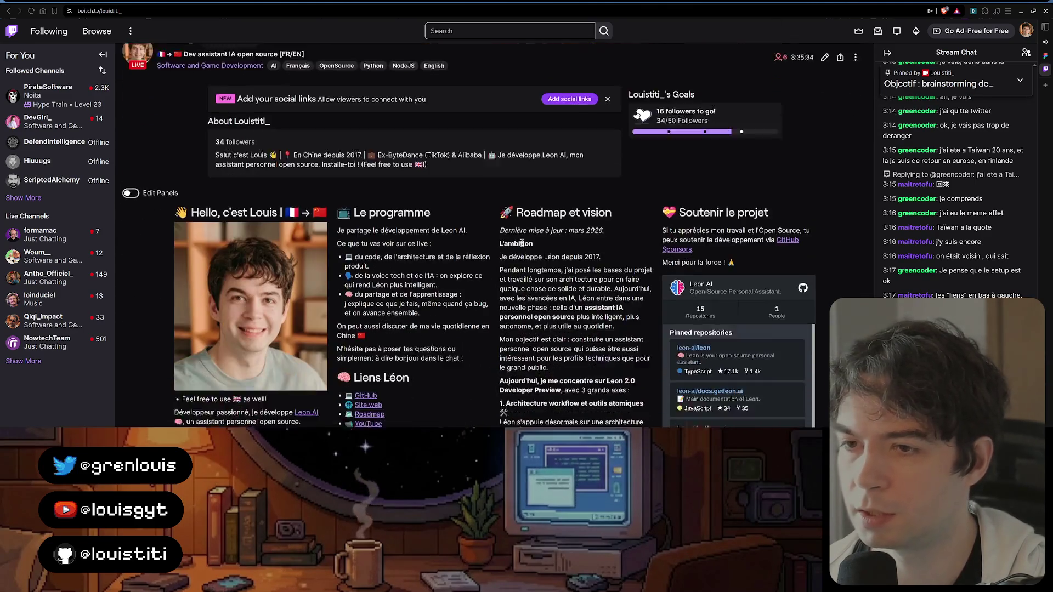
{"action": "scroll", "coordinate": [526, 247], "scroll_direction": "down", "scroll_amount": 1}
{"action": "scroll", "coordinate": [522, 247], "scroll_direction": "down", "scroll_amount": 3}
{"action": "scroll", "coordinate": [216, 311], "scroll_direction": "down", "scroll_amount": 1}
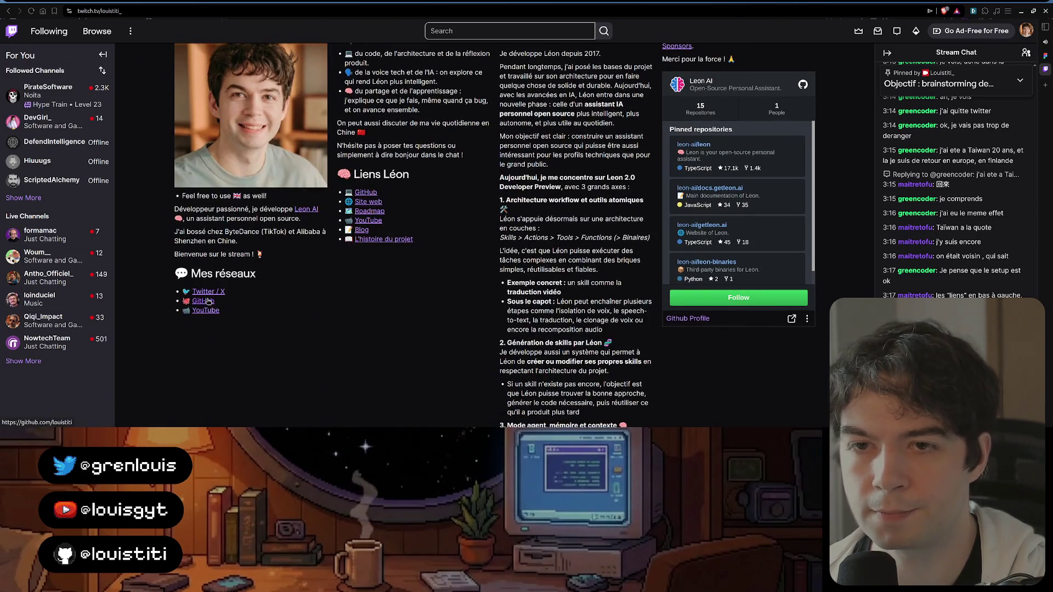
{"action": "scroll", "coordinate": [206, 302], "scroll_direction": "up", "scroll_amount": 1}
{"action": "scroll", "coordinate": [207, 301], "scroll_direction": "up", "scroll_amount": 3}
{"action": "scroll", "coordinate": [207, 299], "scroll_direction": "up", "scroll_amount": 2}
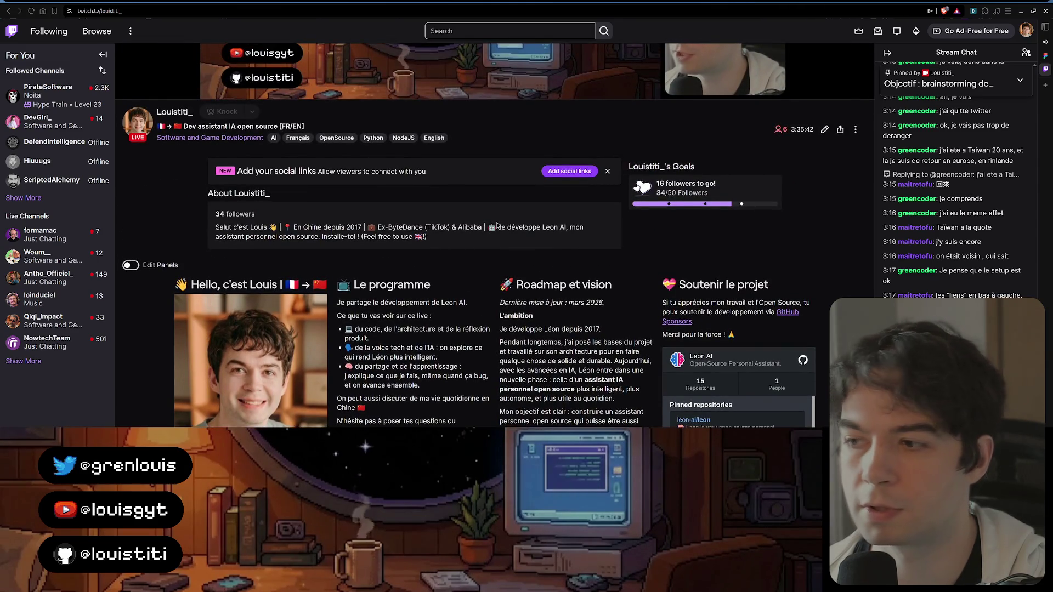
{"action": "scroll", "coordinate": [223, 310], "scroll_direction": "down", "scroll_amount": 3}
{"action": "scroll", "coordinate": [223, 310], "scroll_direction": "down", "scroll_amount": 1}
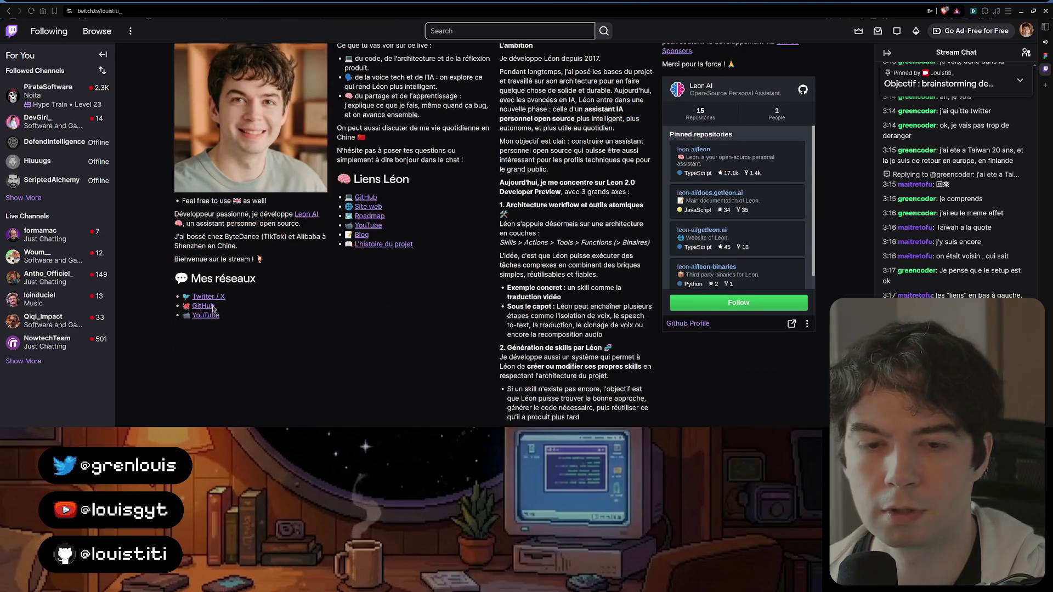
{"action": "scroll", "coordinate": [213, 306], "scroll_direction": "up", "scroll_amount": 3}
{"action": "scroll", "coordinate": [364, 128], "scroll_direction": "up", "scroll_amount": 1}
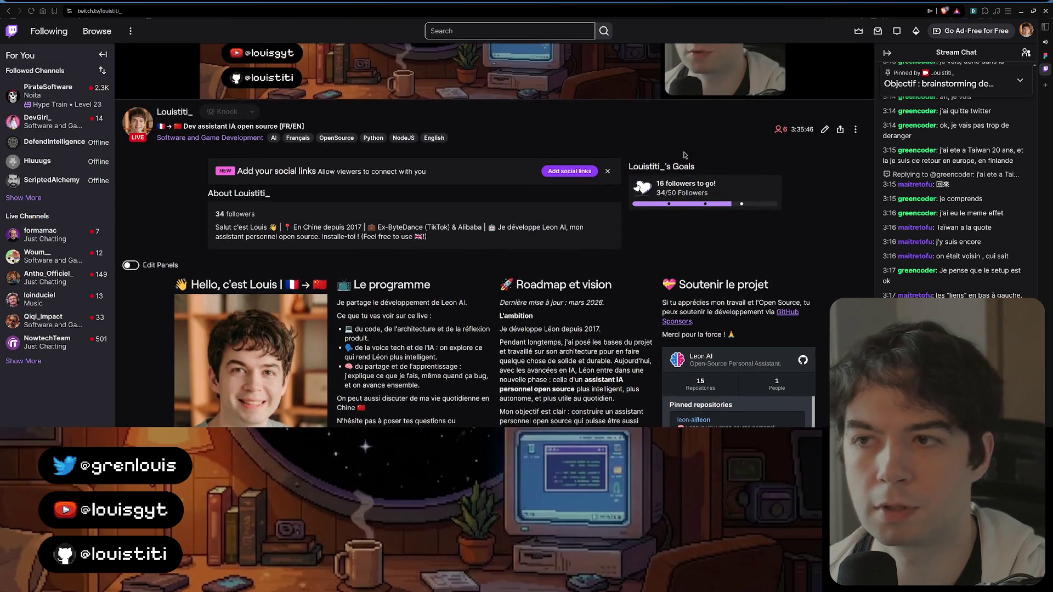
Check the stream's broadcast tags, then restore the browser to its previous window size
{"action": "left_click", "coordinate": [824, 129]}
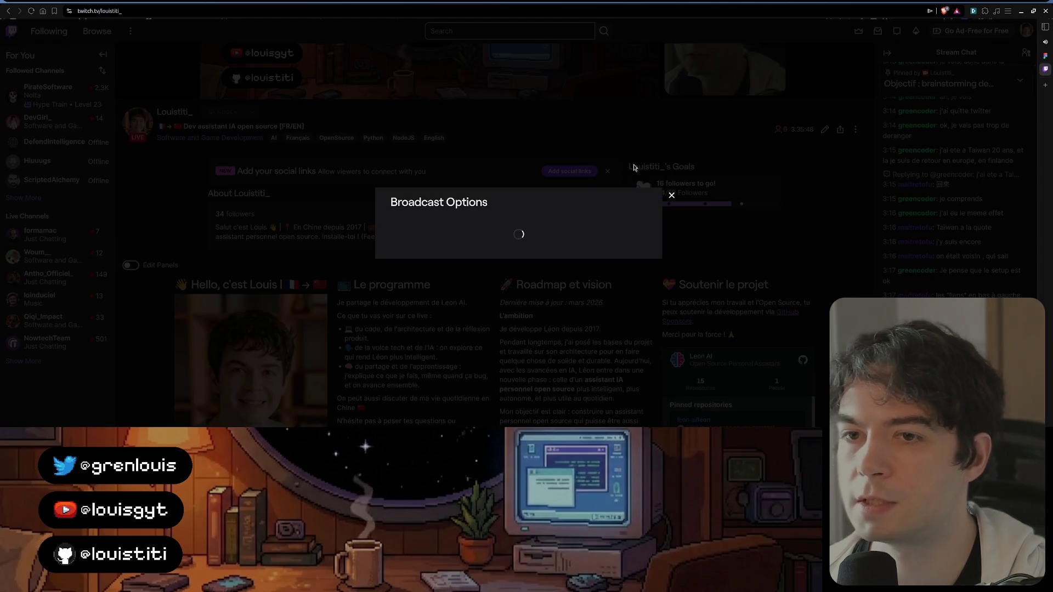
{"action": "scroll", "coordinate": [610, 221], "scroll_direction": "down", "scroll_amount": 2}
{"action": "scroll", "coordinate": [610, 222], "scroll_direction": "up", "scroll_amount": 1}
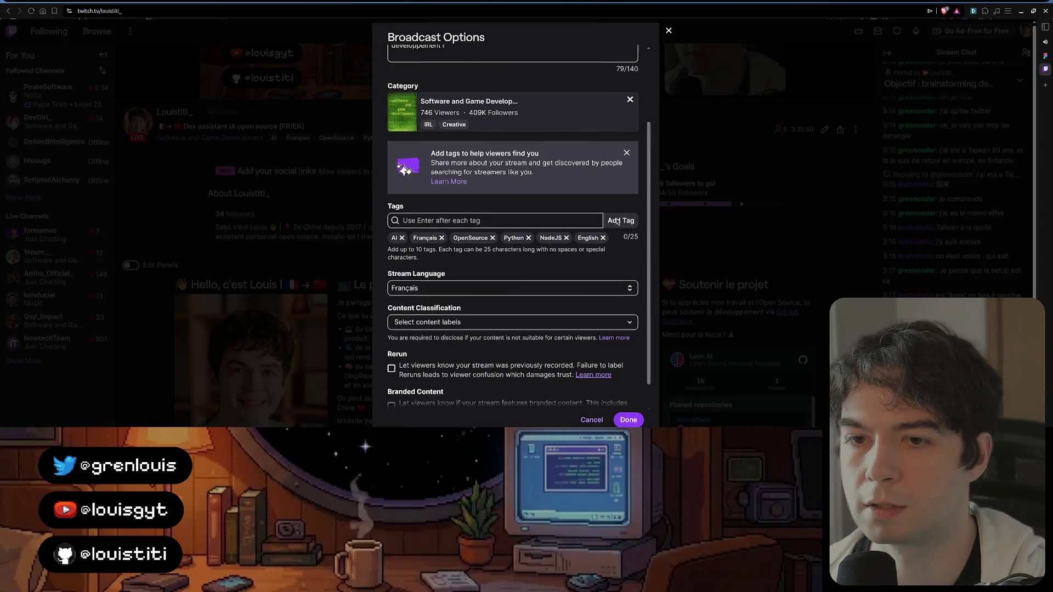
{"action": "scroll", "coordinate": [611, 222], "scroll_direction": "up", "scroll_amount": 2}
{"action": "left_click", "coordinate": [669, 30]}
{"action": "scroll", "coordinate": [445, 219], "scroll_direction": "down", "scroll_amount": 5}
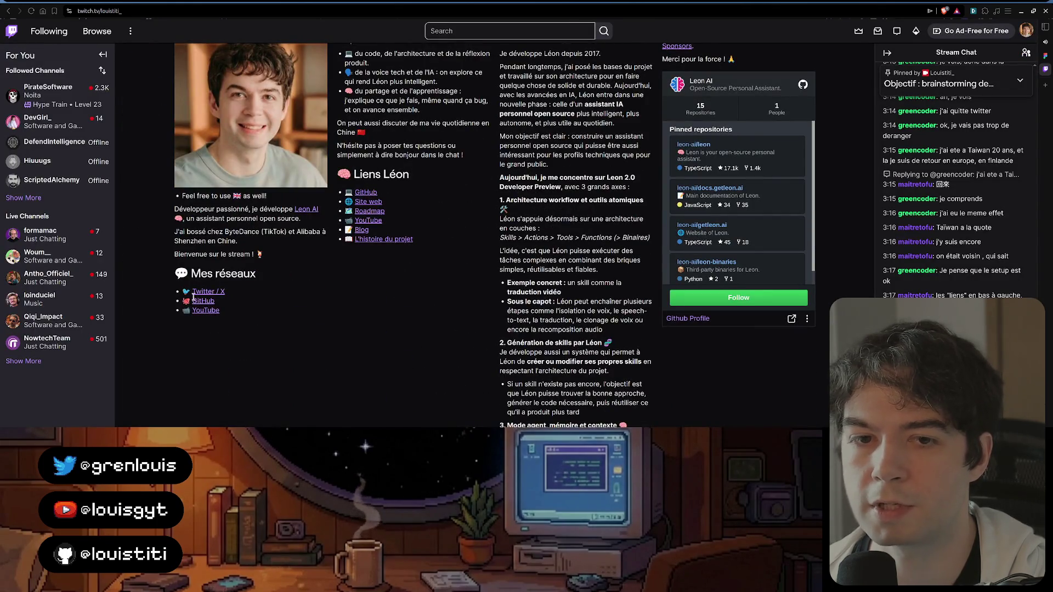
{"action": "scroll", "coordinate": [298, 262], "scroll_direction": "up", "scroll_amount": 4}
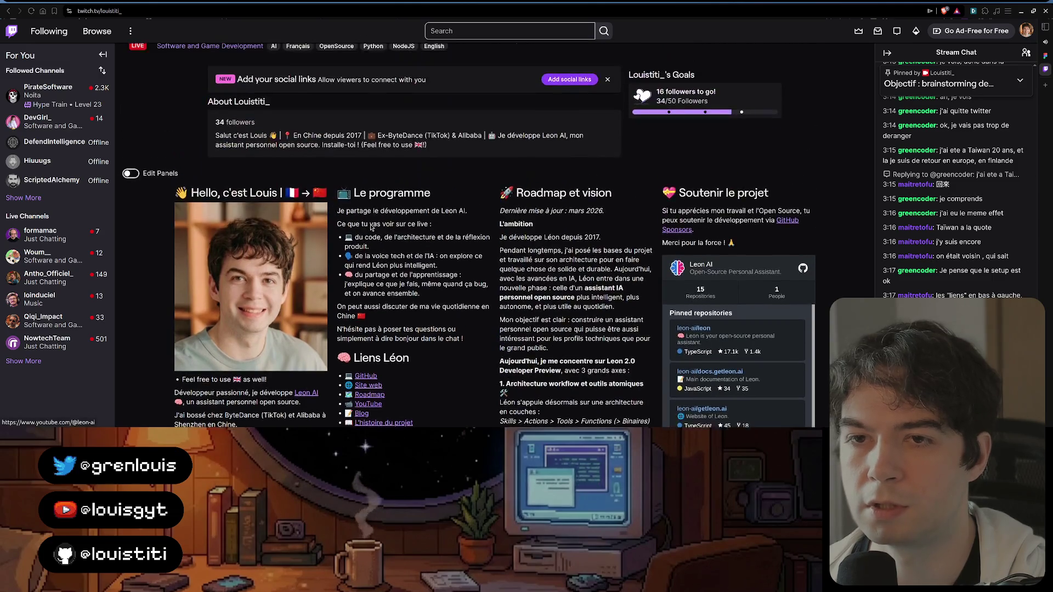
{"action": "scroll", "coordinate": [346, 265], "scroll_direction": "up", "scroll_amount": 1}
{"action": "scroll", "coordinate": [405, 268], "scroll_direction": "down", "scroll_amount": 2}
{"action": "scroll", "coordinate": [405, 268], "scroll_direction": "down", "scroll_amount": 1}
{"action": "scroll", "coordinate": [387, 321], "scroll_direction": "up", "scroll_amount": 1}
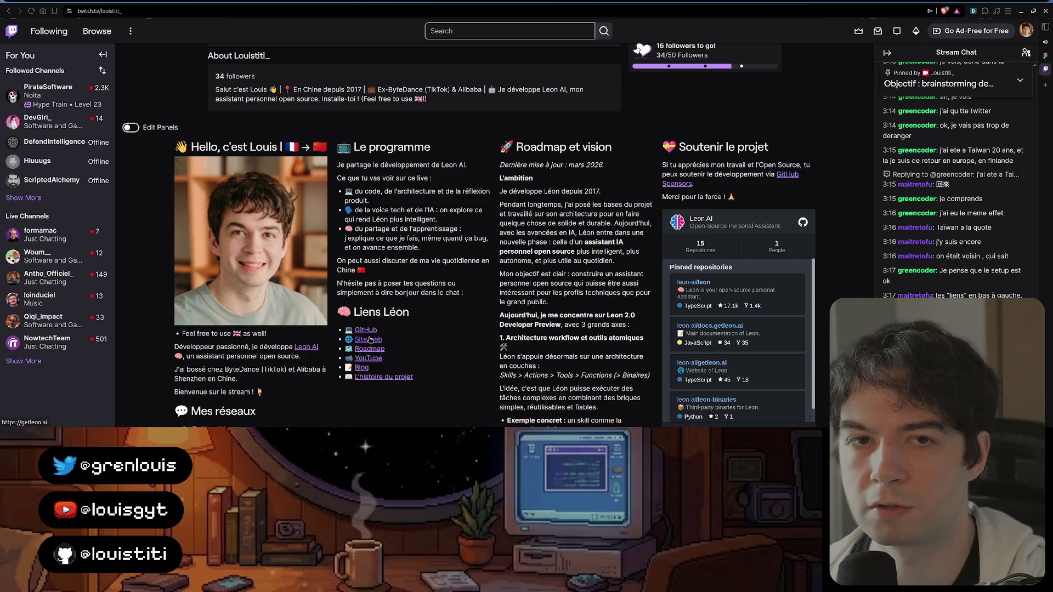
{"action": "scroll", "coordinate": [288, 338], "scroll_direction": "down", "scroll_amount": 1}
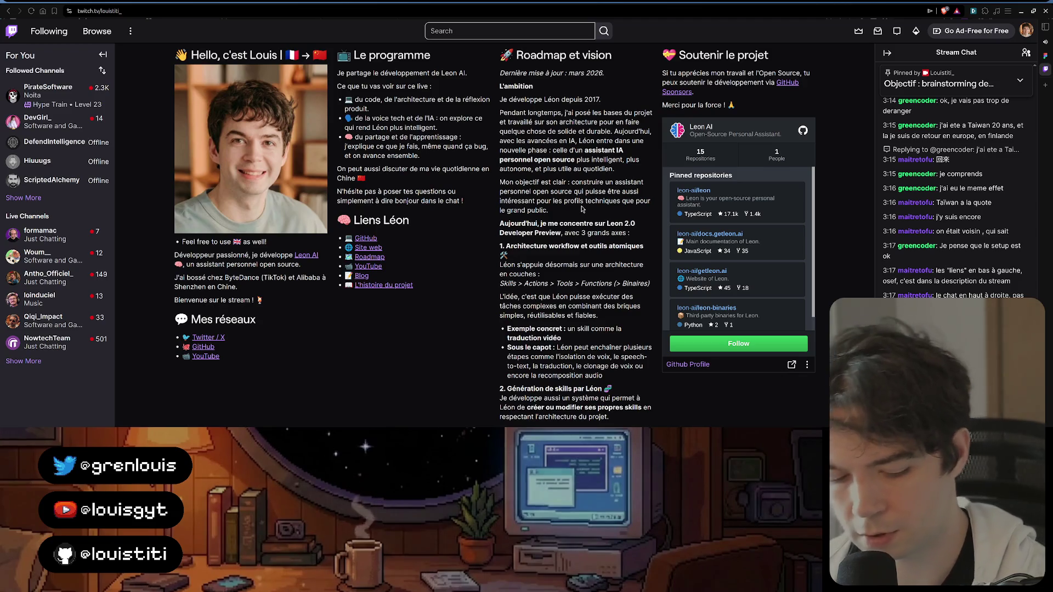
{"action": "key", "text": "super+Down"}
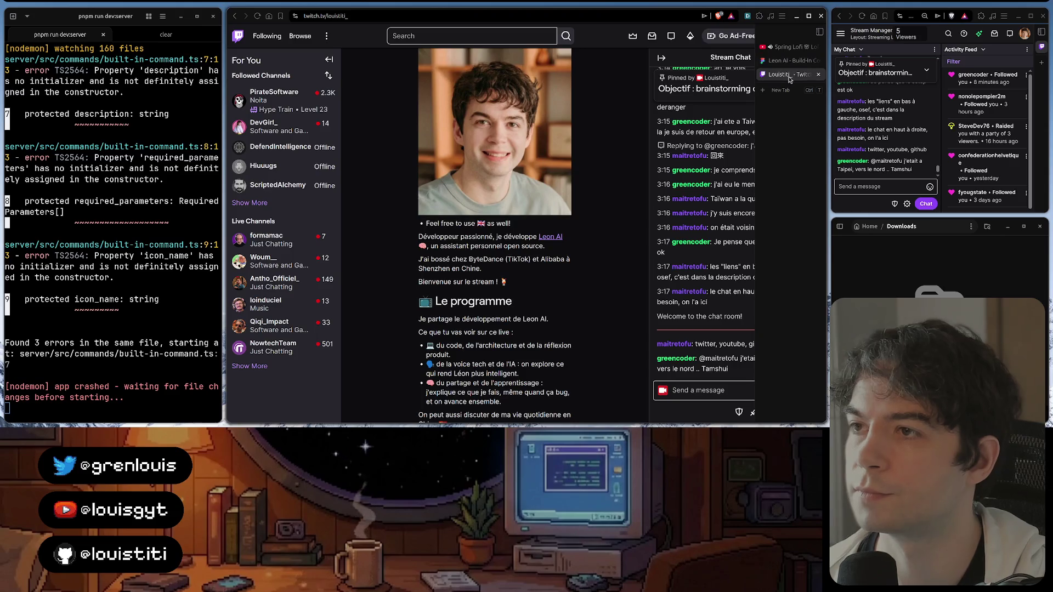
Bring the Figma Leon AI Build-in Commands mockup back on screen
{"action": "left_click", "coordinate": [786, 60]}
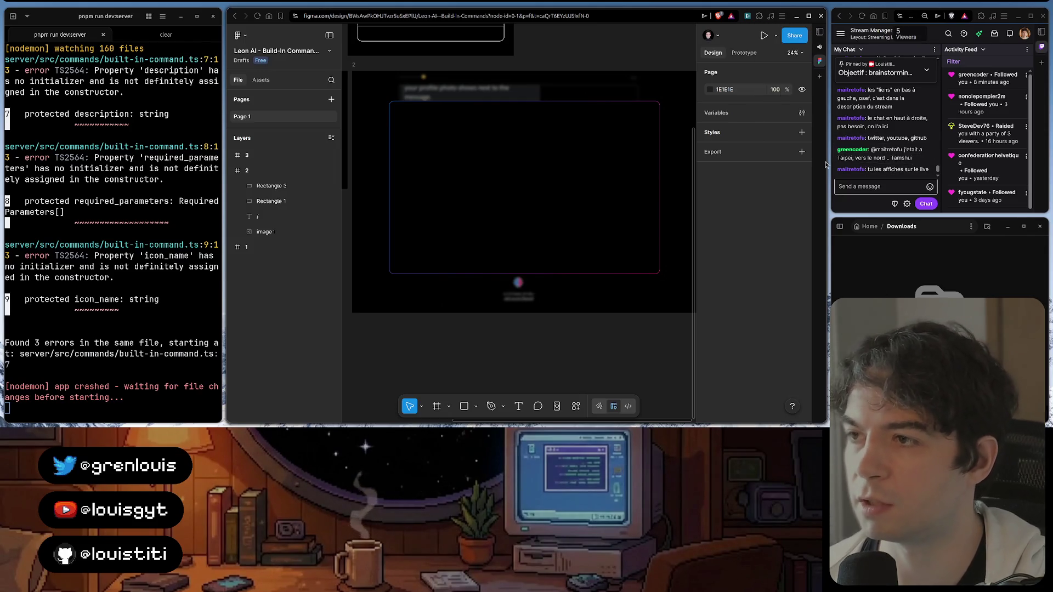
{"action": "scroll", "coordinate": [901, 150], "scroll_direction": "up", "scroll_amount": 2}
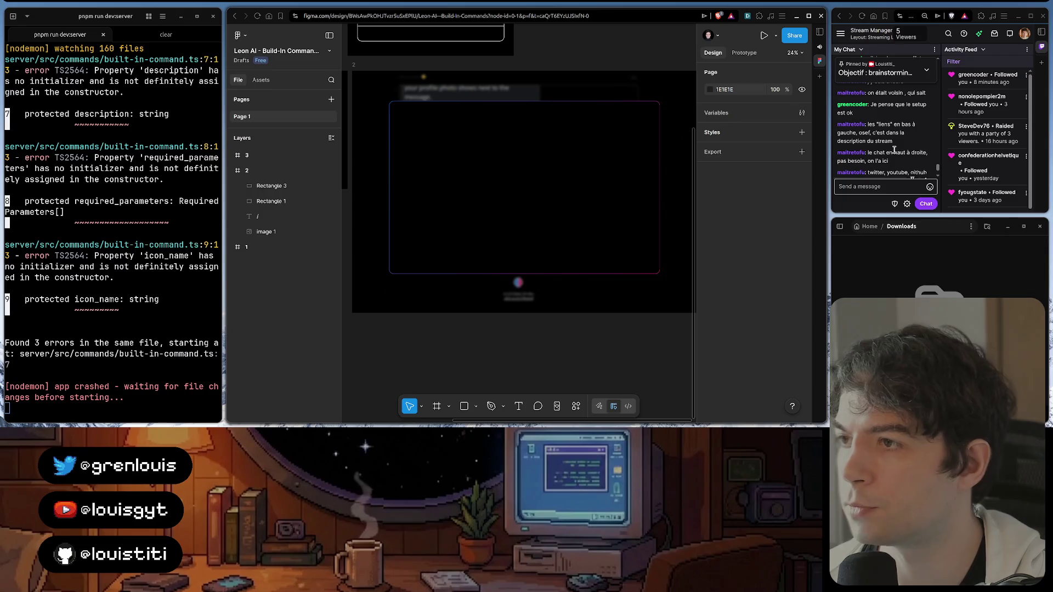